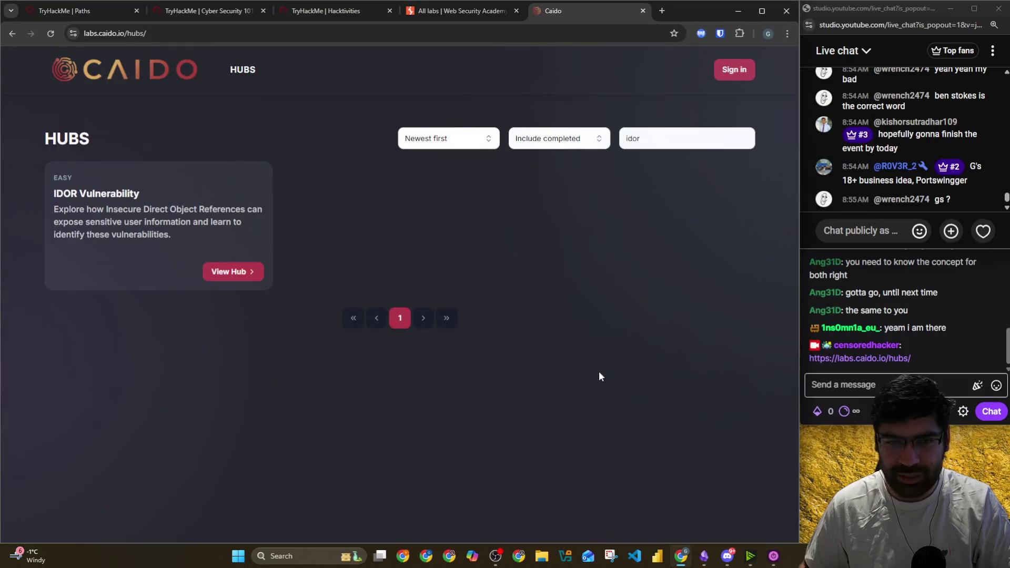
Bring Obsidian forward and open the Penetration Tester 1 Planner note
{"action": "left_click", "coordinate": [704, 557]}
{"action": "scroll", "coordinate": [179, 221], "scroll_direction": "down", "scroll_amount": 2}
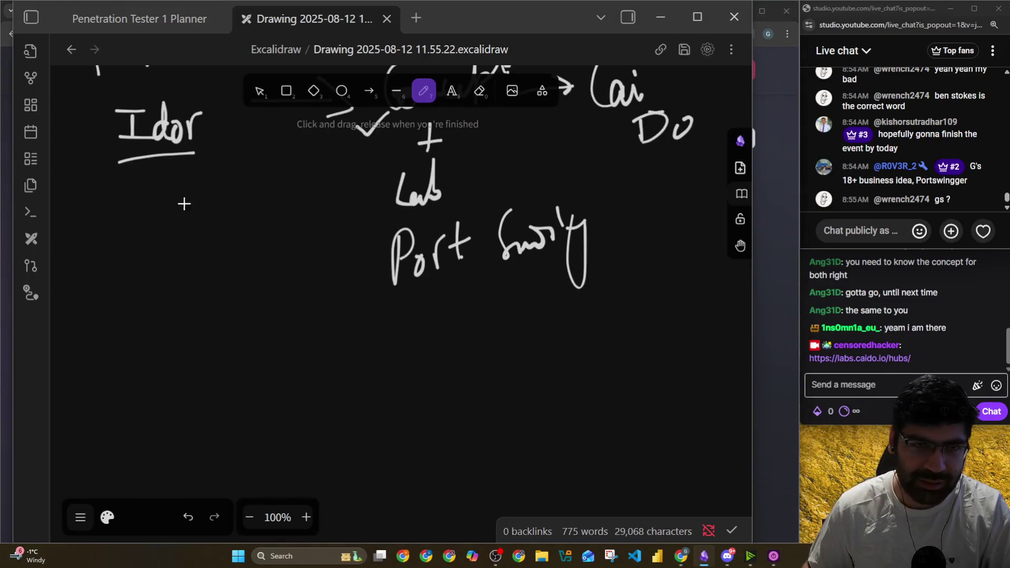
{"action": "left_click", "coordinate": [139, 18]}
{"action": "scroll", "coordinate": [295, 327], "scroll_direction": "down", "scroll_amount": 2}
Replace the empty nested line below Pickle Rick with a new '- ' bullet under Web Pentesting
{"action": "left_click", "coordinate": [296, 327]}
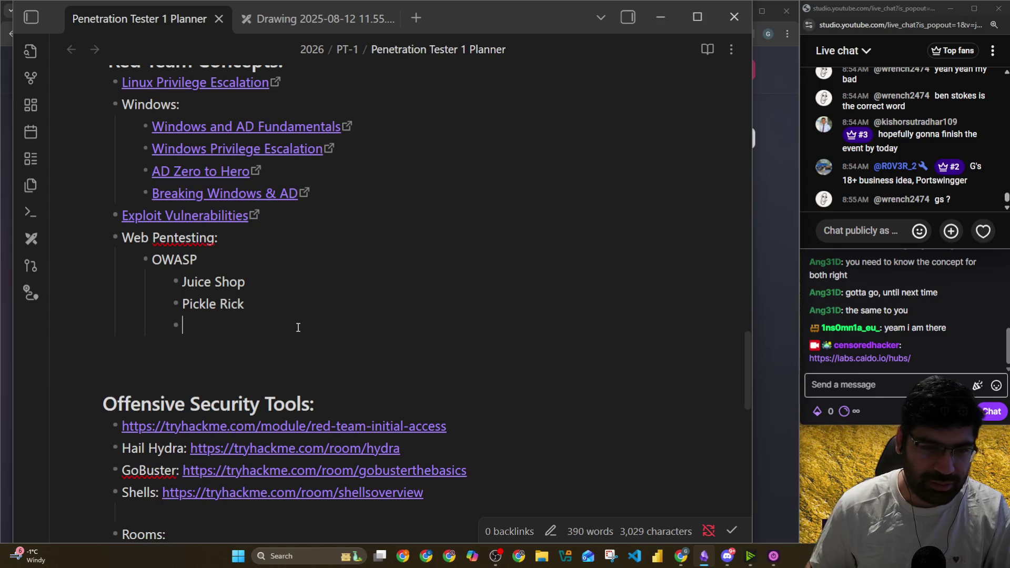
{"action": "key", "text": "BackSpace"}
{"action": "key", "text": "BackSpace"}
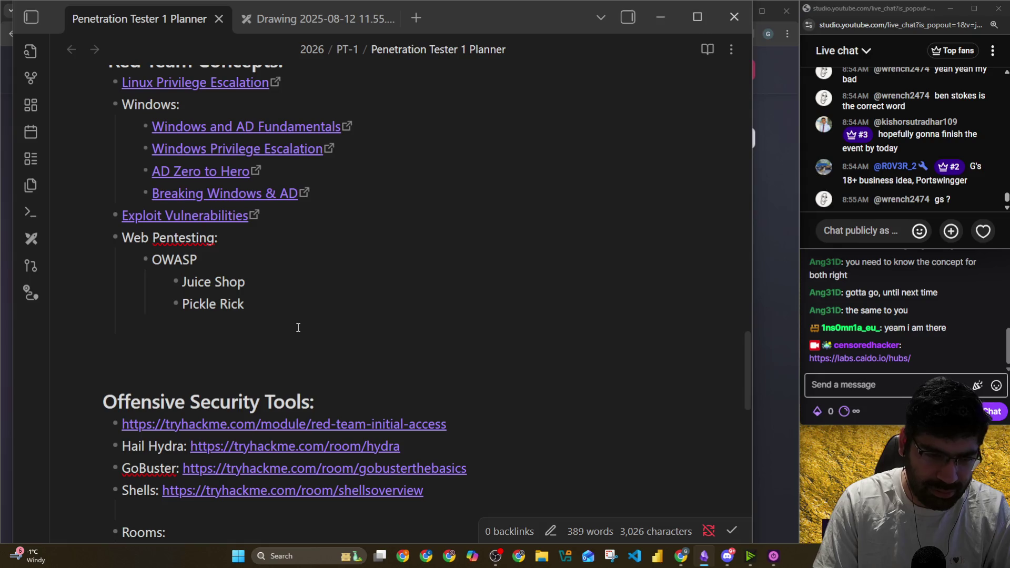
{"action": "type", "text": "-"}
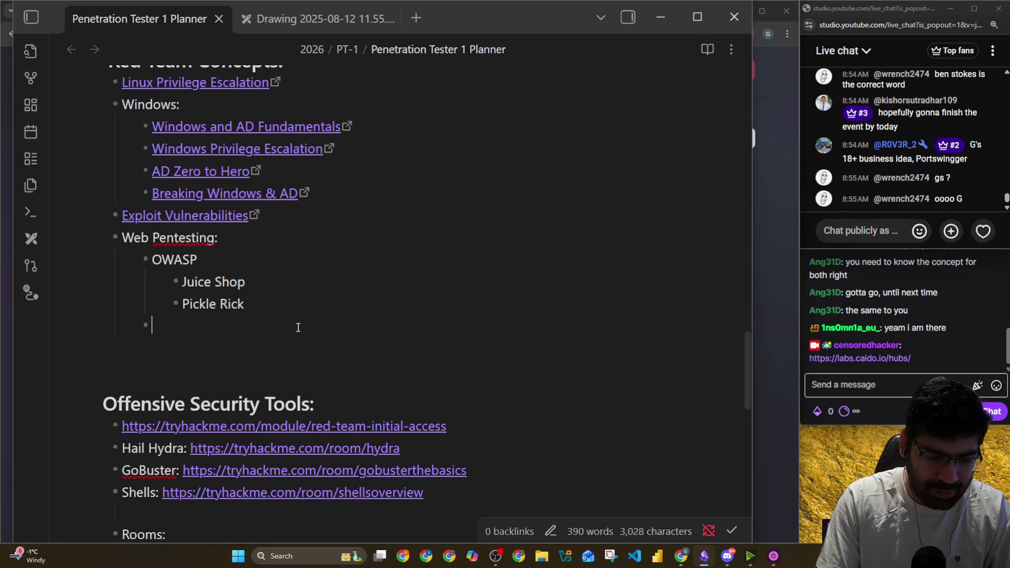
{"action": "key", "text": "alt+Tab"}
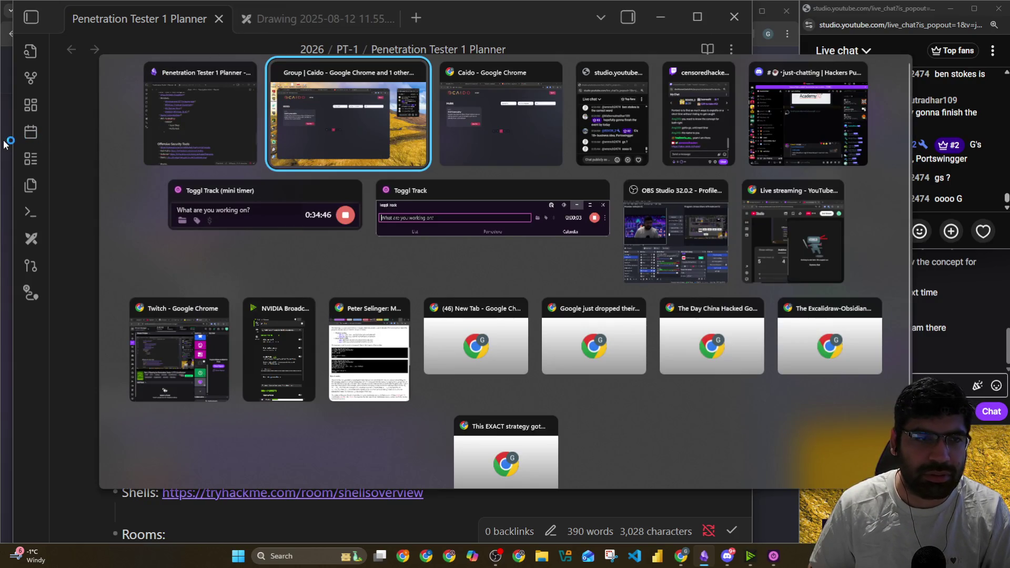
Switch to Chrome and bring up the TryHackMe Paths page
{"action": "key", "text": "Escape"}
{"action": "key", "text": "alt+Tab"}
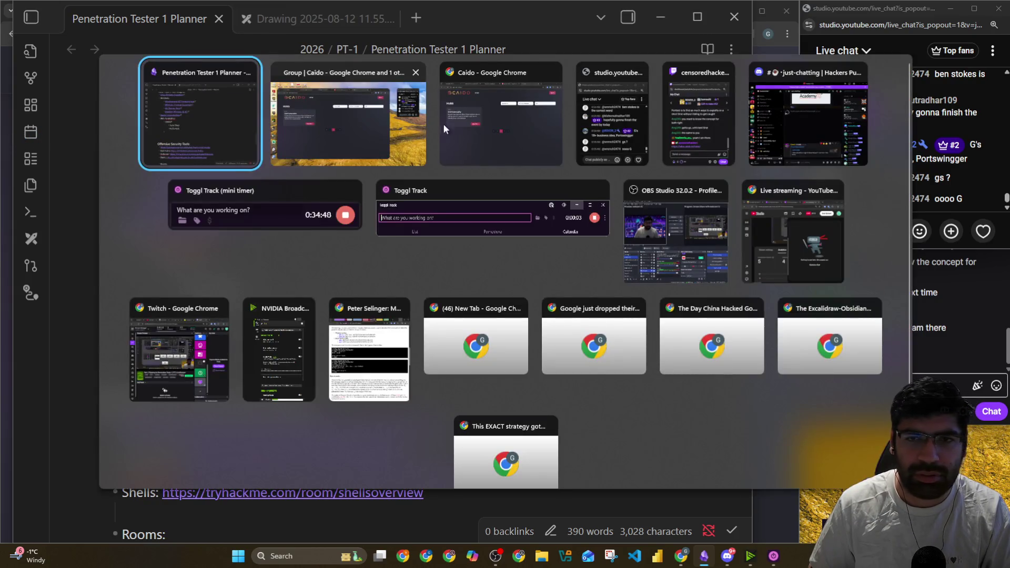
{"action": "left_click", "coordinate": [511, 138]}
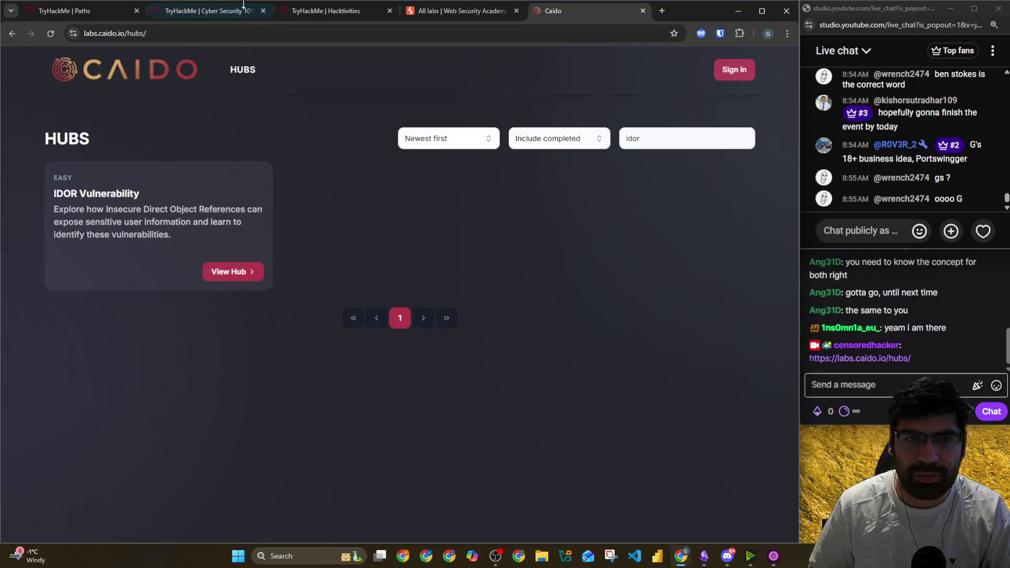
{"action": "left_click", "coordinate": [207, 11]}
{"action": "left_click", "coordinate": [103, 15]}
{"action": "scroll", "coordinate": [221, 190], "scroll_direction": "up", "scroll_amount": 8}
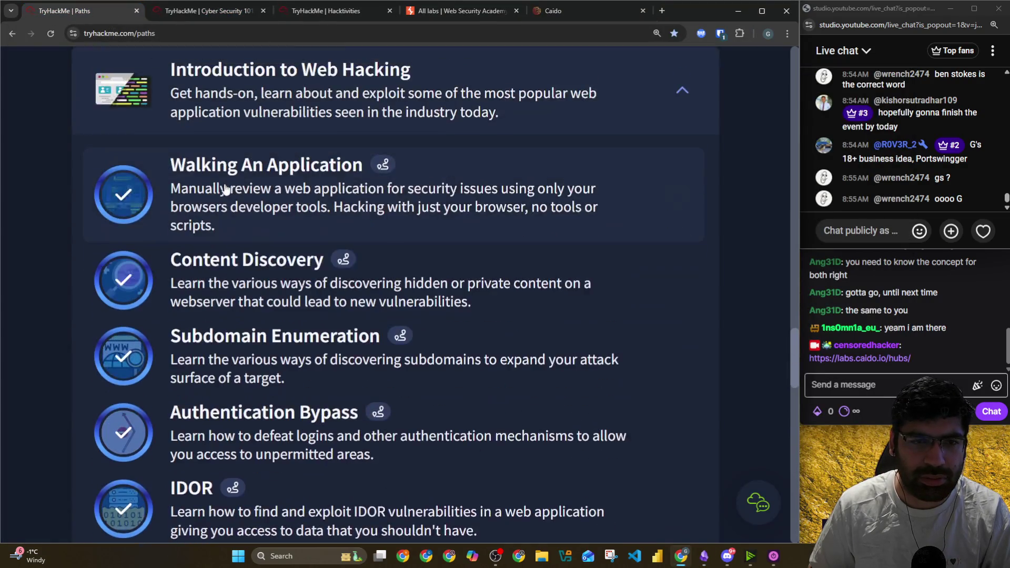
{"action": "scroll", "coordinate": [211, 179], "scroll_direction": "up", "scroll_amount": 5}
{"action": "scroll", "coordinate": [221, 211], "scroll_direction": "down", "scroll_amount": 2}
Go through the Walking An Application room to the Introduction to Web Hacking module page and select its URL
{"action": "left_click", "coordinate": [238, 232]}
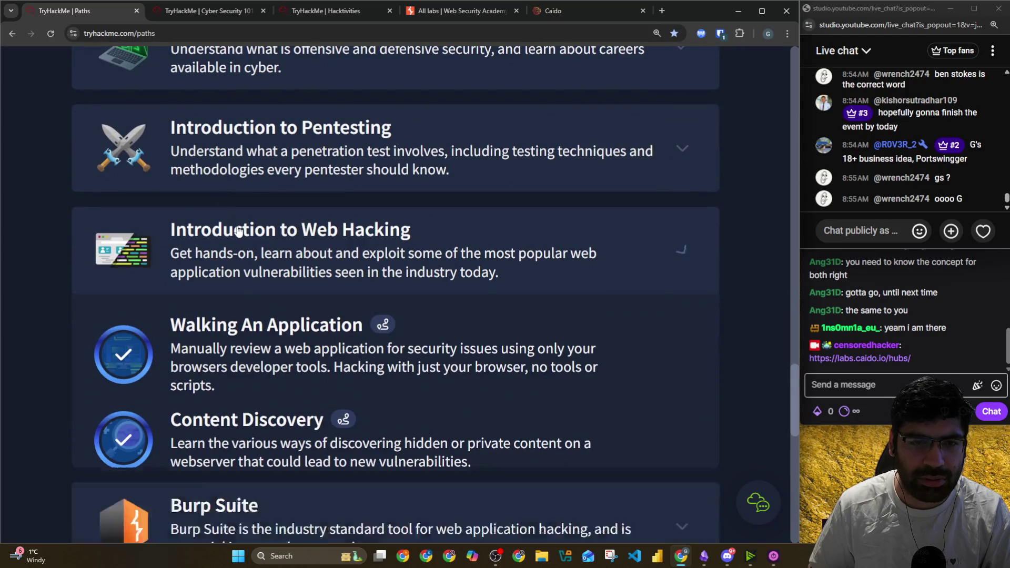
{"action": "left_click", "coordinate": [272, 249]}
{"action": "right_click", "coordinate": [281, 234]}
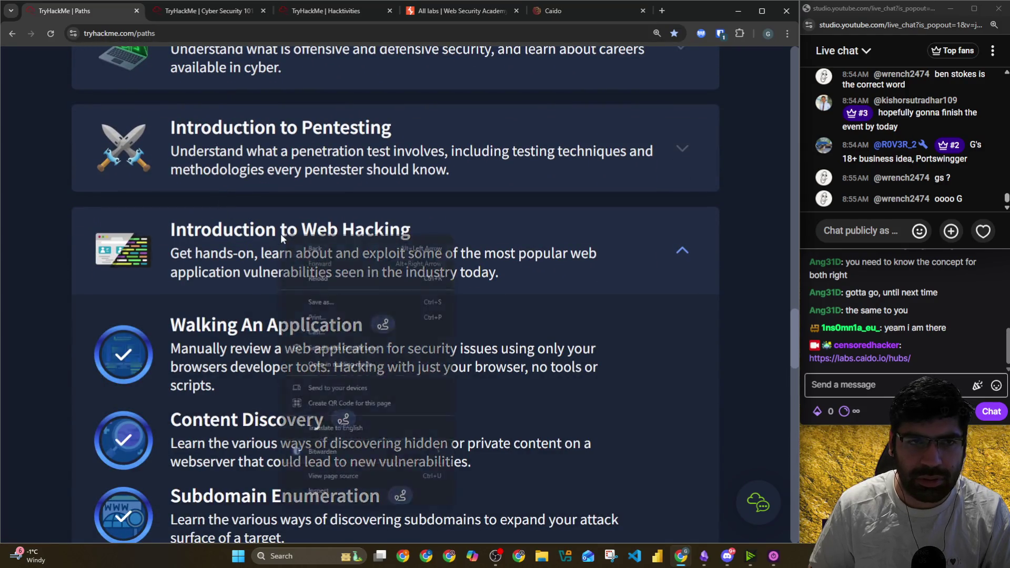
{"action": "left_click", "coordinate": [172, 237]}
{"action": "left_click", "coordinate": [120, 258]}
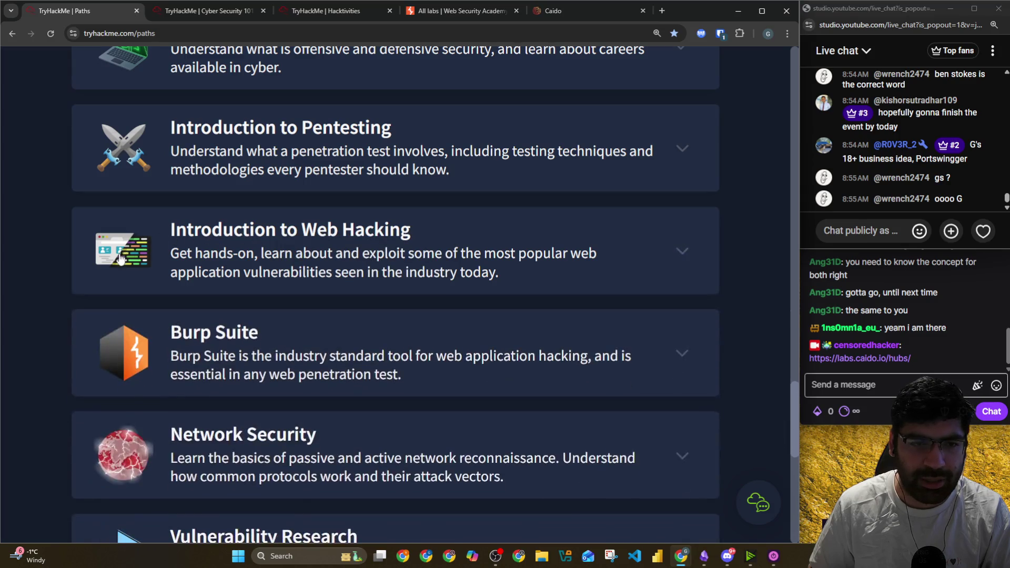
{"action": "left_click", "coordinate": [121, 257]}
{"action": "left_click", "coordinate": [202, 340]}
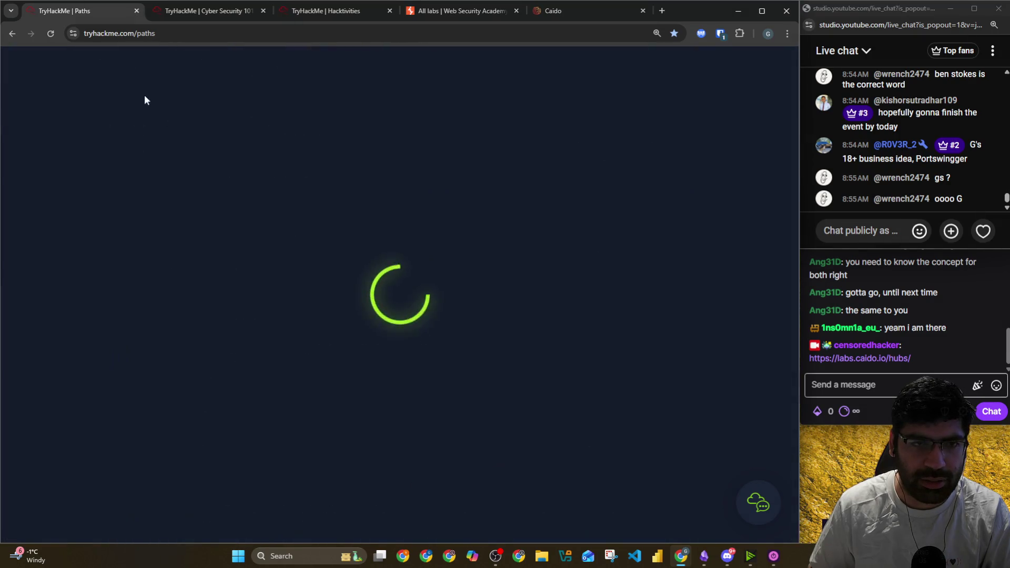
{"action": "left_click", "coordinate": [279, 169]}
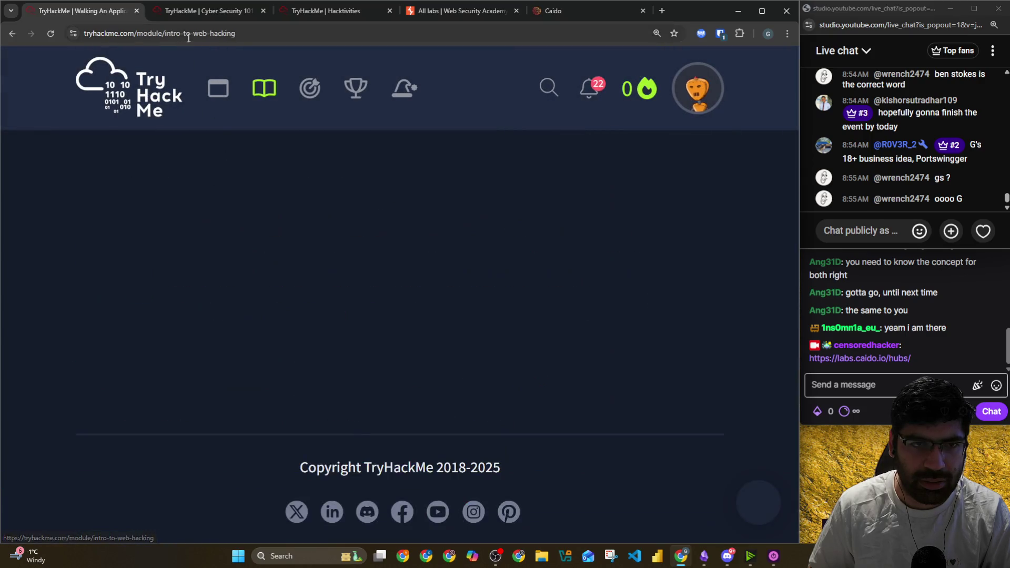
{"action": "left_click", "coordinate": [263, 29]}
{"action": "key", "text": "alt+Tab"}
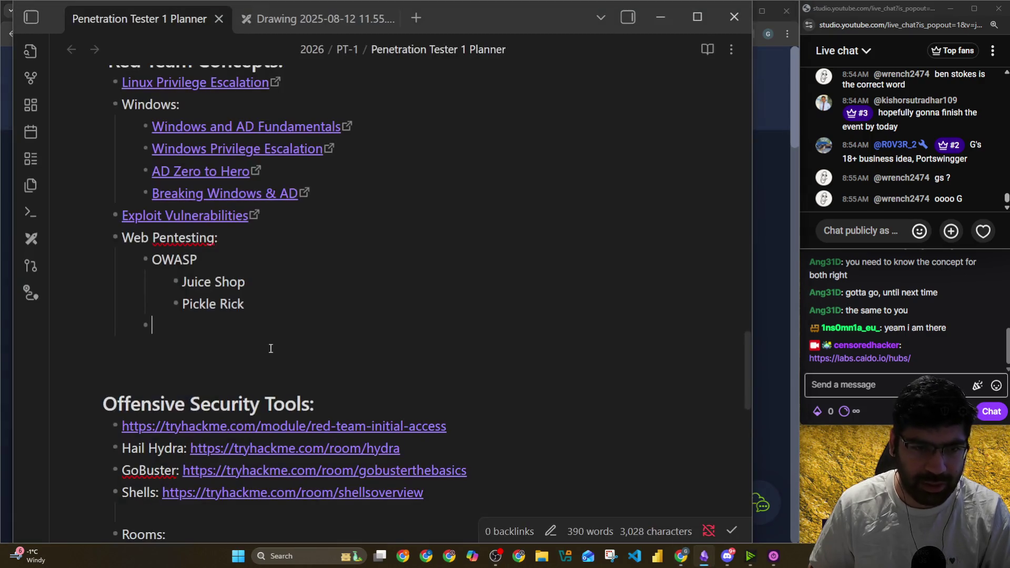
Paste the module URL and wrap it as an [Intro to Web hacking](url) link
{"action": "type", "text": "https://tryhackme.com/module/intro-to-web-hacking"}
{"action": "left_click", "coordinate": [152, 326]}
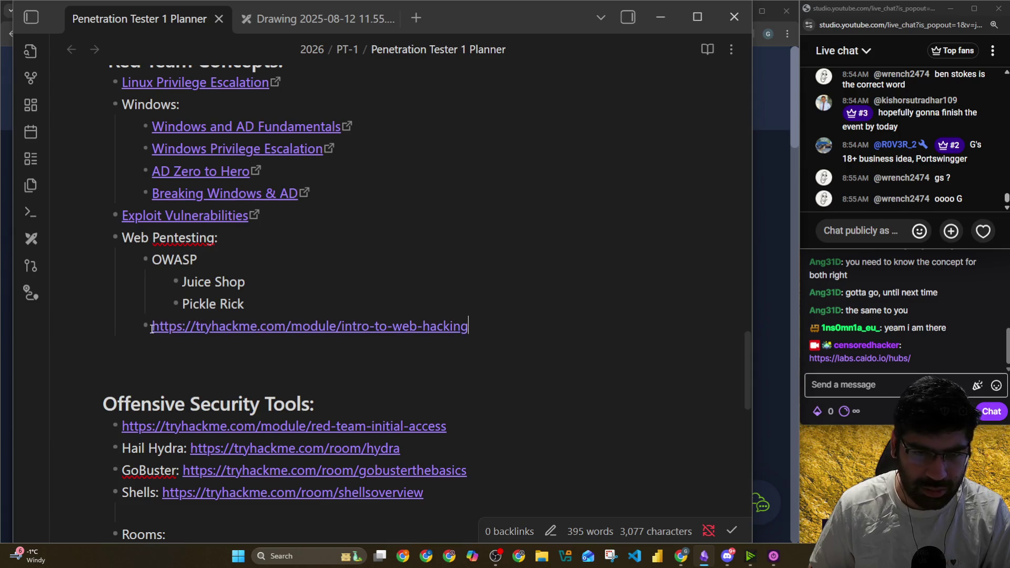
{"action": "type", "text": "[Intro t"}
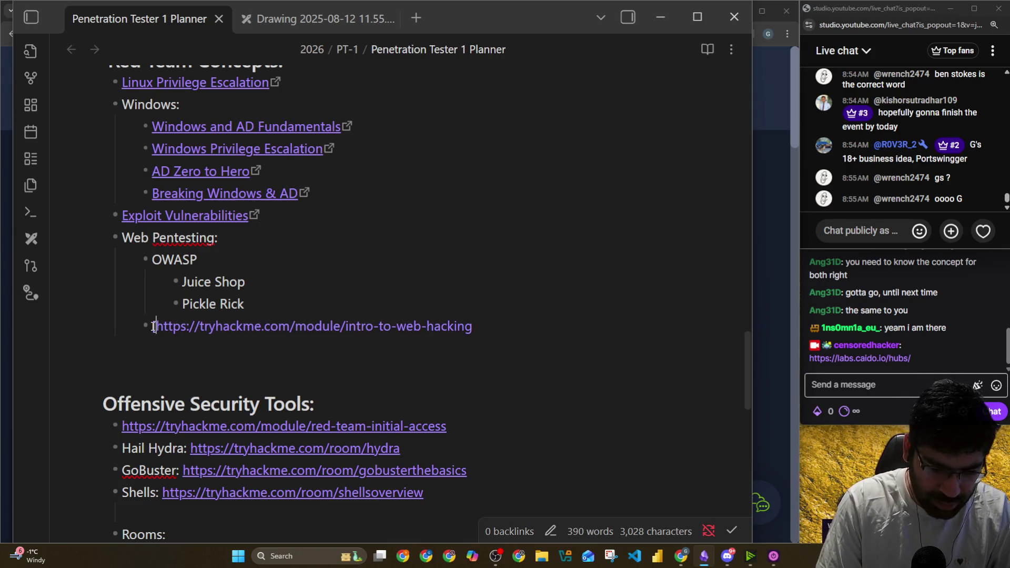
{"action": "type", "text": "o "}
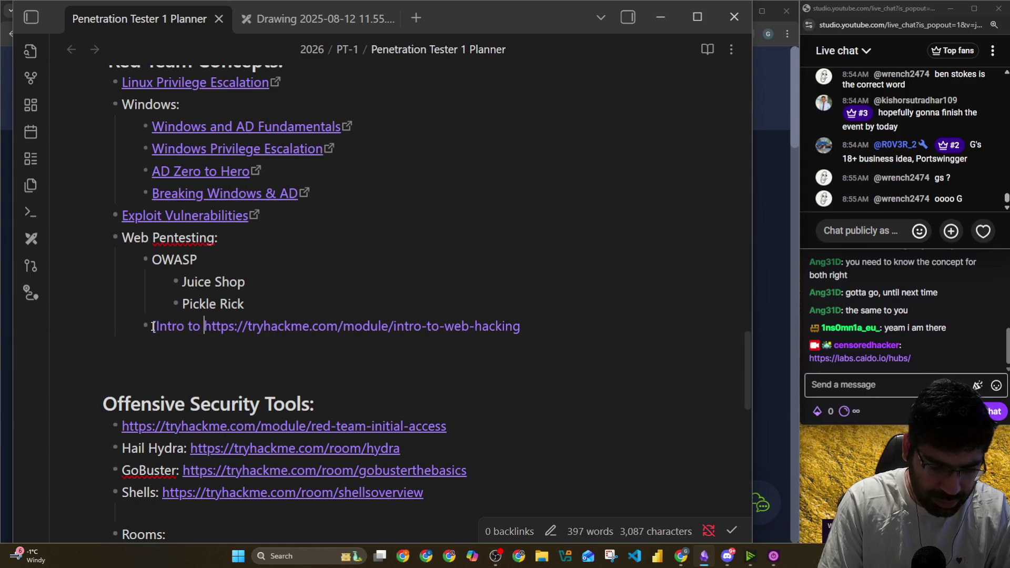
{"action": "type", "text": "Web hacking"}
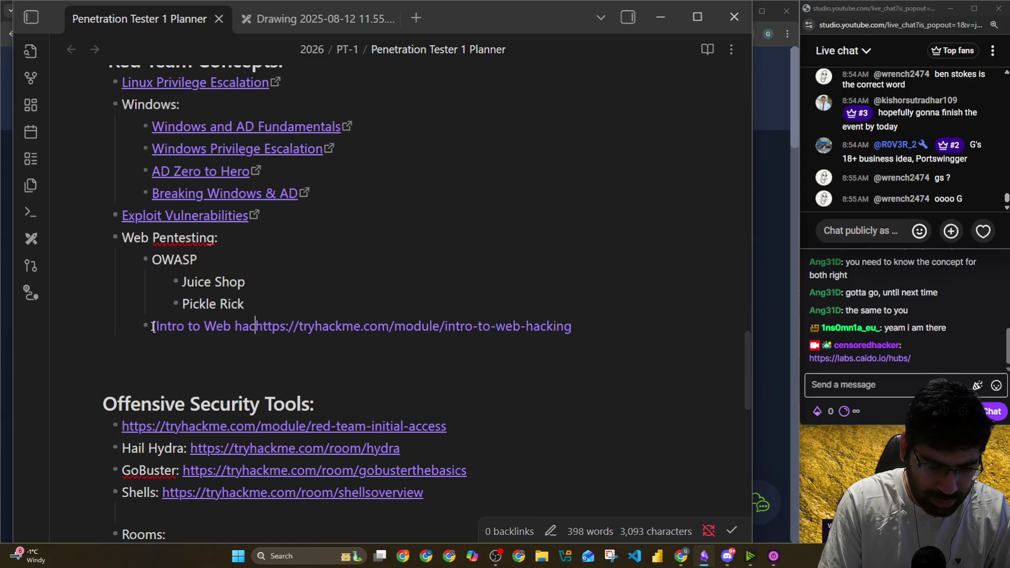
{"action": "type", "text": "]"}
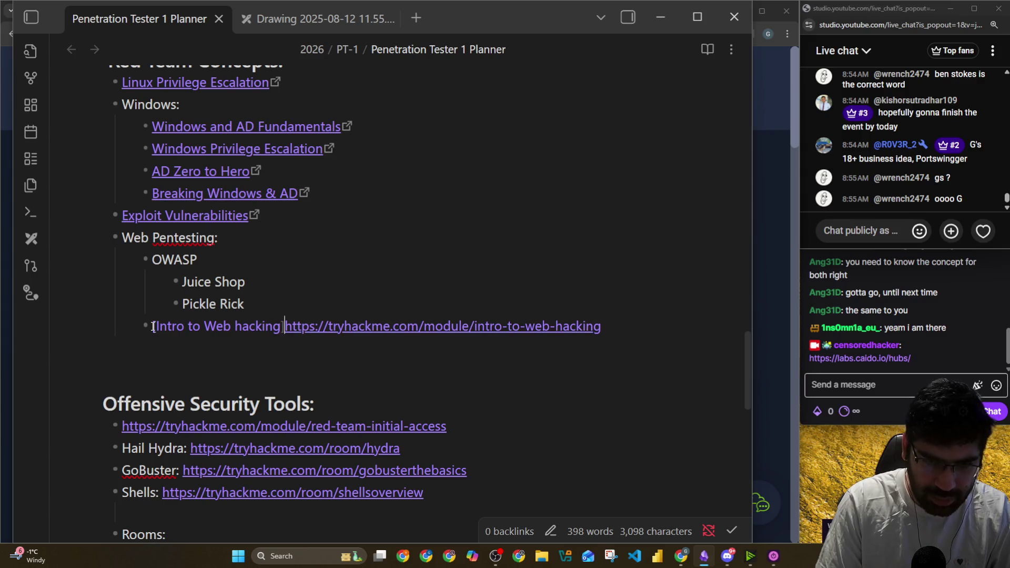
{"action": "type", "text": "("}
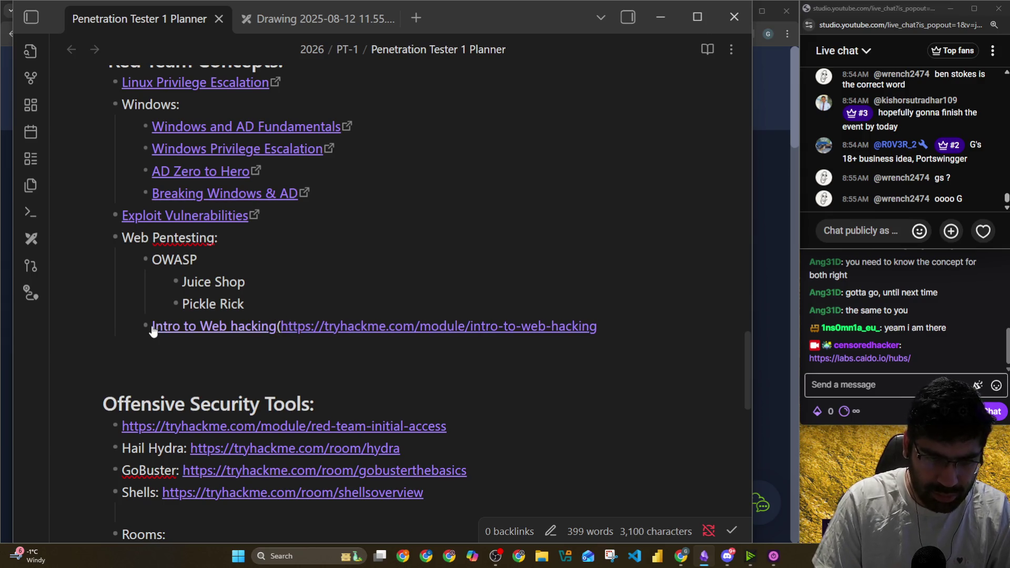
{"action": "type", "text": ")"}
{"action": "key", "text": "Return"}
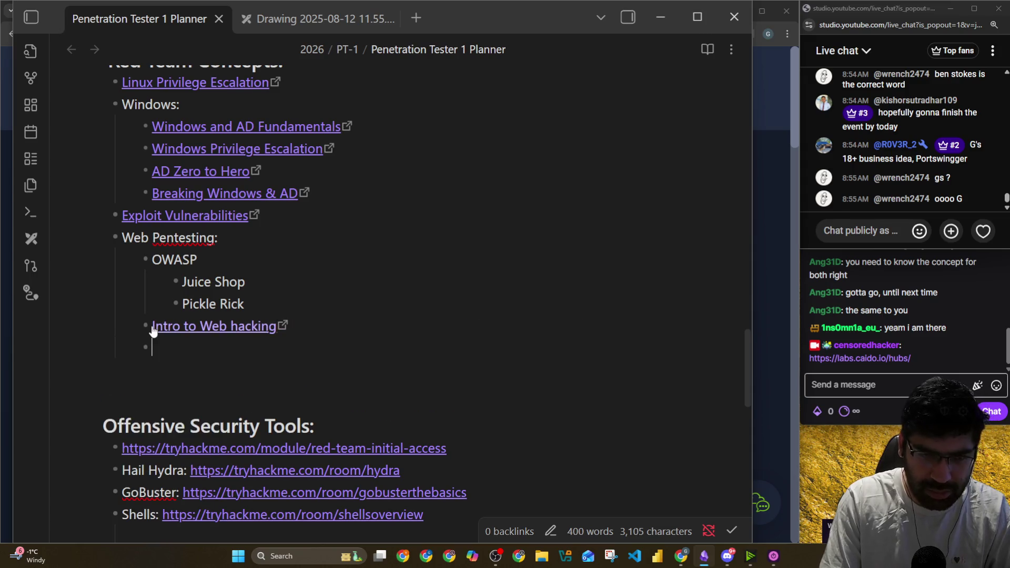
Add a nested [Port Swingger]() link and start an empty [CaiDo]() link below it
{"action": "type", "text": "PortSw"}
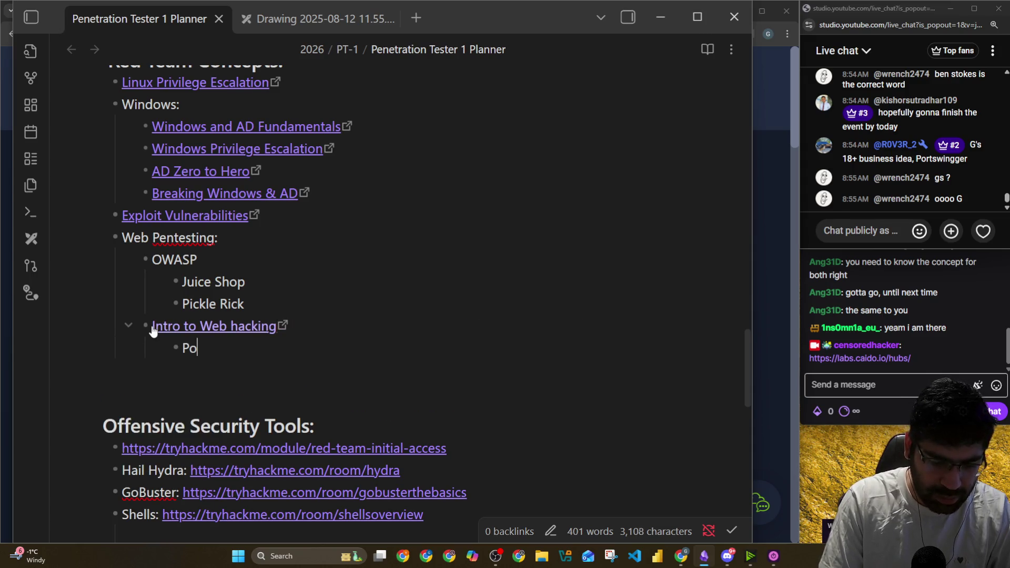
{"action": "key", "text": "BackSpace"}
{"action": "key", "text": "BackSpace"}
{"action": "type", "text": "S"}
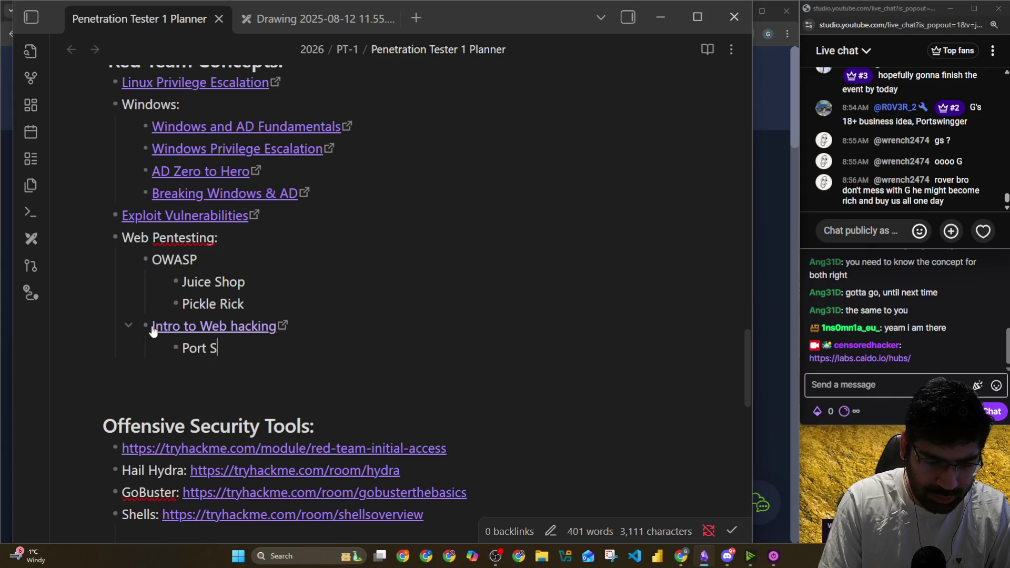
{"action": "type", "text": "wingger"}
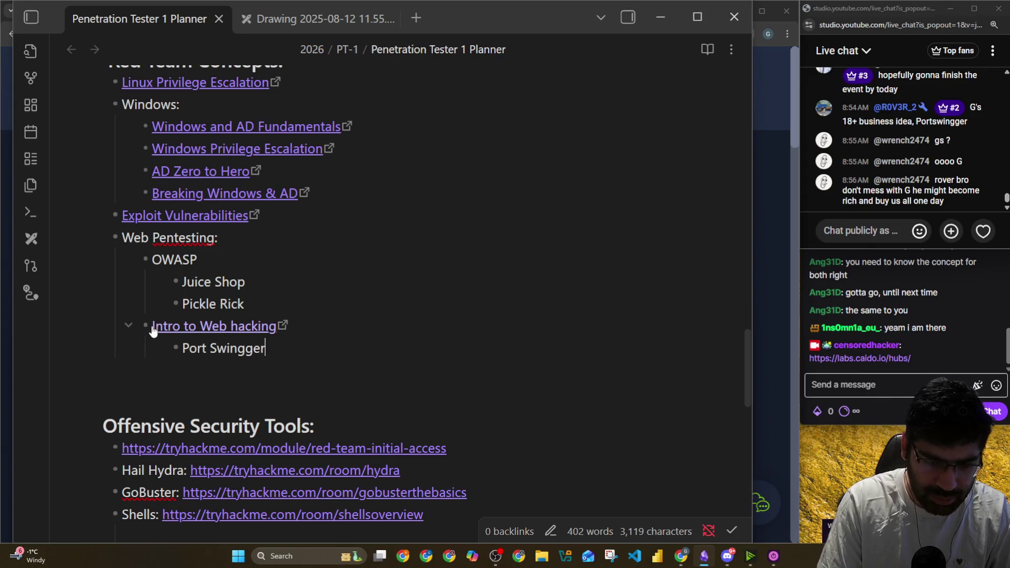
{"action": "type", "text": "]("}
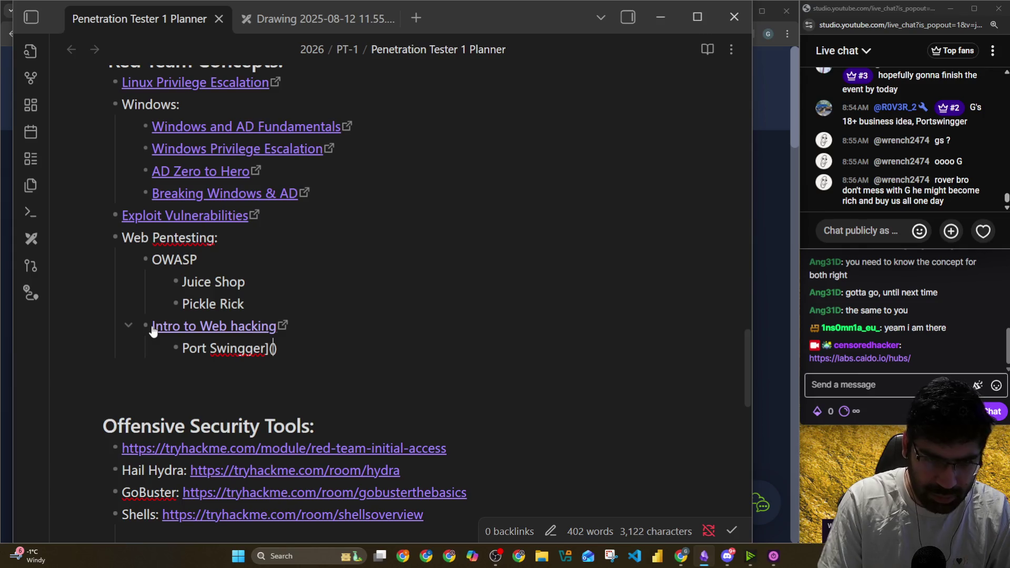
{"action": "key", "text": "Home"}
{"action": "type", "text": "["}
{"action": "key", "text": "ctrl+Right"}
{"action": "key", "text": "ctrl+Right"}
{"action": "key", "text": "ctrl+Right"}
{"action": "key", "text": "Return"}
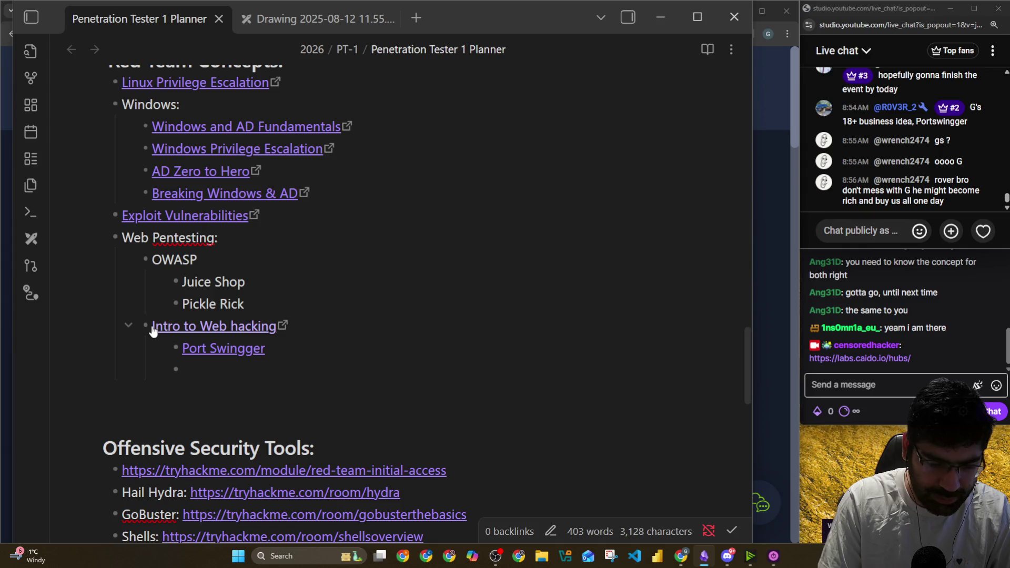
{"action": "type", "text": "[Cai"}
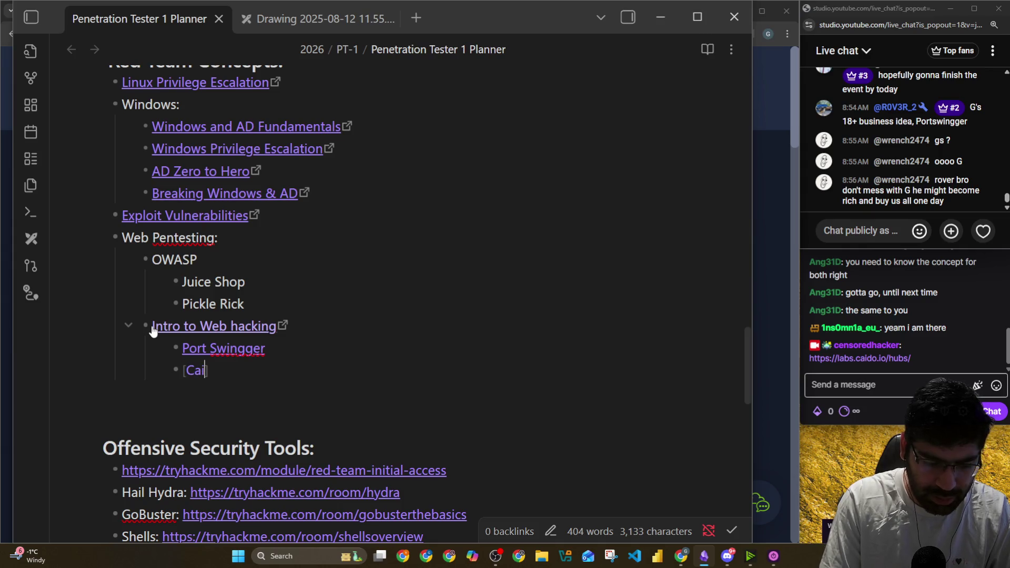
{"action": "type", "text": "Do]"}
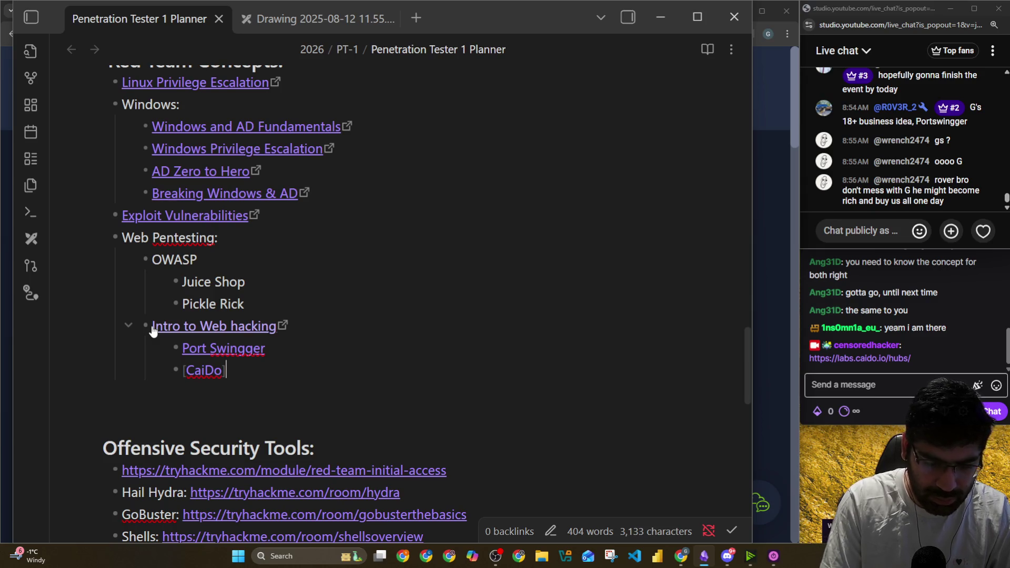
{"action": "type", "text": "("}
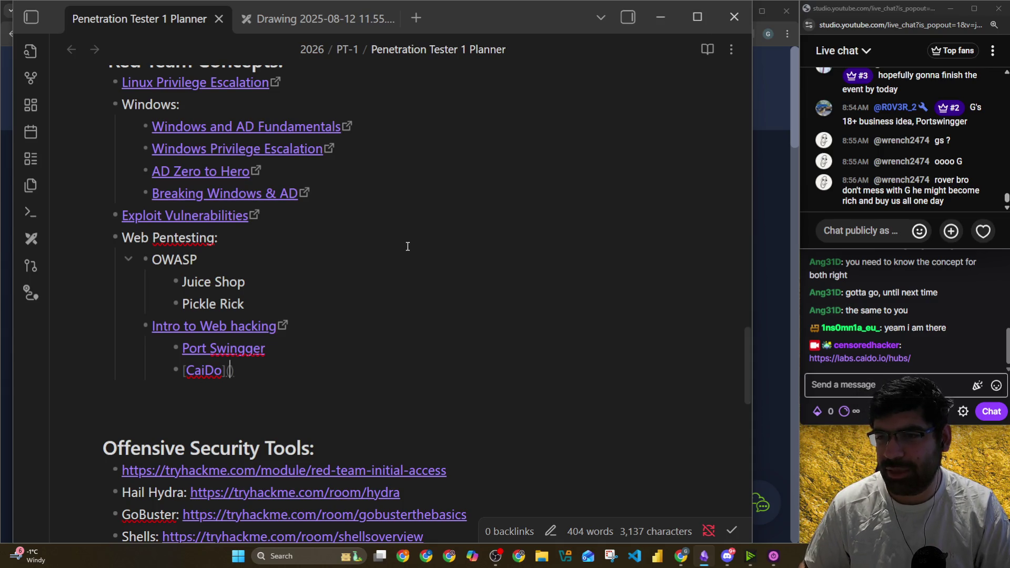
{"action": "key", "text": "alt+Tab"}
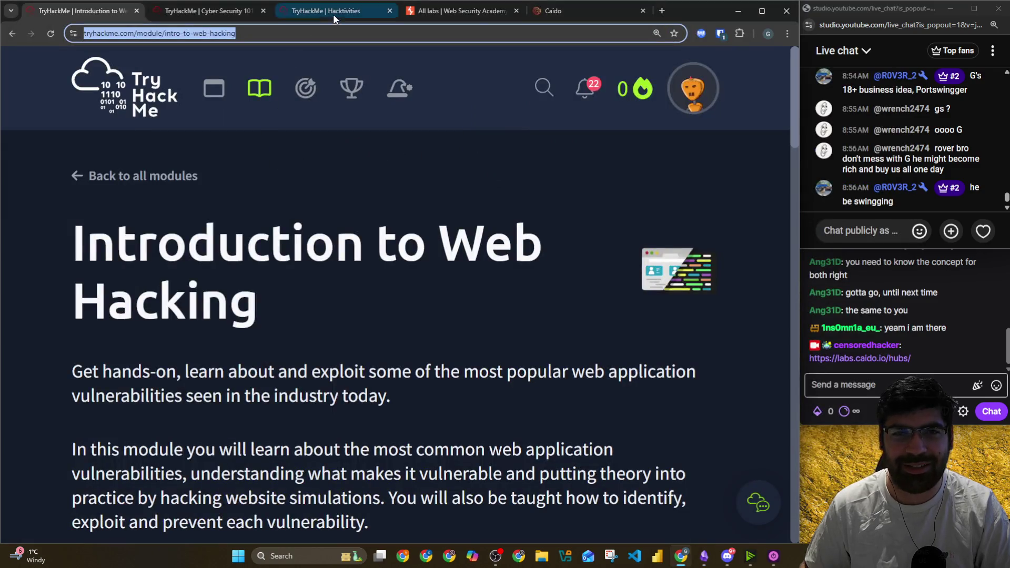
Browse the tabs to PortSwigger's Web Security Academy labs list, topics and home page
{"action": "left_click", "coordinate": [333, 16]}
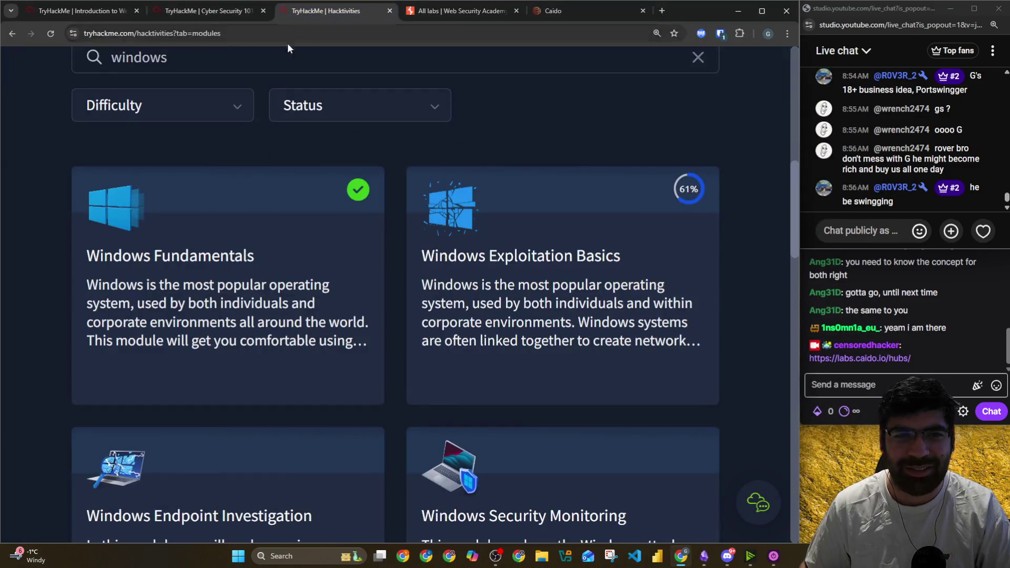
{"action": "left_click", "coordinate": [198, 16]}
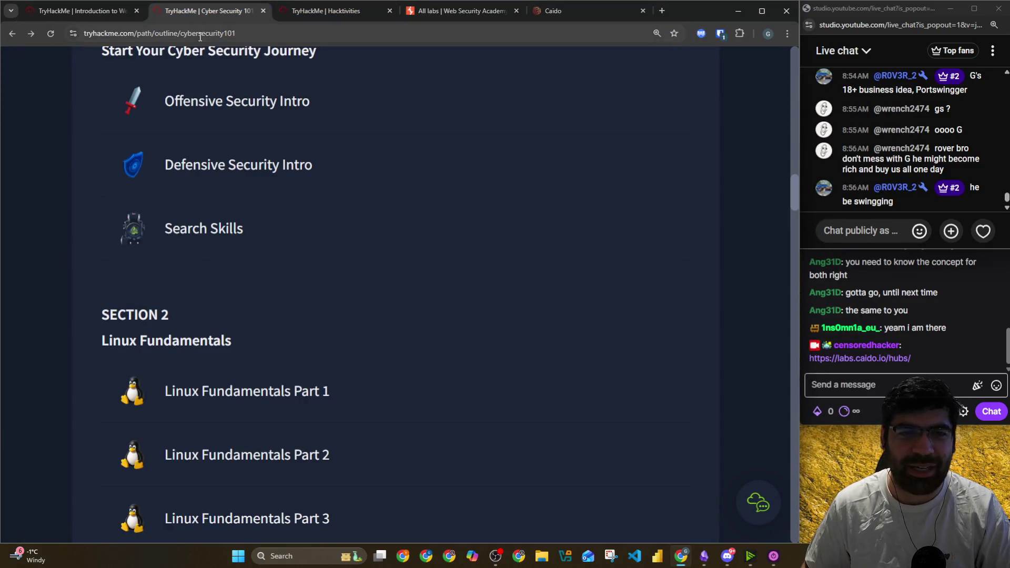
{"action": "left_click", "coordinate": [453, 11]}
{"action": "left_click", "coordinate": [450, 33]}
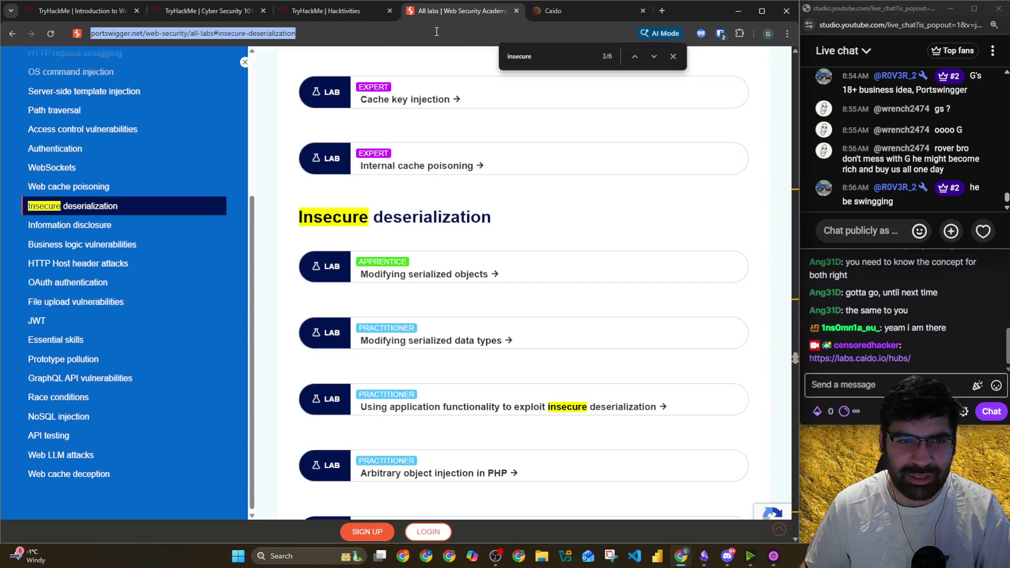
{"action": "scroll", "coordinate": [119, 171], "scroll_direction": "up", "scroll_amount": 4}
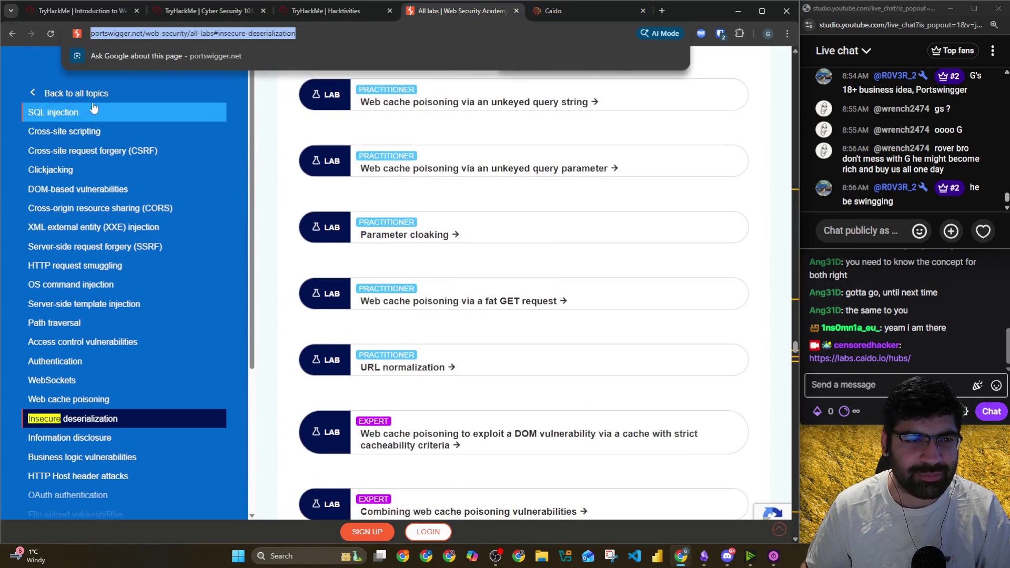
{"action": "left_click", "coordinate": [90, 93]}
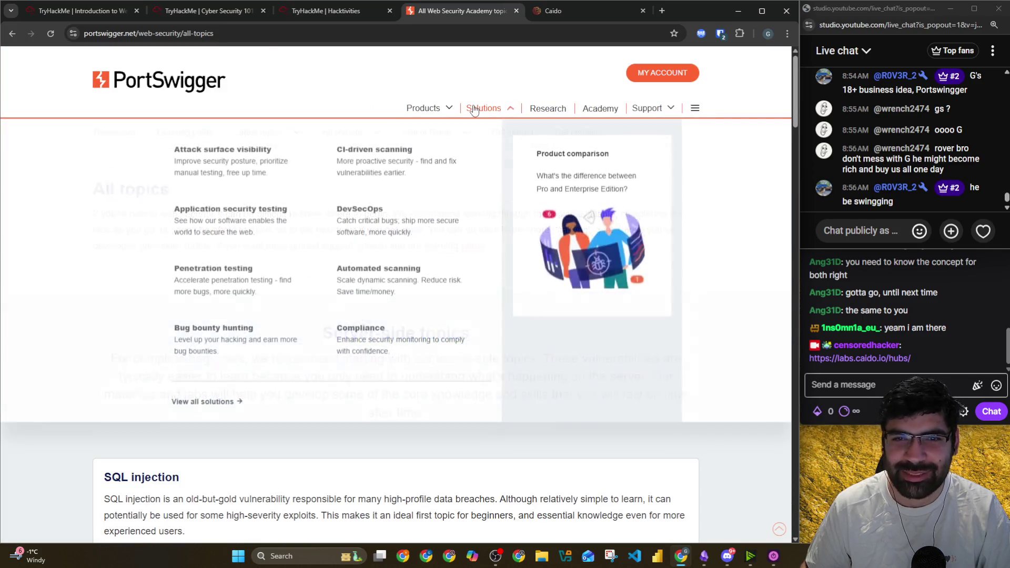
{"action": "mouse_move", "coordinate": [437, 108]}
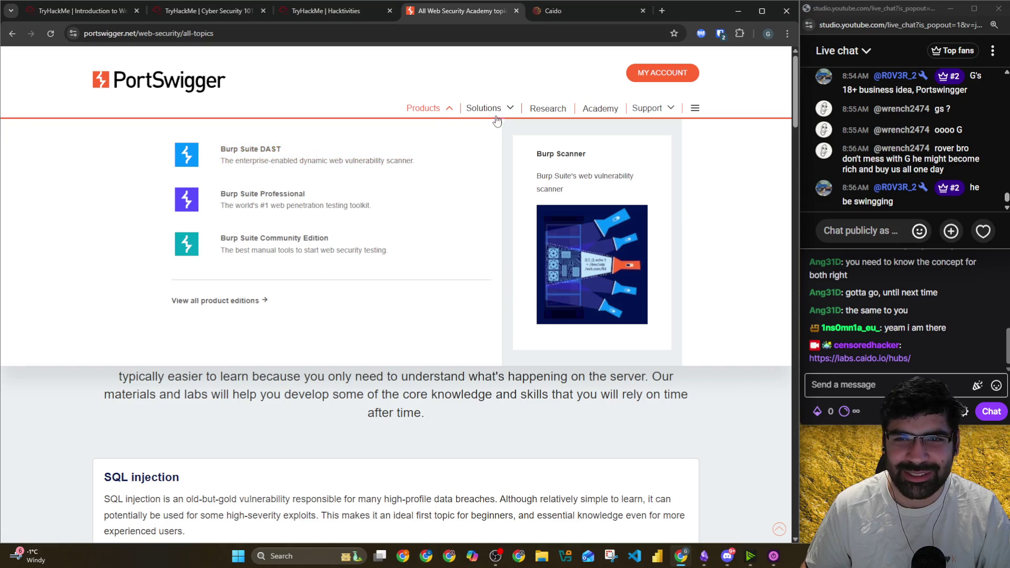
{"action": "left_click", "coordinate": [602, 109]}
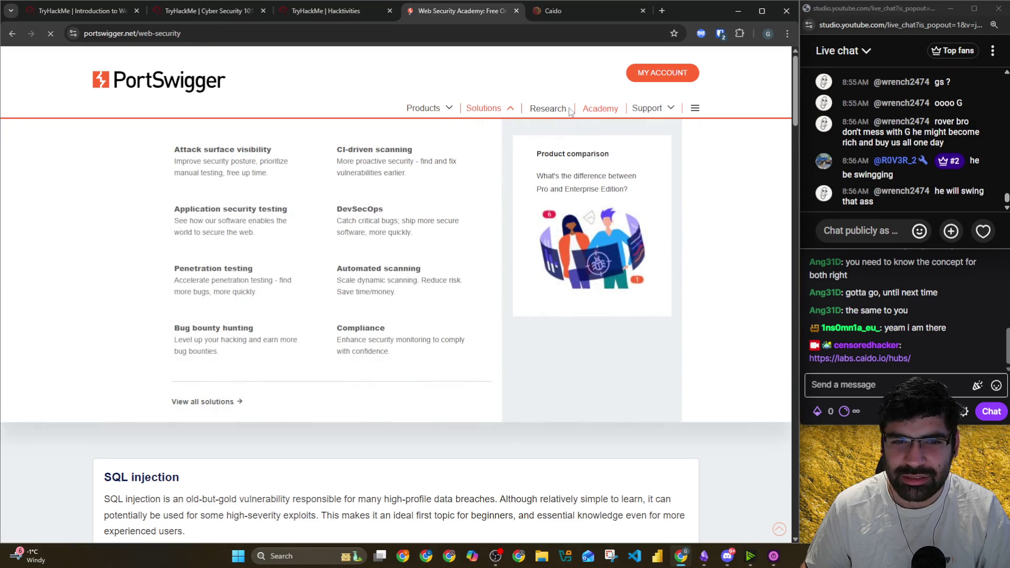
{"action": "scroll", "coordinate": [353, 204], "scroll_direction": "down", "scroll_amount": 3}
{"action": "scroll", "coordinate": [353, 205], "scroll_direction": "down", "scroll_amount": 1}
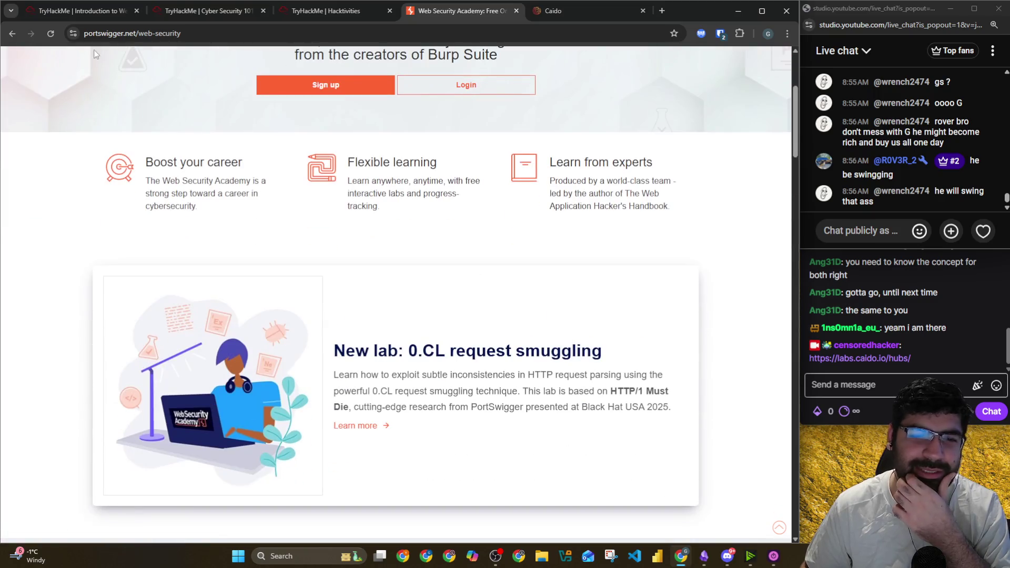
Go back to PortSwigger's All topics page and copy its address for the Port Swingger link
{"action": "left_click", "coordinate": [8, 40]}
{"action": "left_click", "coordinate": [8, 40]}
{"action": "left_click", "coordinate": [8, 40]}
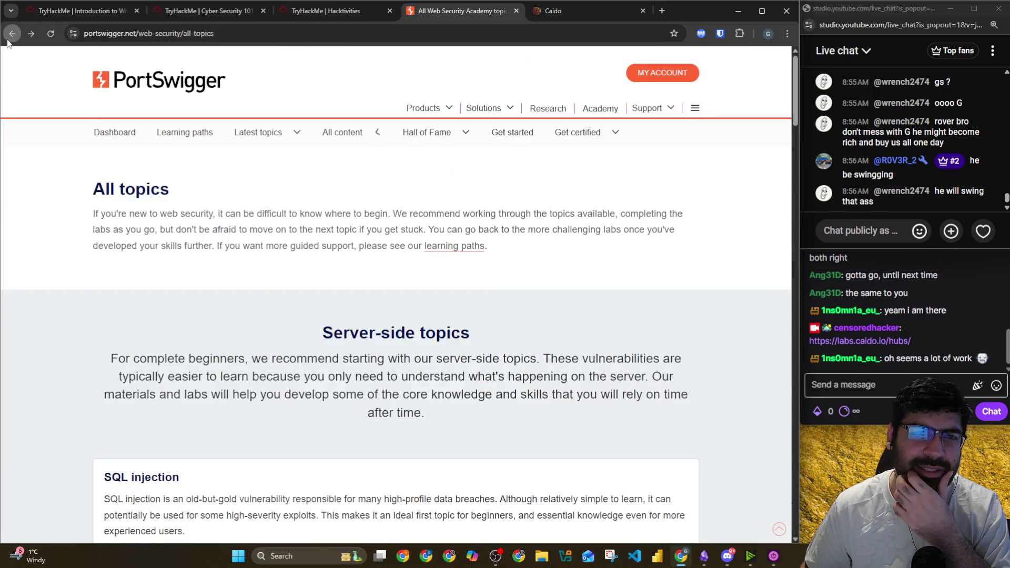
{"action": "scroll", "coordinate": [281, 137], "scroll_direction": "down", "scroll_amount": 9}
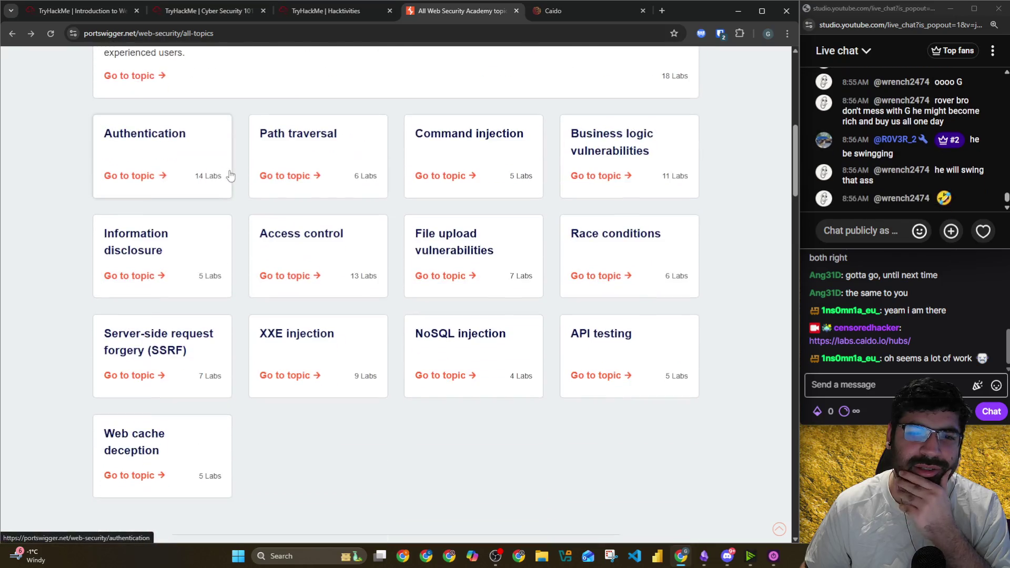
{"action": "left_click", "coordinate": [294, 36]}
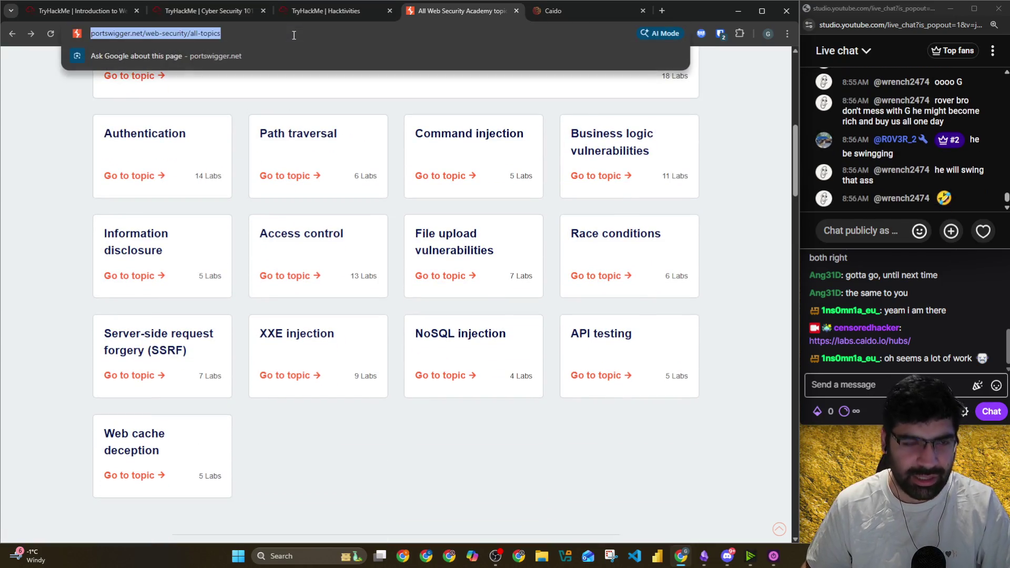
{"action": "key", "text": "alt+Tab"}
{"action": "left_click", "coordinate": [277, 349]}
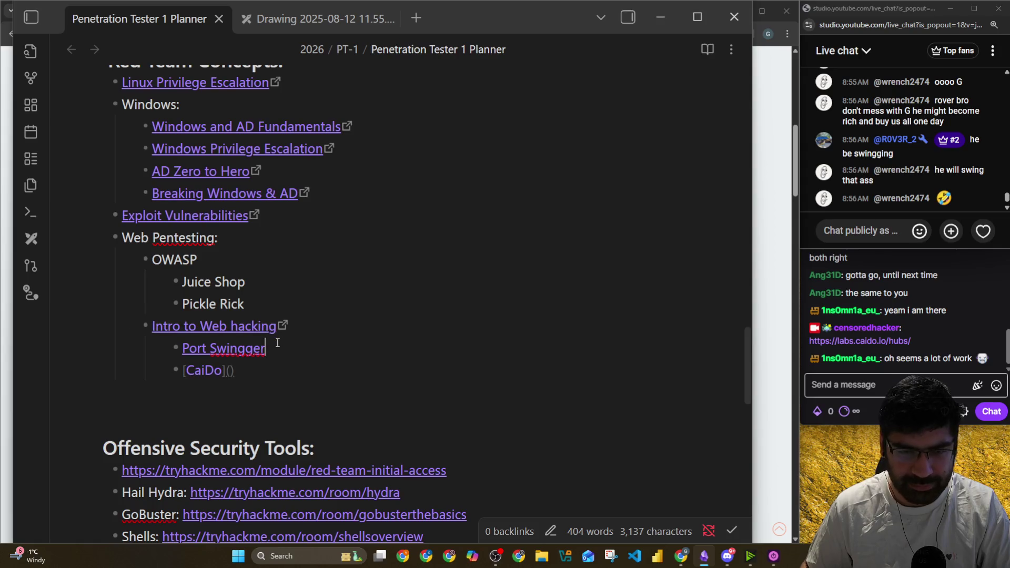
Paste the All topics address into Port Swingger and copy the Caido hubs address
{"action": "type", "text": "https://portswigger.net/web-security/all-topics"}
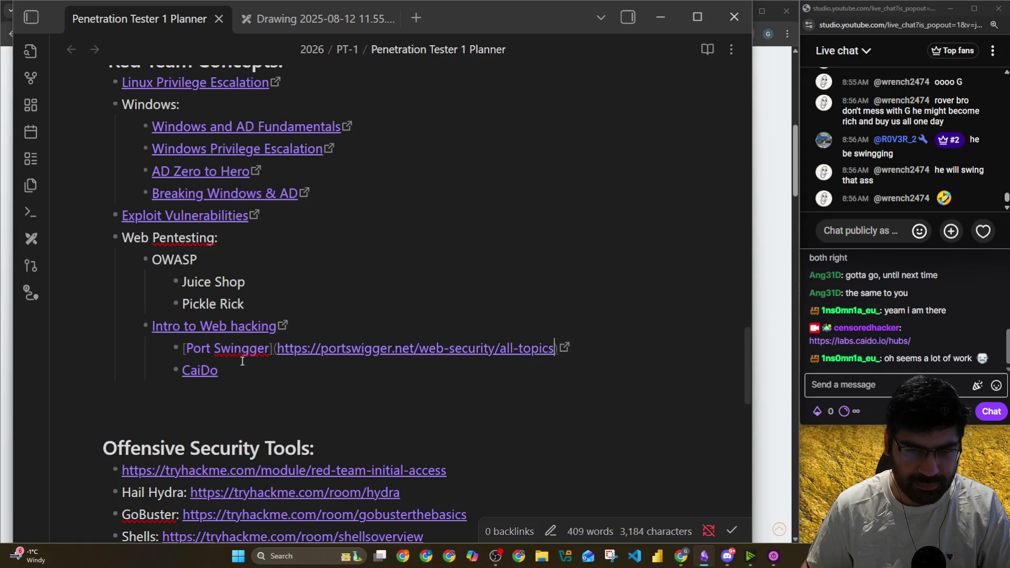
{"action": "key", "text": "Down"}
{"action": "key", "text": "alt+Tab"}
{"action": "left_click", "coordinate": [541, 11]}
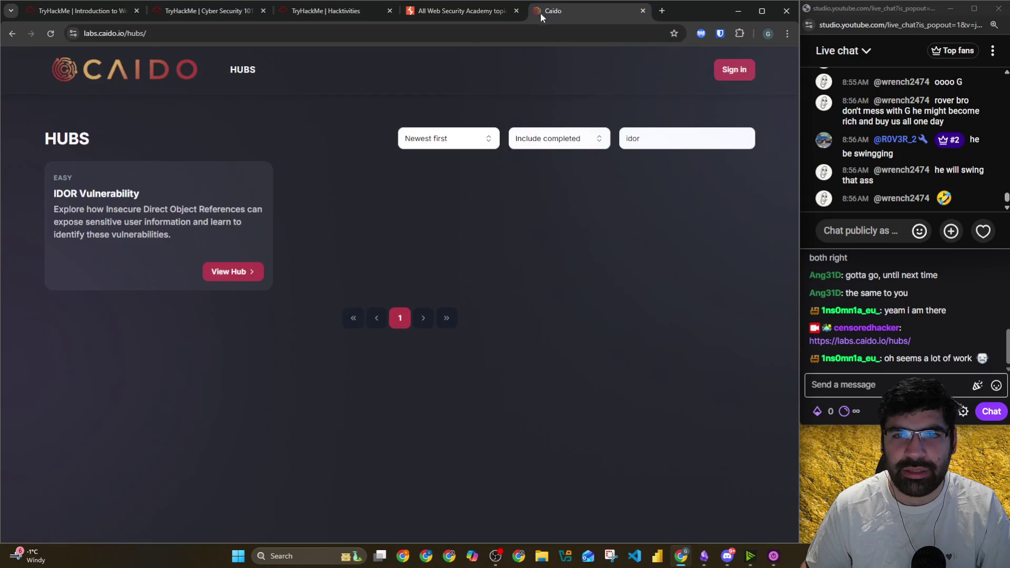
{"action": "left_click", "coordinate": [265, 36]}
{"action": "key", "text": "ctrl+c"}
{"action": "key", "text": "alt+Tab"}
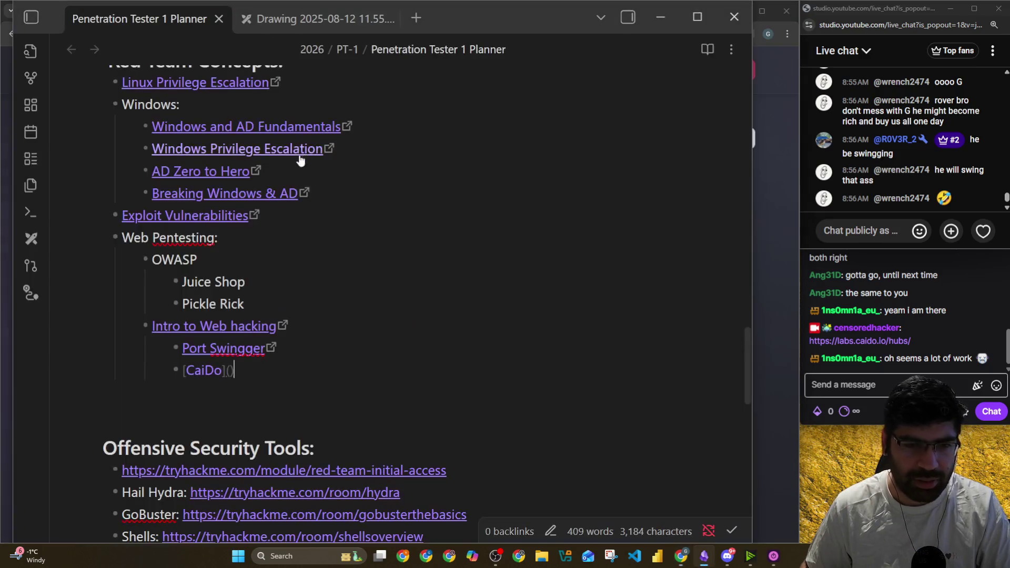
Paste the Caido hubs address into the CaiDo link's parentheses
{"action": "left_click", "coordinate": [227, 374]}
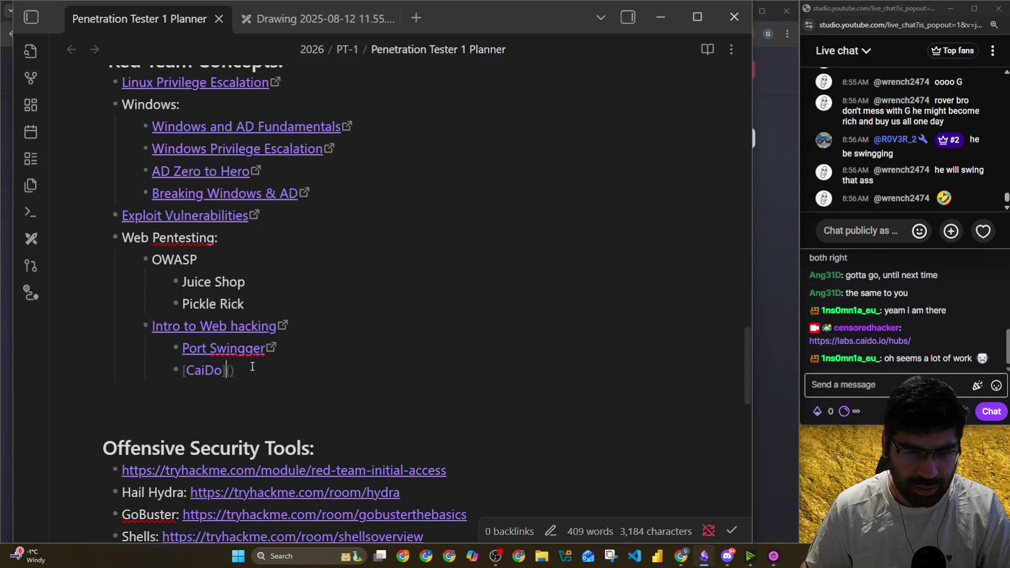
{"action": "key", "text": "ctrl+v"}
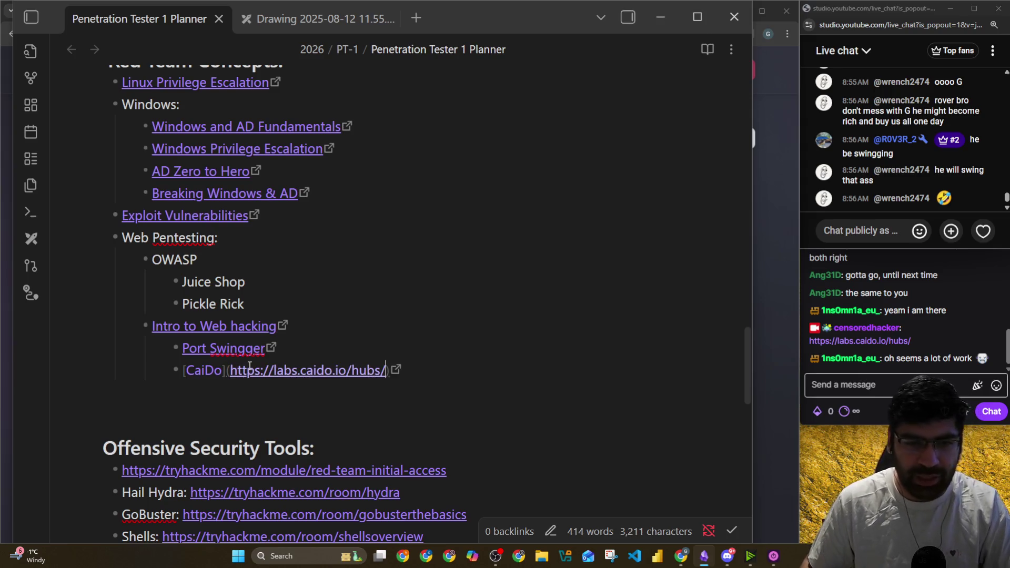
{"action": "left_click", "coordinate": [526, 376]}
{"action": "left_click", "coordinate": [495, 429]}
{"action": "left_click", "coordinate": [287, 404]}
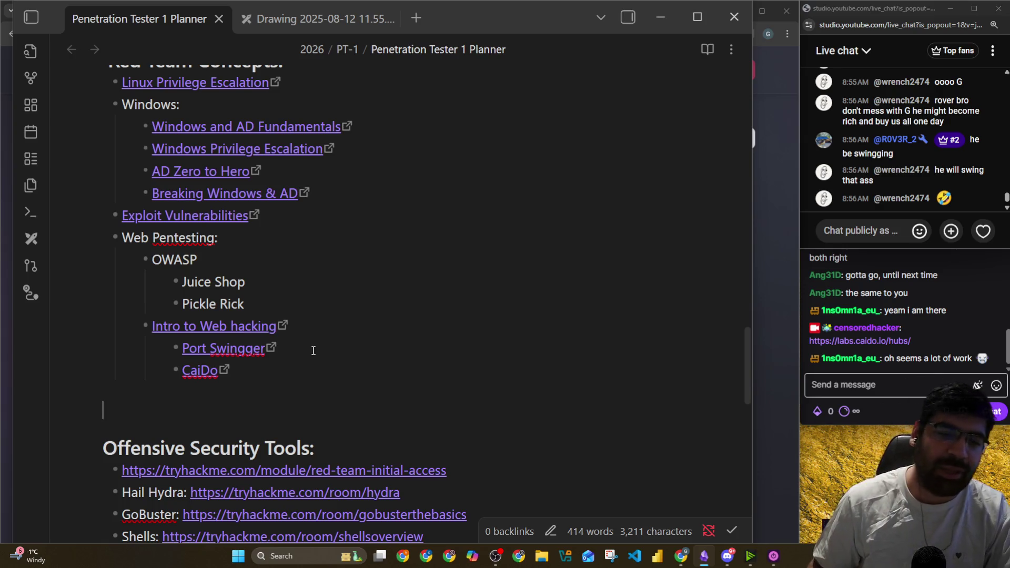
Prefix the CaiDo line with 'TBD ->'
{"action": "left_click", "coordinate": [263, 374]}
{"action": "key", "text": "Up"}
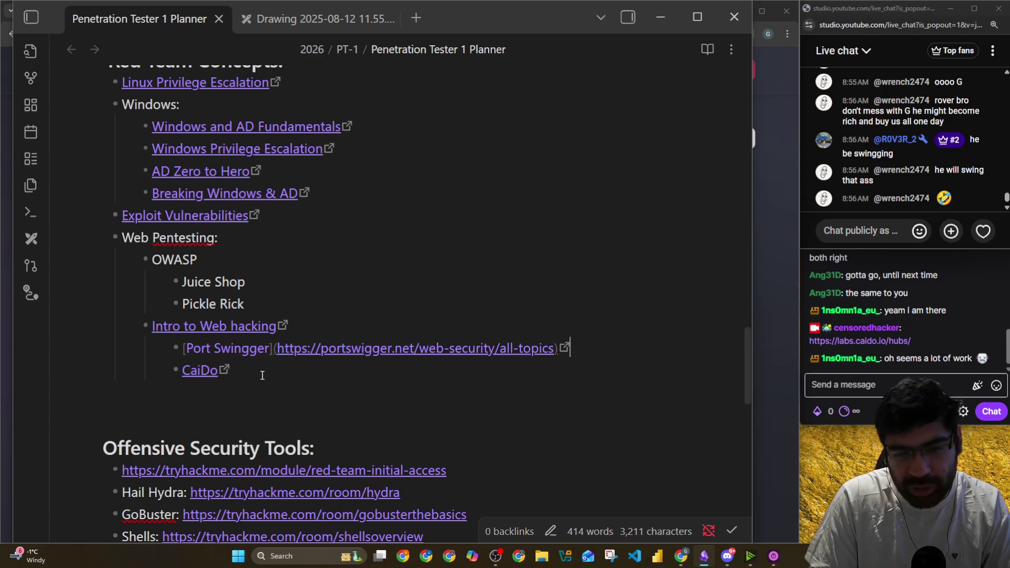
{"action": "key", "text": "Down"}
{"action": "key", "text": "Home"}
{"action": "key", "text": "Right"}
{"action": "key", "text": "Right"}
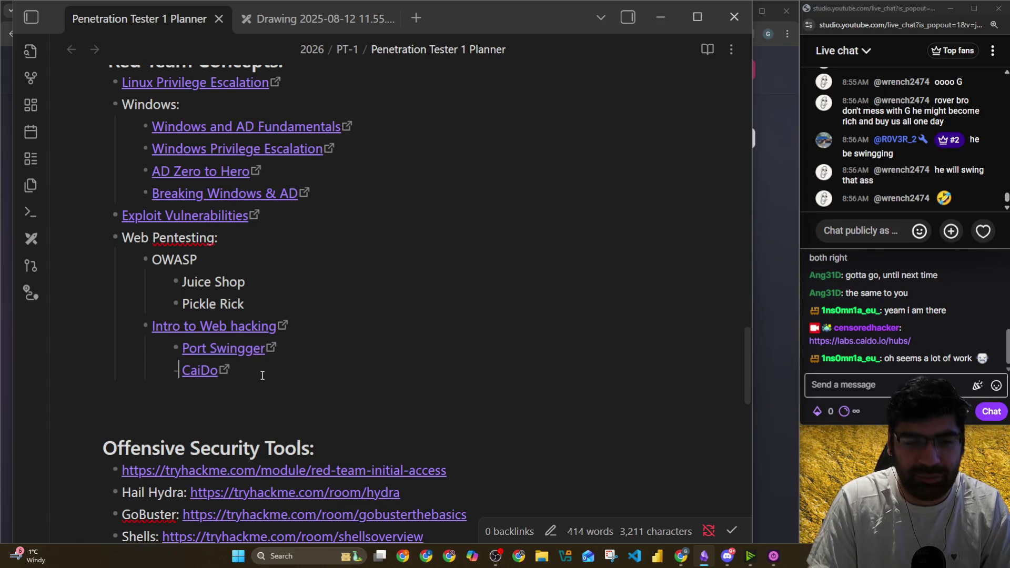
{"action": "type", "text": "TBD "}
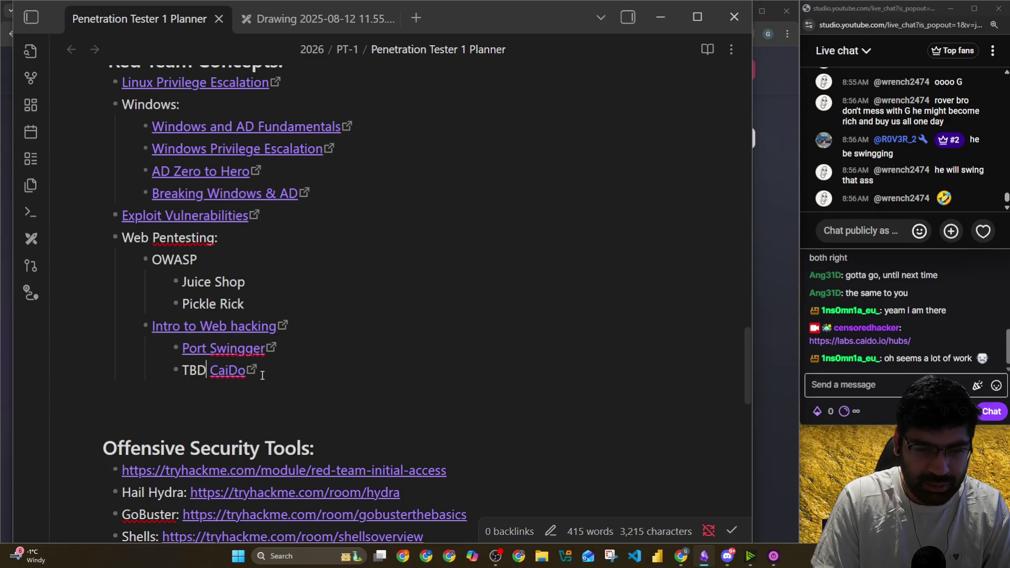
{"action": "type", "text": "->"}
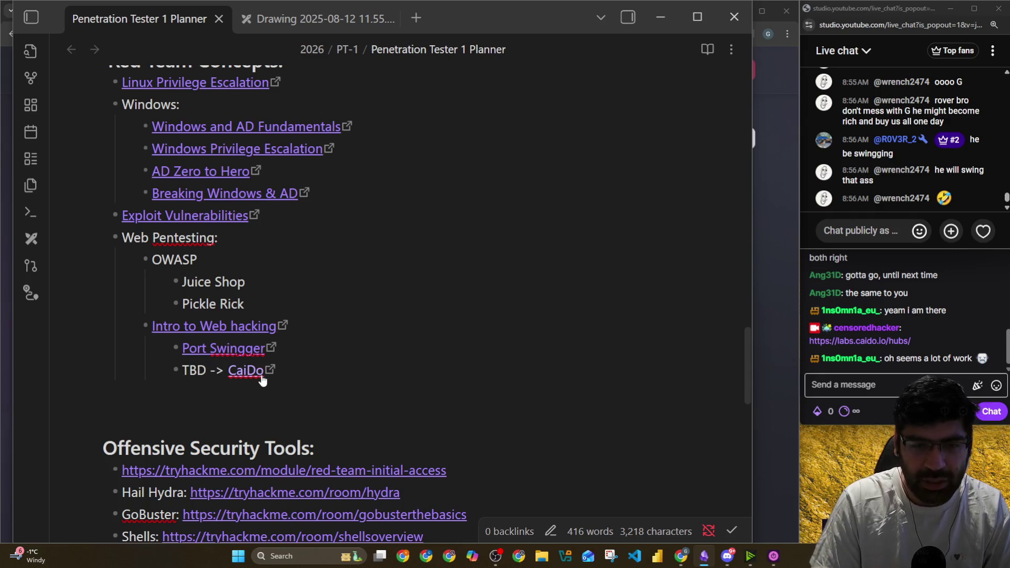
{"action": "left_click", "coordinate": [294, 369]}
{"action": "left_click_drag", "start_coordinate": [307, 371], "coordinate": [182, 373]}
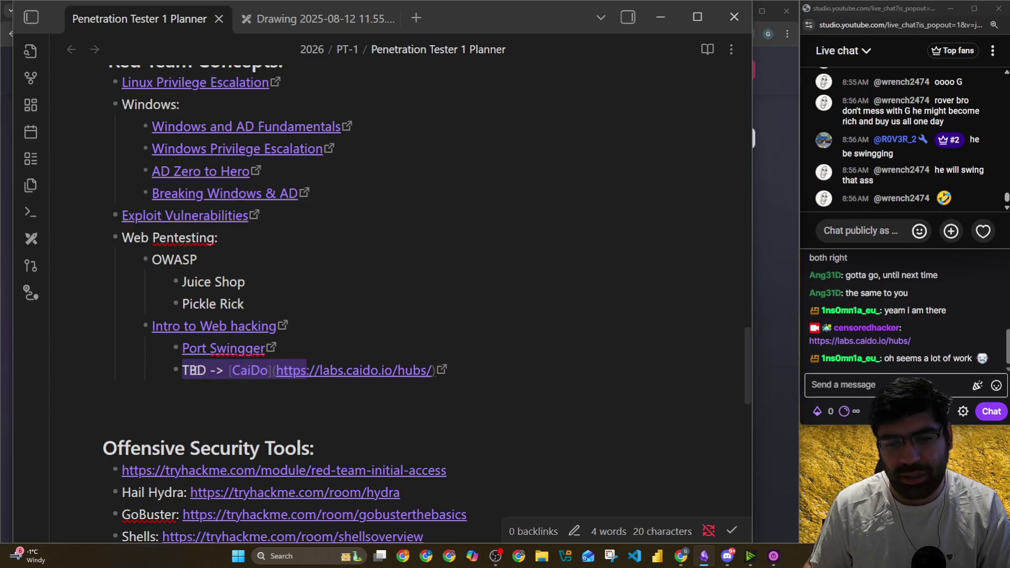
{"action": "left_click", "coordinate": [218, 400]}
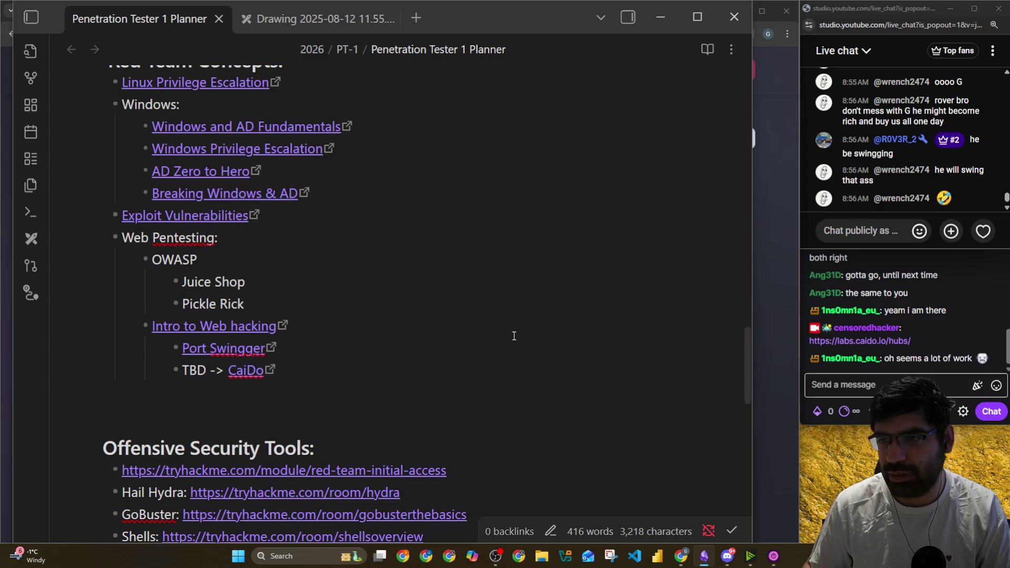
{"action": "key", "text": "alt+Tab"}
{"action": "left_click", "coordinate": [458, 10]}
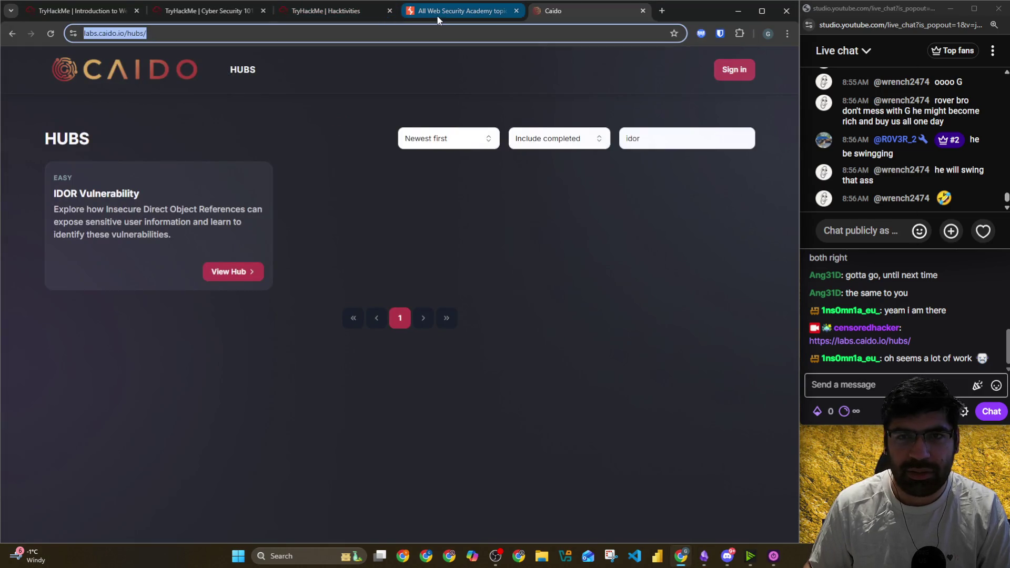
Correct the Port Swingger link text to 'Port Swigger'
{"action": "scroll", "coordinate": [316, 131], "scroll_direction": "up", "scroll_amount": 5}
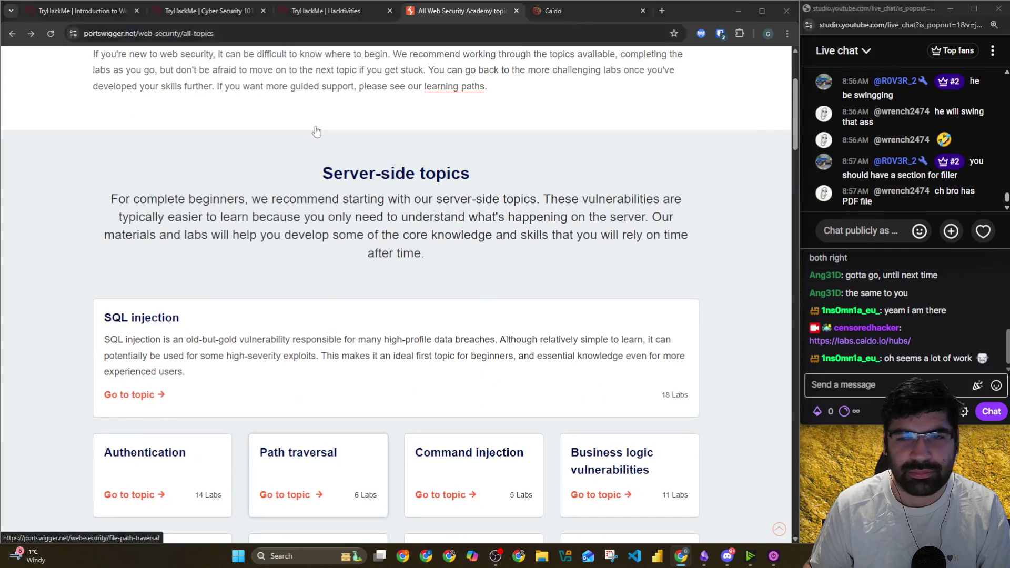
{"action": "key", "text": "alt+Tab"}
{"action": "left_click", "coordinate": [320, 350]}
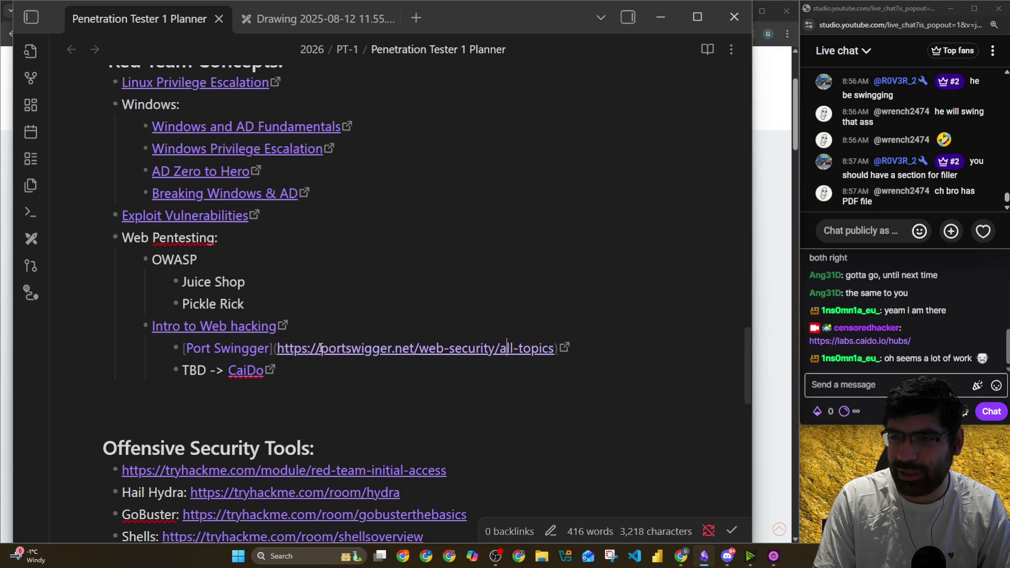
{"action": "key", "text": "Left"}
{"action": "key", "text": "Left"}
{"action": "key", "text": "Left"}
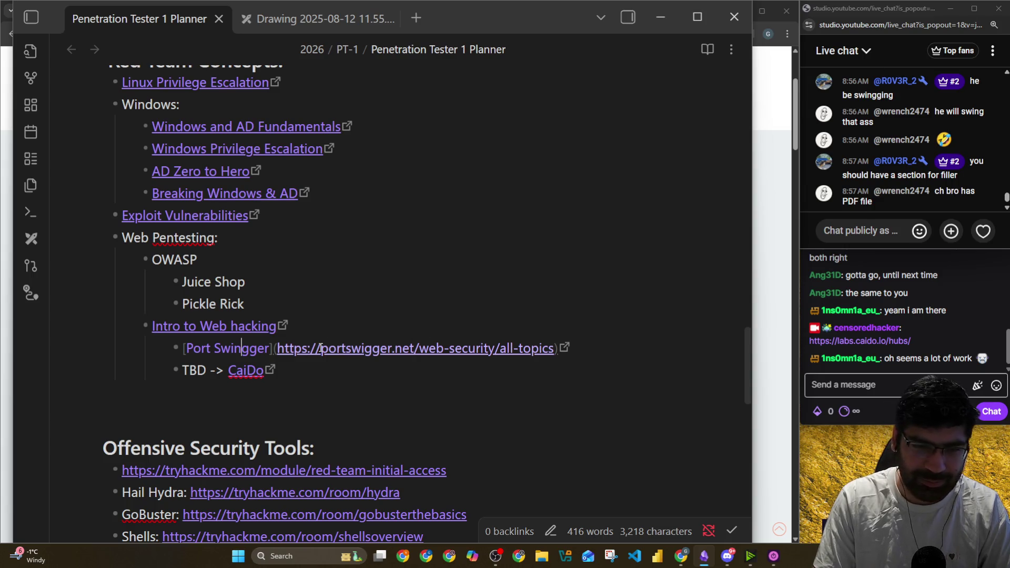
{"action": "key", "text": "BackSpace"}
{"action": "left_click", "coordinate": [406, 421]}
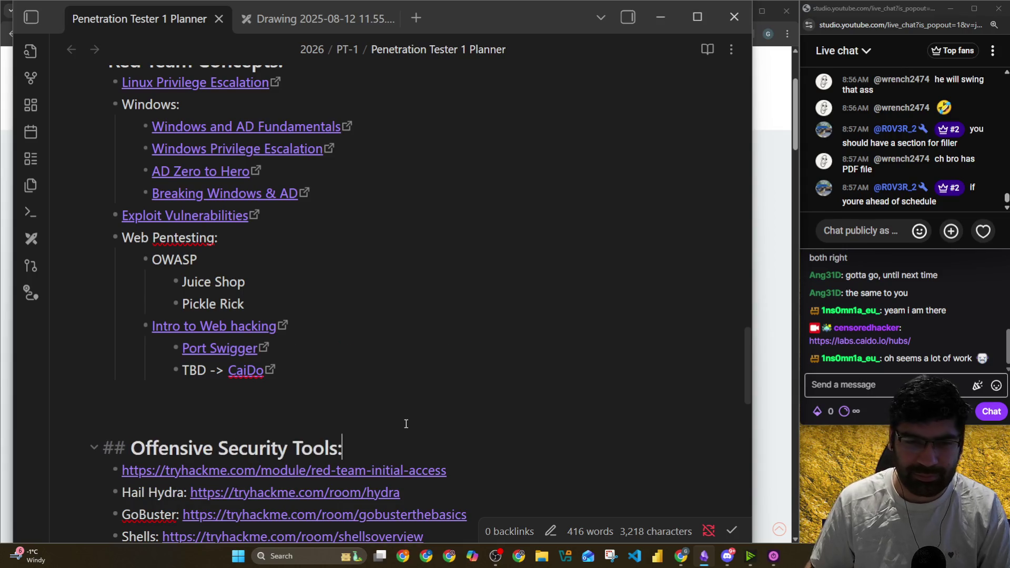
{"action": "key", "text": "alt+Tab"}
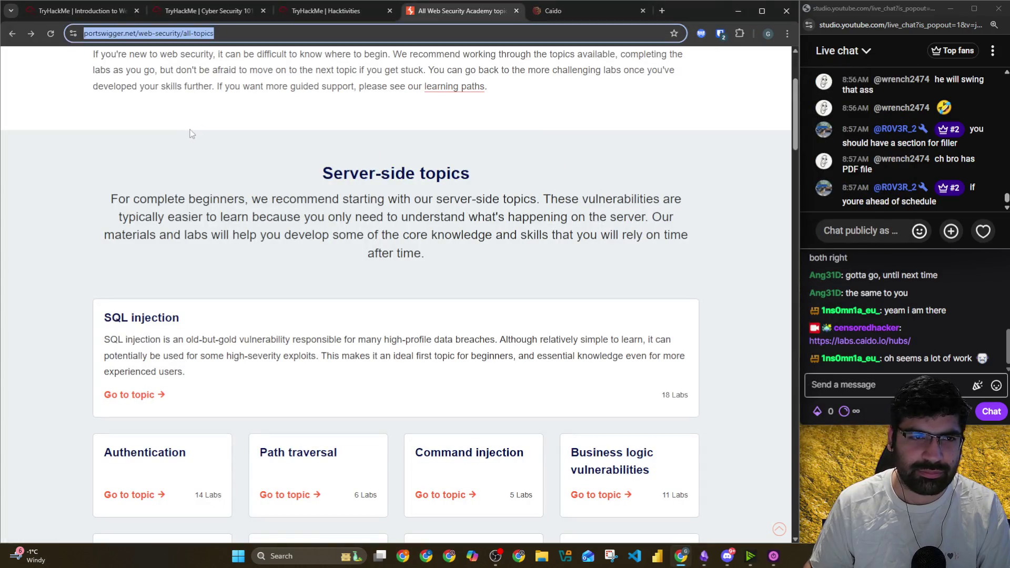
{"action": "key", "text": "alt+Tab"}
{"action": "left_click", "coordinate": [395, 308]}
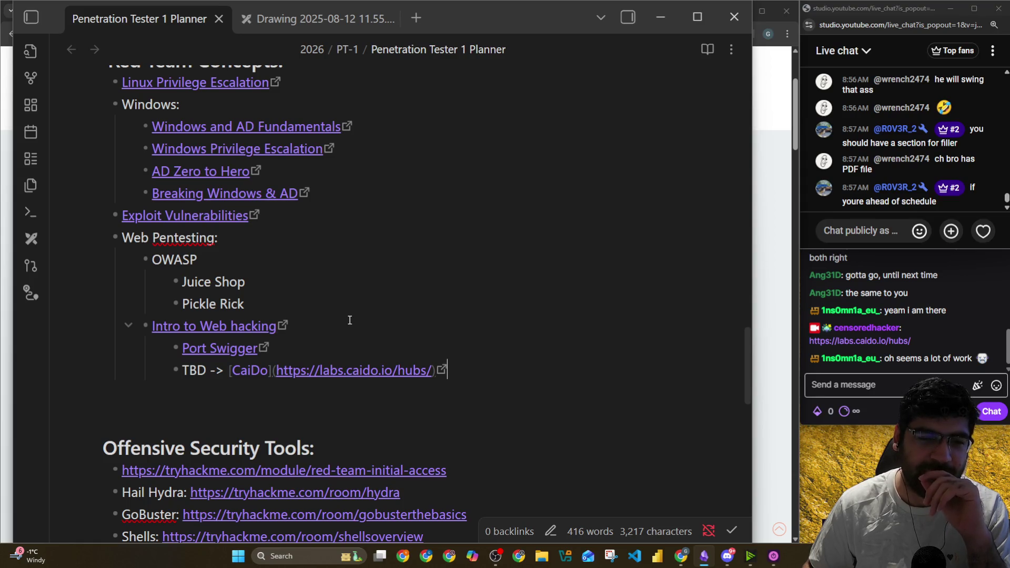
{"action": "left_click", "coordinate": [375, 286]}
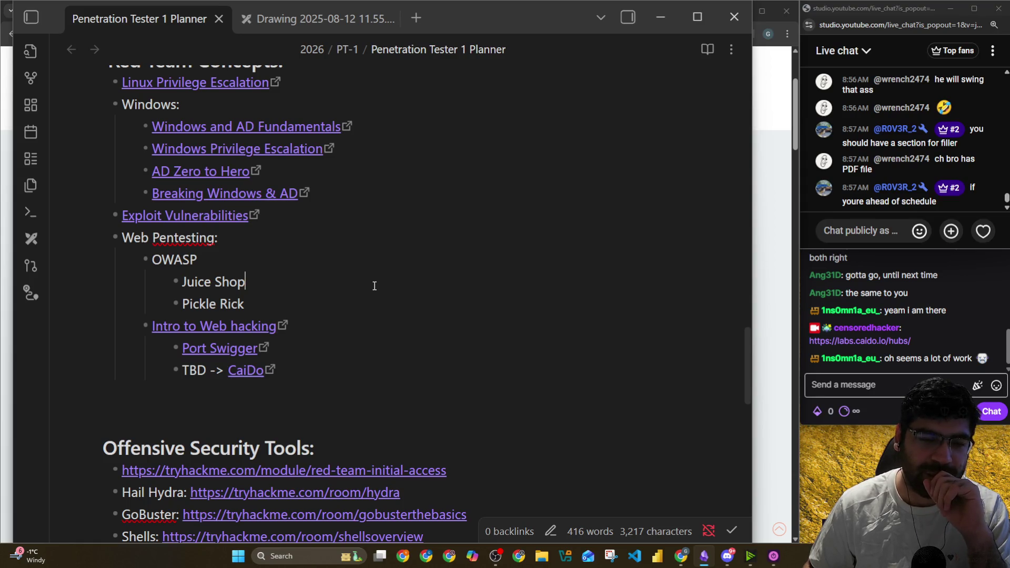
{"action": "scroll", "coordinate": [374, 286], "scroll_direction": "up", "scroll_amount": 1}
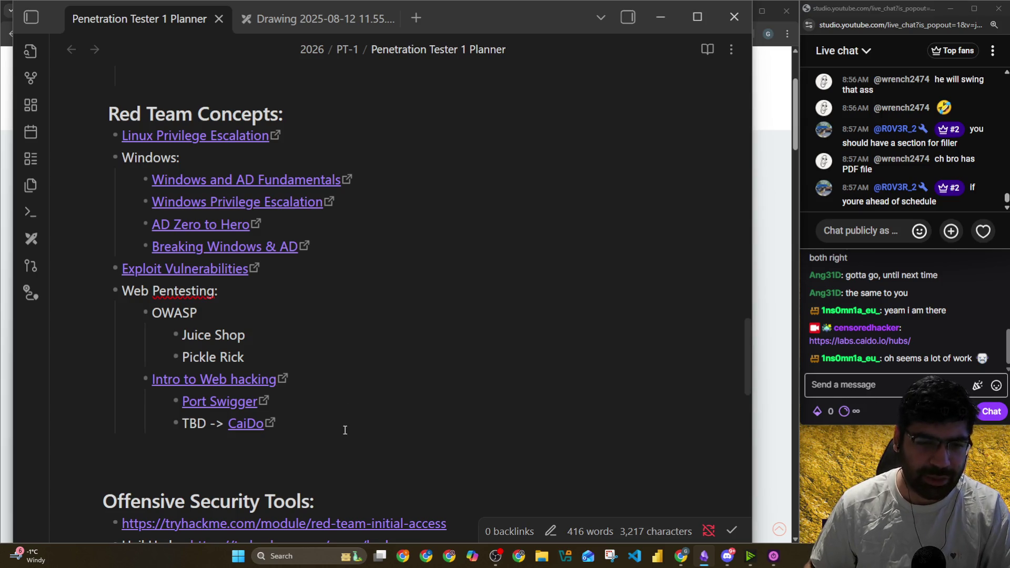
{"action": "key", "text": "alt+Tab"}
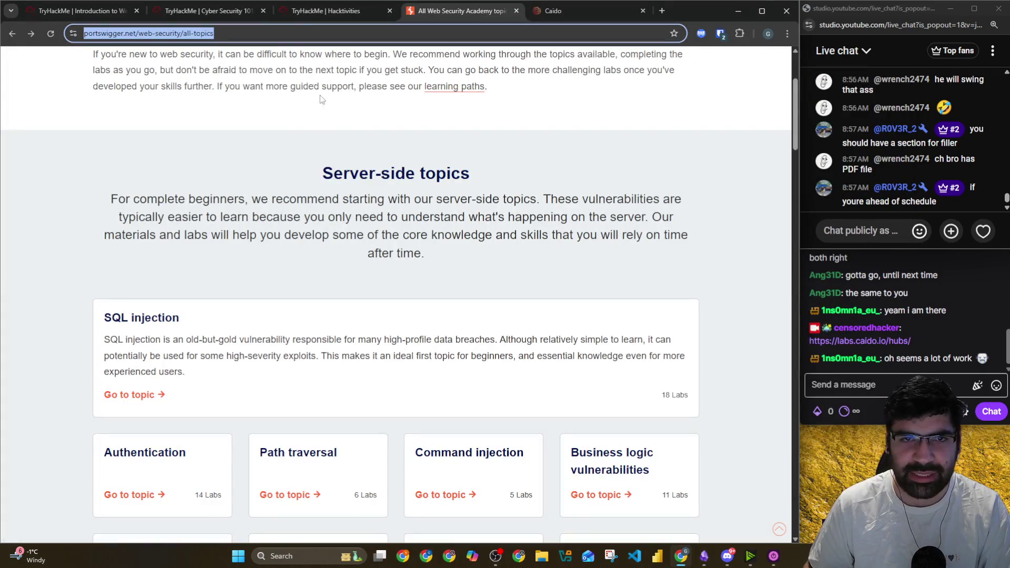
Scroll the Cyber Security 101 outline to Section 10 (Offensive Security Tooling, Defensive Security), then open a new tab
{"action": "left_click", "coordinate": [309, 11]}
{"action": "left_click", "coordinate": [225, 13]}
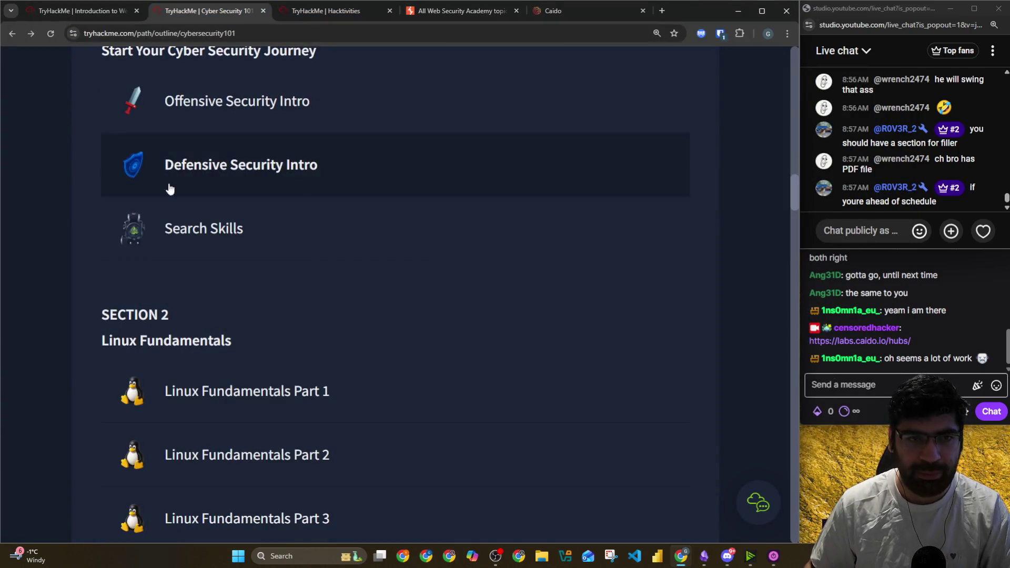
{"action": "scroll", "coordinate": [43, 269], "scroll_direction": "up", "scroll_amount": 4}
{"action": "scroll", "coordinate": [45, 270], "scroll_direction": "down", "scroll_amount": 8}
{"action": "scroll", "coordinate": [44, 272], "scroll_direction": "down", "scroll_amount": 10}
{"action": "scroll", "coordinate": [44, 272], "scroll_direction": "down", "scroll_amount": 15}
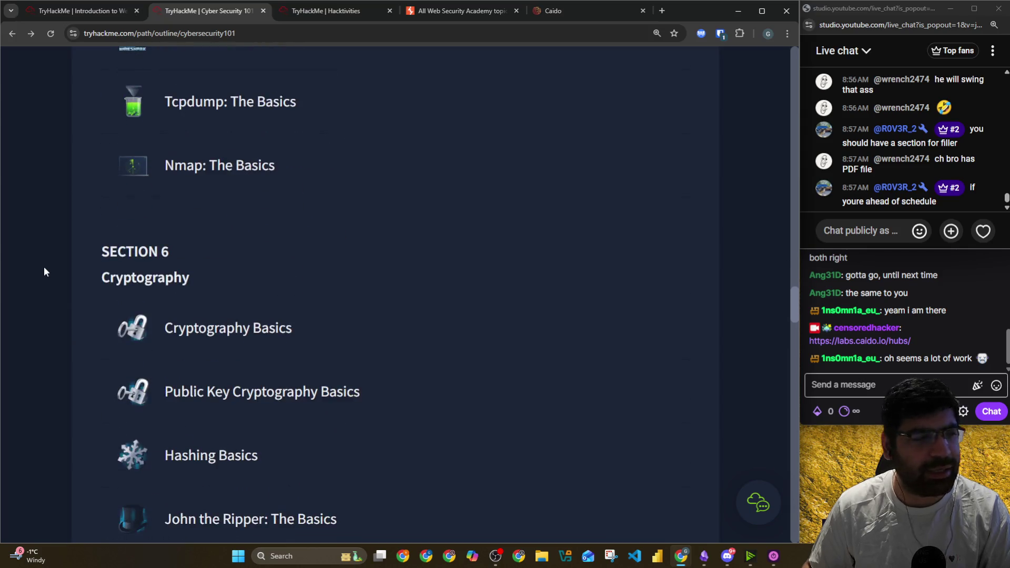
{"action": "scroll", "coordinate": [44, 272], "scroll_direction": "down", "scroll_amount": 10}
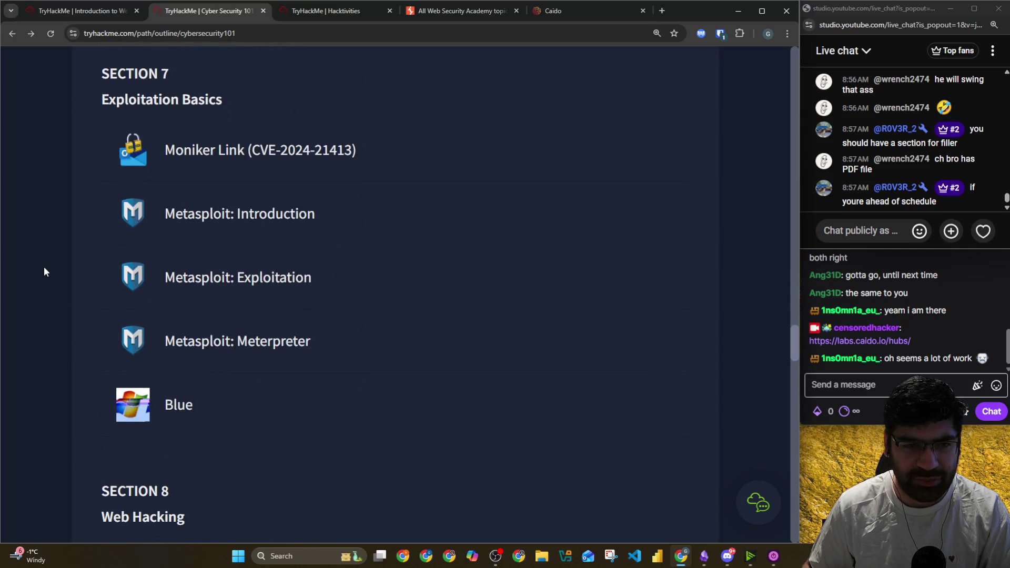
{"action": "scroll", "coordinate": [44, 268], "scroll_direction": "down", "scroll_amount": 13}
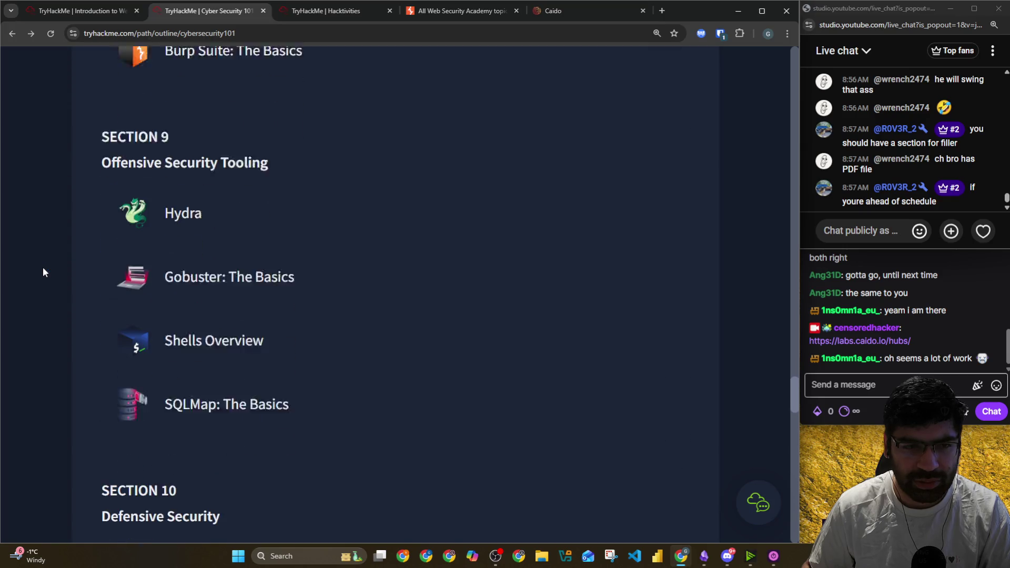
{"action": "scroll", "coordinate": [43, 266], "scroll_direction": "down", "scroll_amount": 7}
{"action": "scroll", "coordinate": [61, 259], "scroll_direction": "down", "scroll_amount": 1}
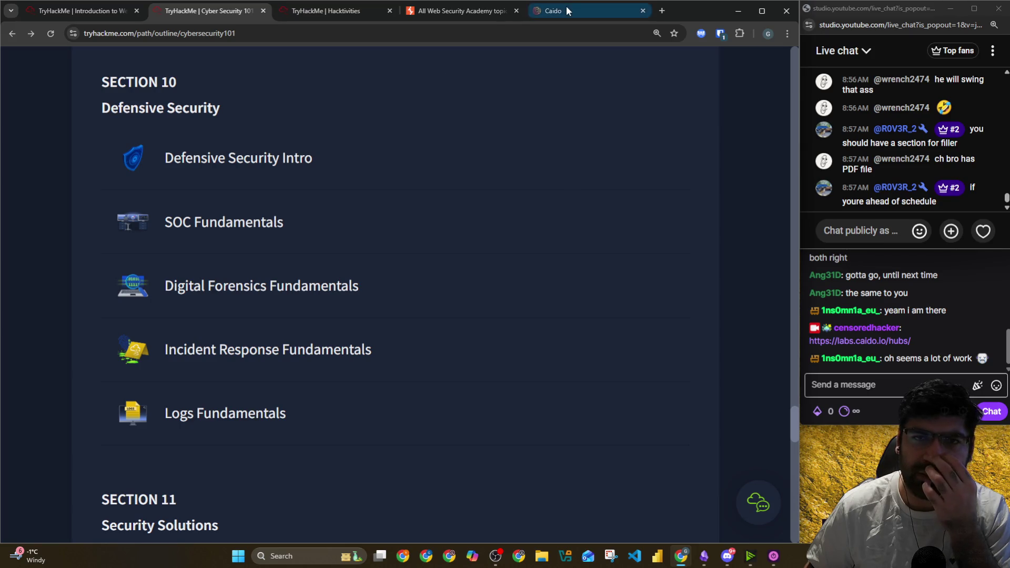
{"action": "left_click", "coordinate": [662, 10]}
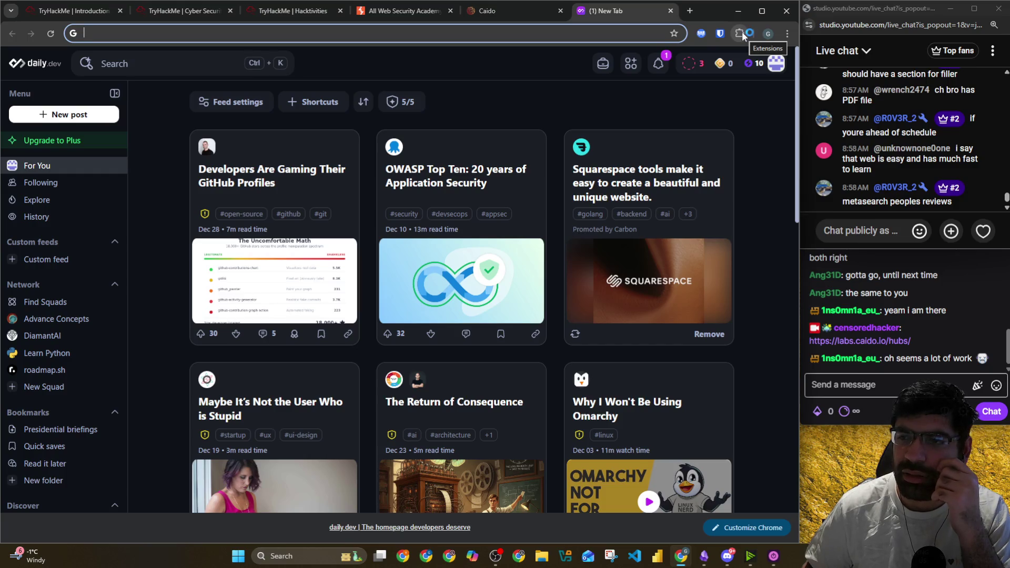
Search Google for whether any PT-1 exam questions will be on cyber defence
{"action": "type", "text": "PT-1"}
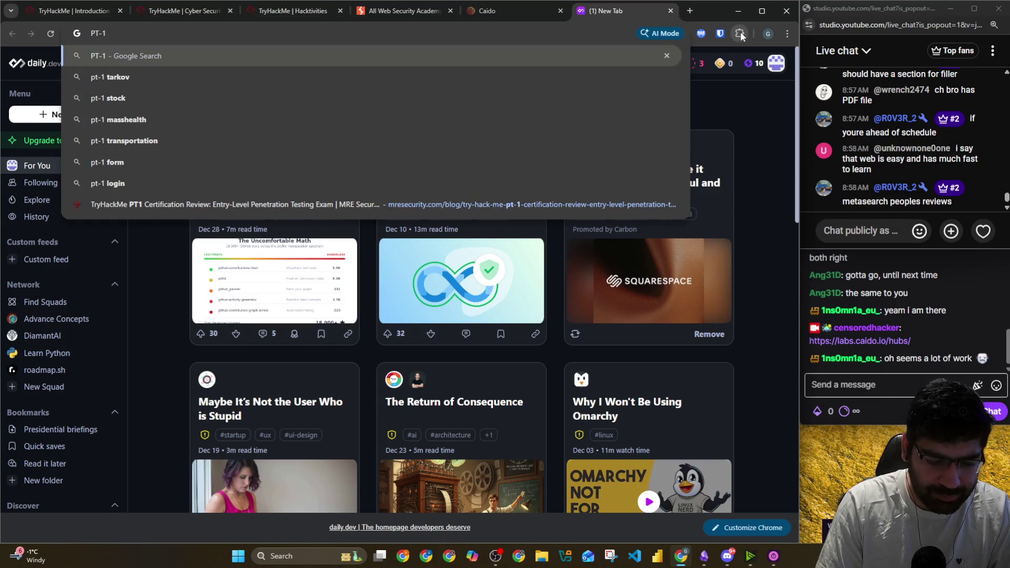
{"action": "type", "text": " by"}
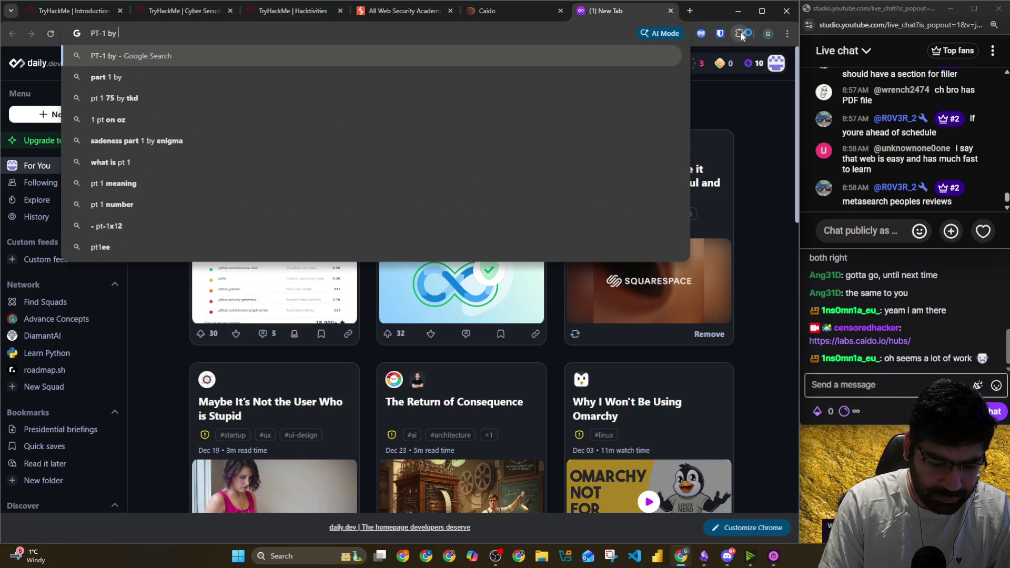
{"action": "type", "text": " tr"}
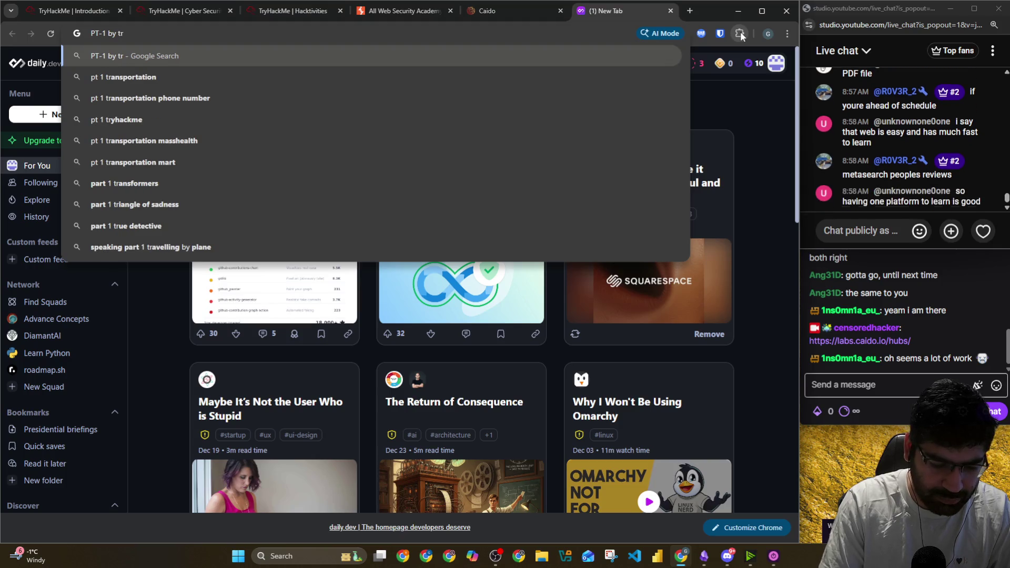
{"action": "type", "text": "yhackme "}
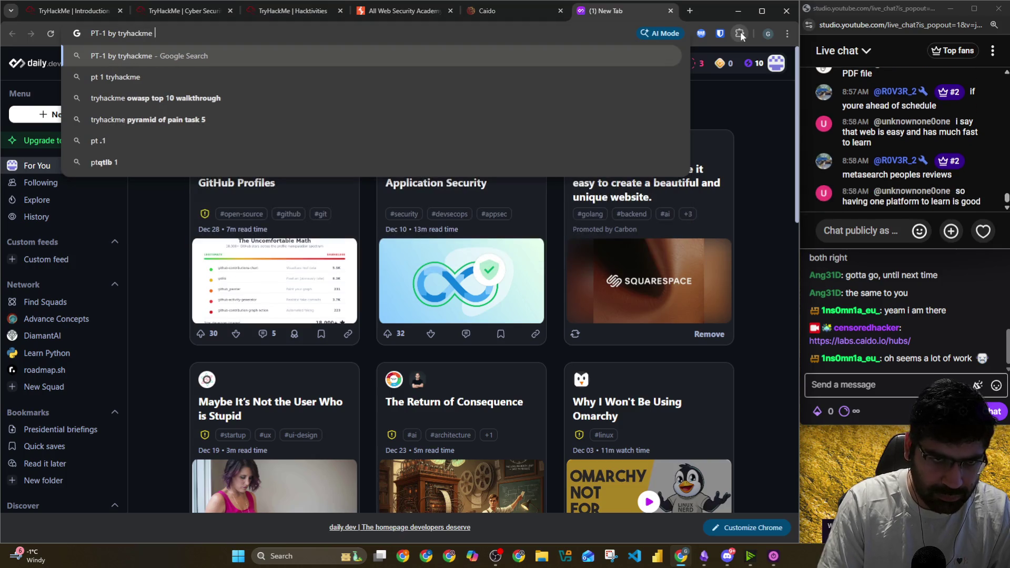
{"action": "type", "text": "m"}
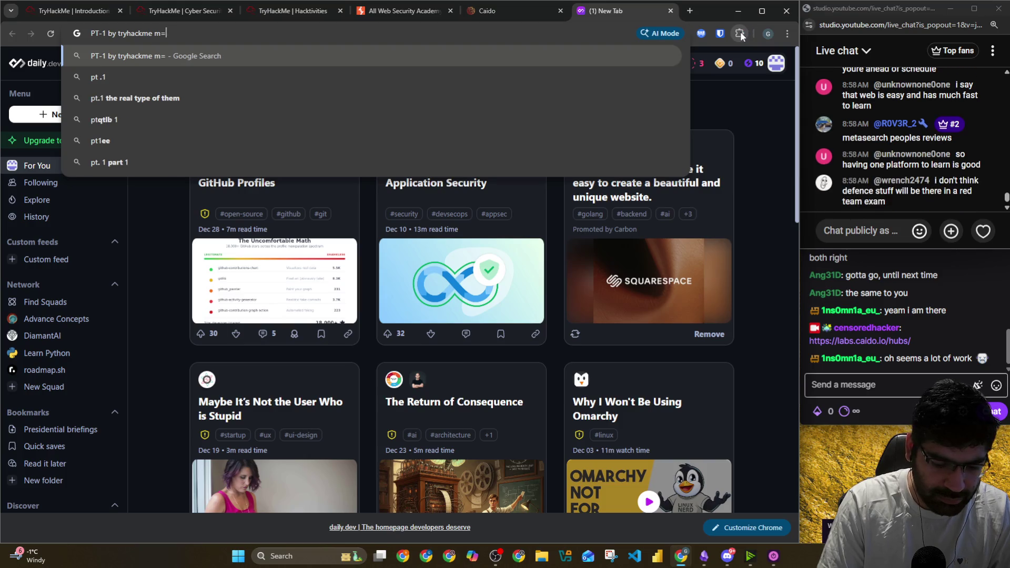
{"action": "key", "text": "BackSpace"}
{"action": "type", "text": "how muc"}
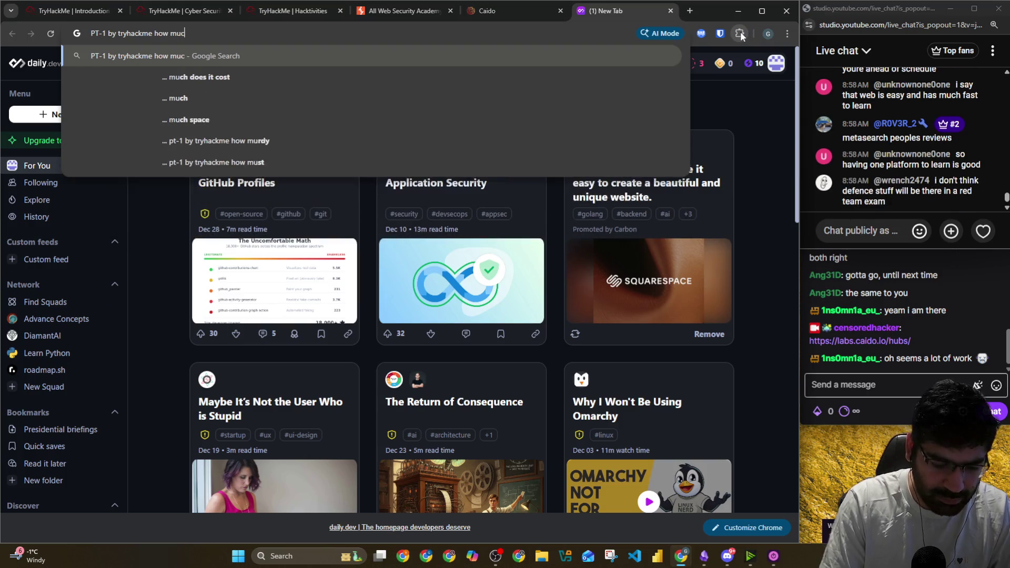
{"action": "type", "text": "h will be d"}
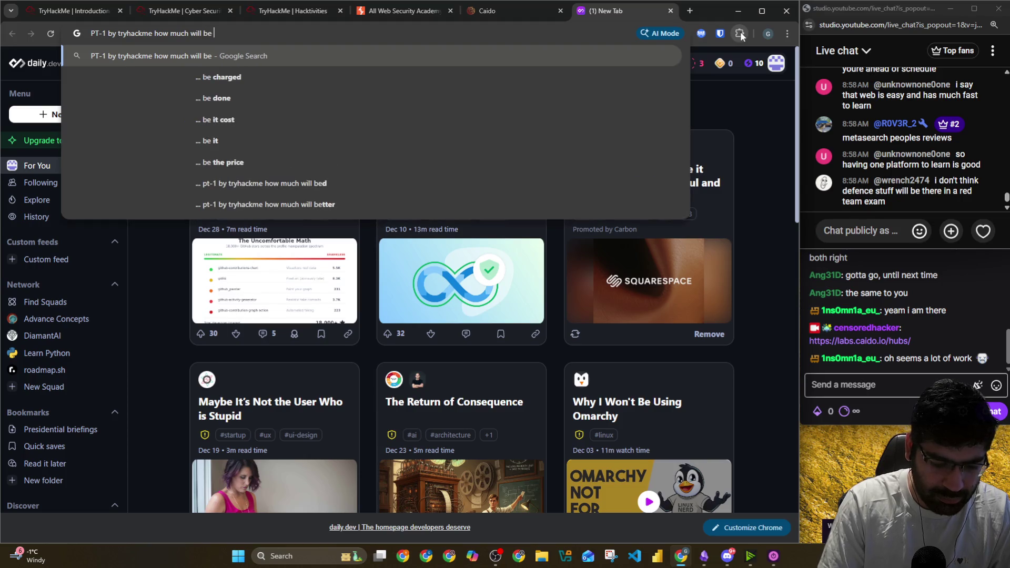
{"action": "key", "text": "BackSpace"}
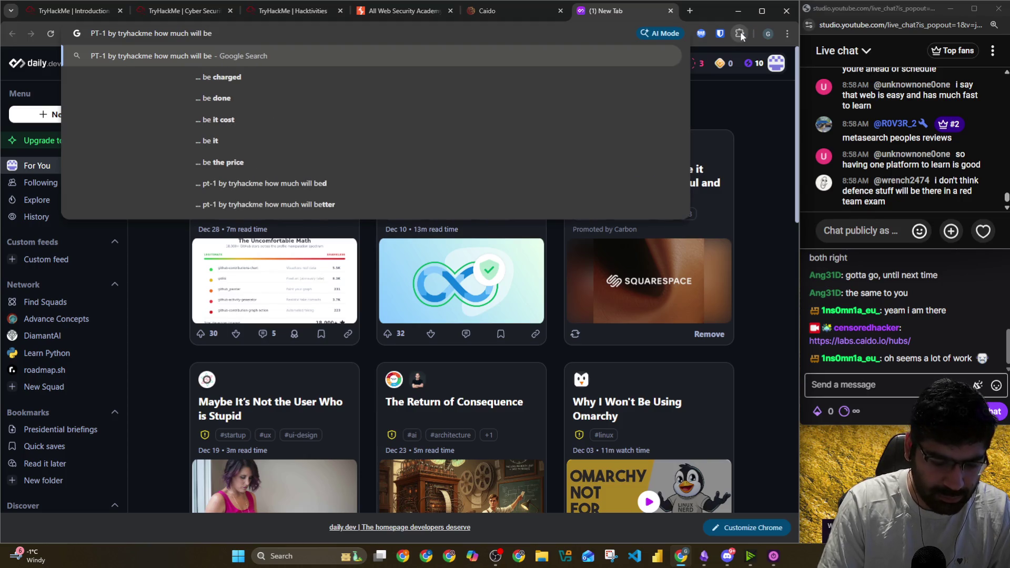
{"action": "key", "text": "BackSpace"}
{"action": "key", "text": "BackSpace"}
{"action": "key", "text": "BackSpace"}
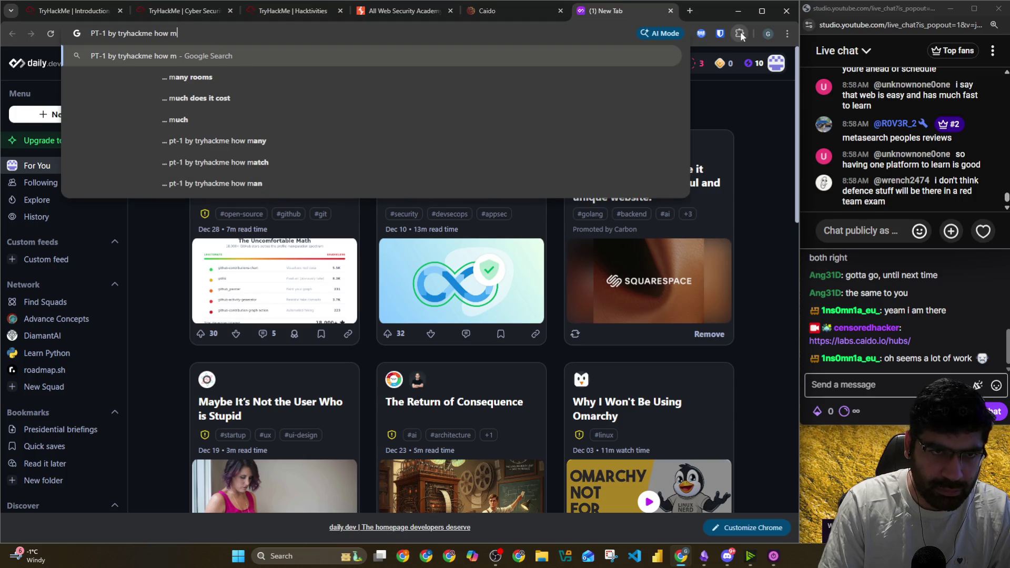
{"action": "type", "text": "any questions willb"}
{"action": "key", "text": "BackSpace"}
{"action": "type", "text": "be on cyber defebce"}
{"action": "key", "text": "Return"}
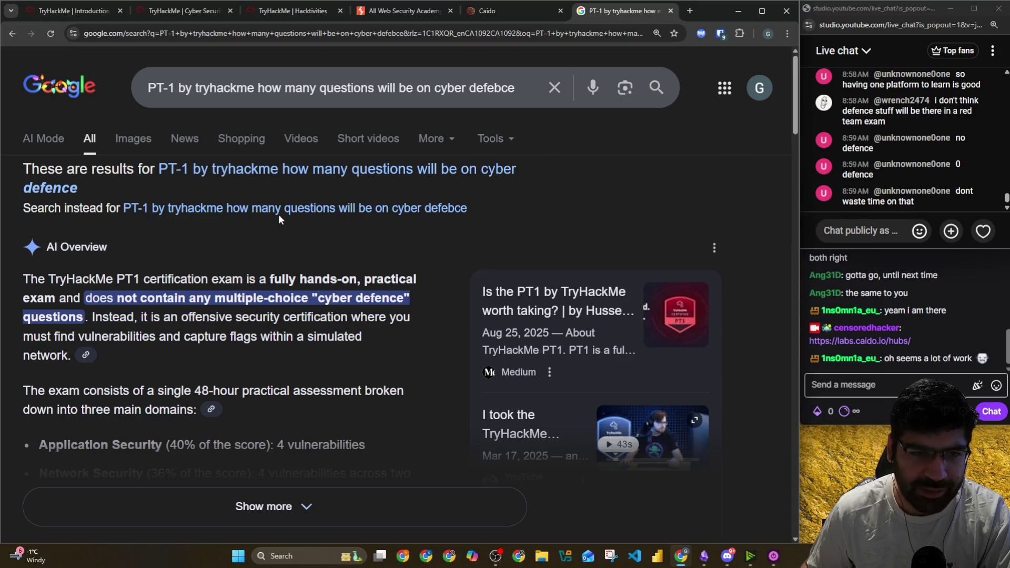
Highlight the AI Overview answer on cyber defence questions, read the results, and close the tab
{"action": "left_click_drag", "start_coordinate": [145, 299], "coordinate": [396, 300]}
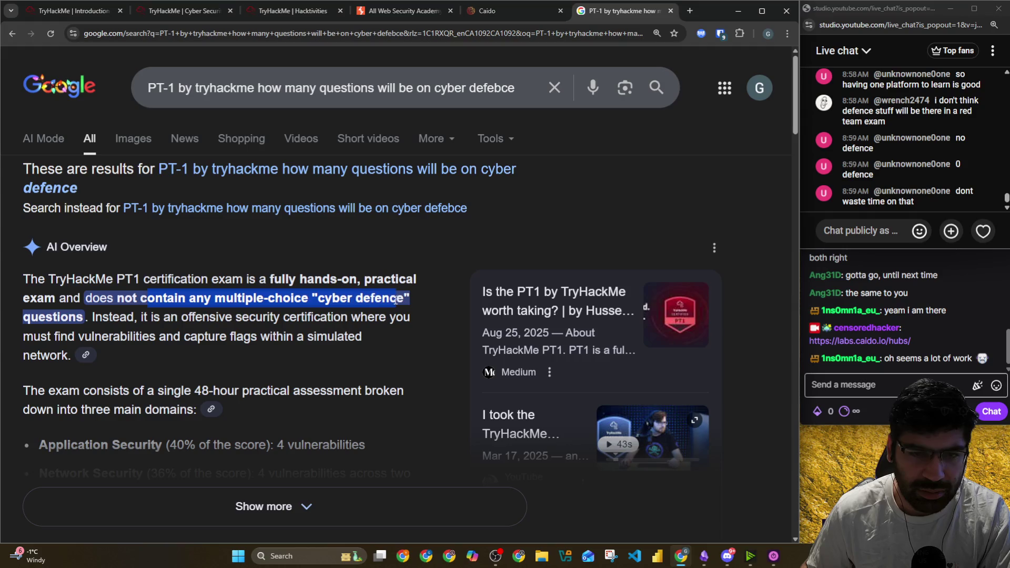
{"action": "scroll", "coordinate": [198, 304], "scroll_direction": "down", "scroll_amount": 12}
{"action": "scroll", "coordinate": [198, 304], "scroll_direction": "down", "scroll_amount": 12}
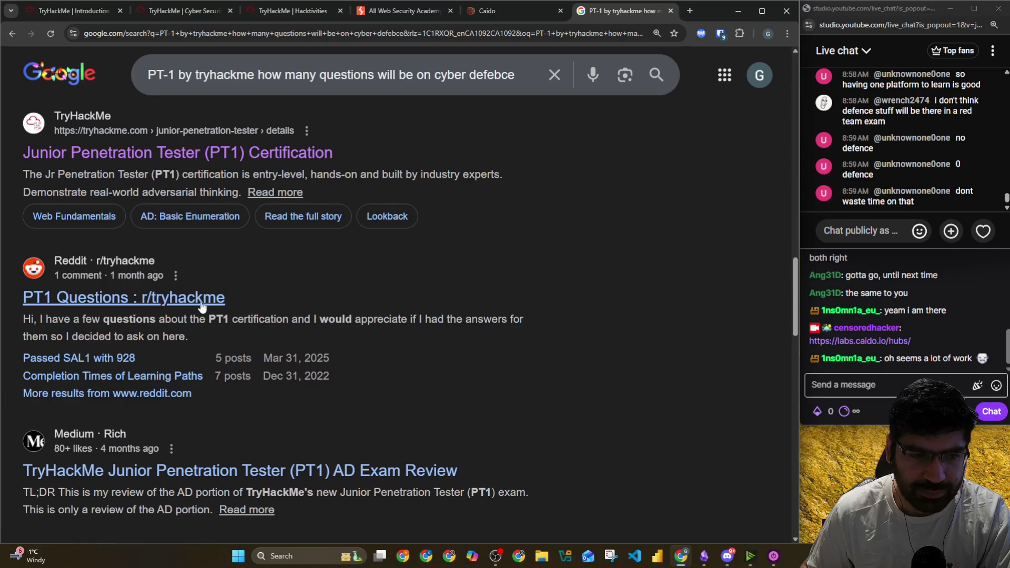
{"action": "scroll", "coordinate": [202, 305], "scroll_direction": "down", "scroll_amount": 3}
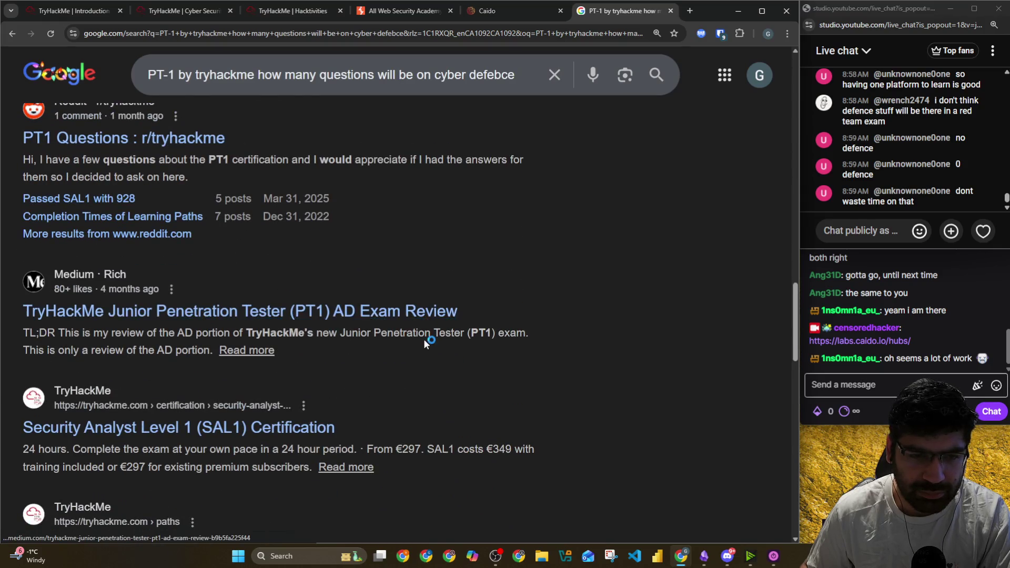
{"action": "scroll", "coordinate": [454, 343], "scroll_direction": "down", "scroll_amount": 10}
{"action": "scroll", "coordinate": [661, 348], "scroll_direction": "down", "scroll_amount": 5}
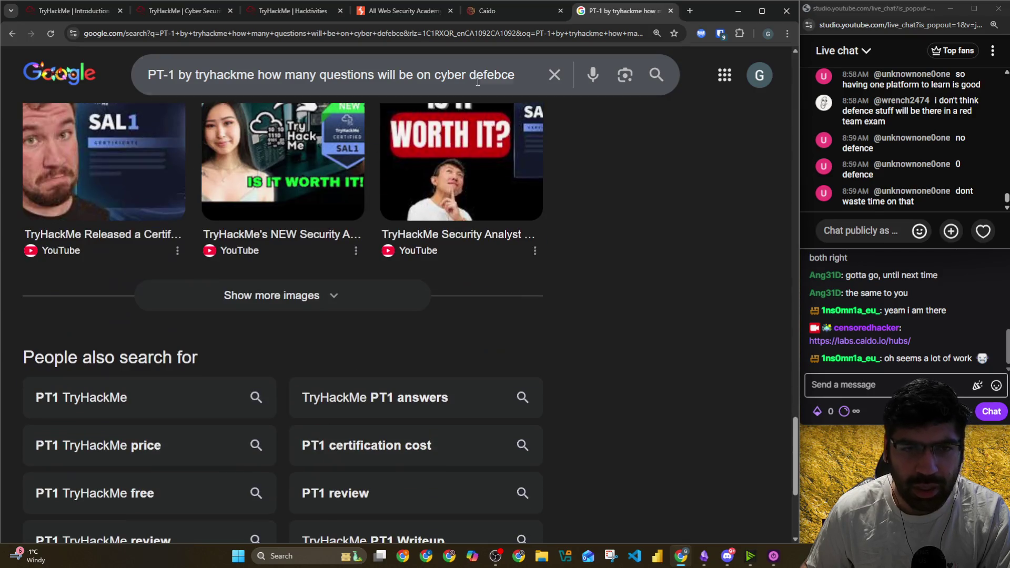
{"action": "left_click", "coordinate": [671, 11]}
{"action": "key", "text": "alt+Tab"}
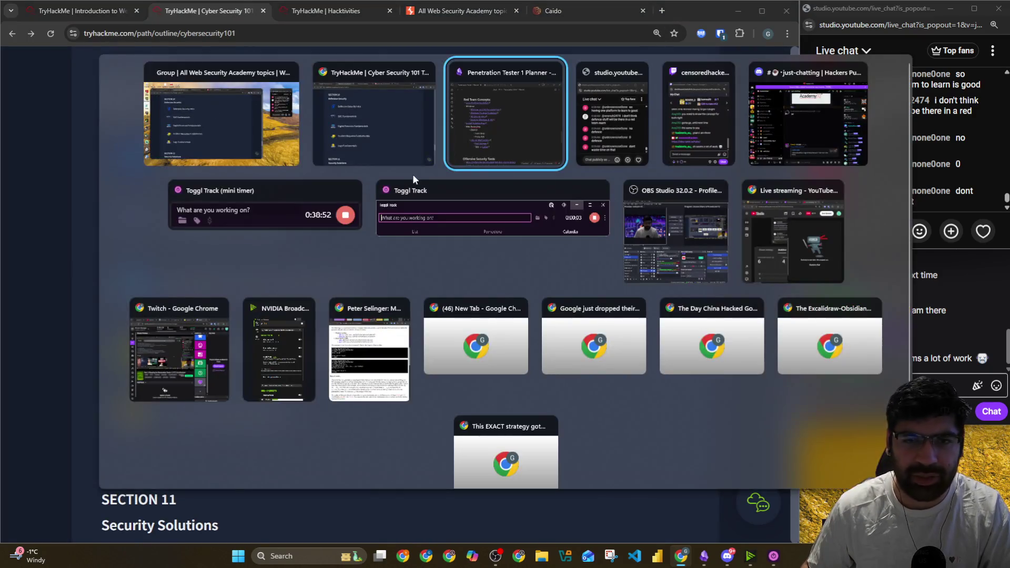
Delete the empty Defensive Security and Active Directory headings, the To Do list and blank lines under Net Sec Challenge
{"action": "left_click", "coordinate": [503, 134]}
{"action": "scroll", "coordinate": [132, 229], "scroll_direction": "up", "scroll_amount": 3}
{"action": "scroll", "coordinate": [168, 231], "scroll_direction": "down", "scroll_amount": 5}
{"action": "scroll", "coordinate": [201, 231], "scroll_direction": "up", "scroll_amount": 4}
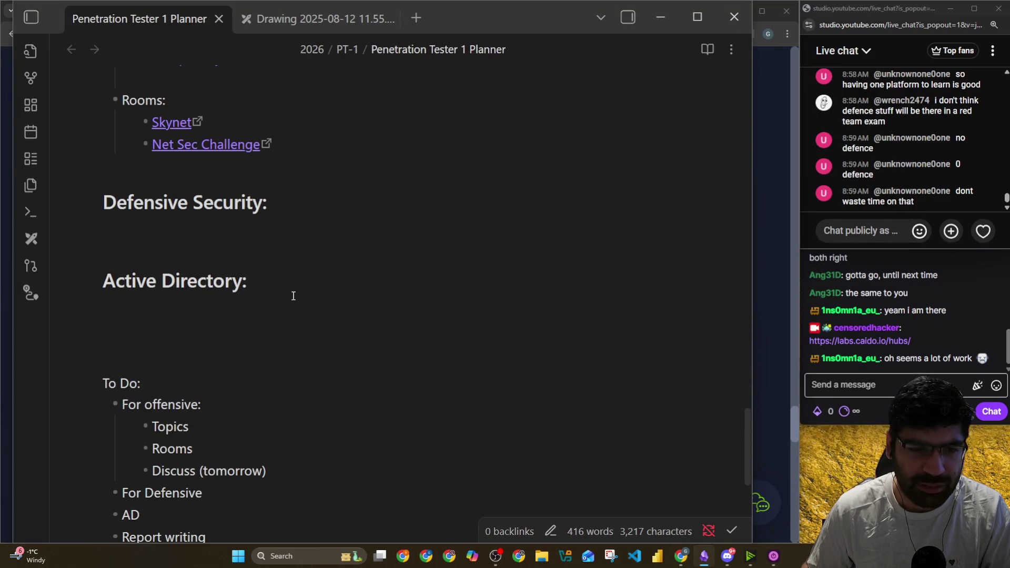
{"action": "left_click_drag", "start_coordinate": [294, 296], "coordinate": [113, 195]}
{"action": "key", "text": "BackSpace"}
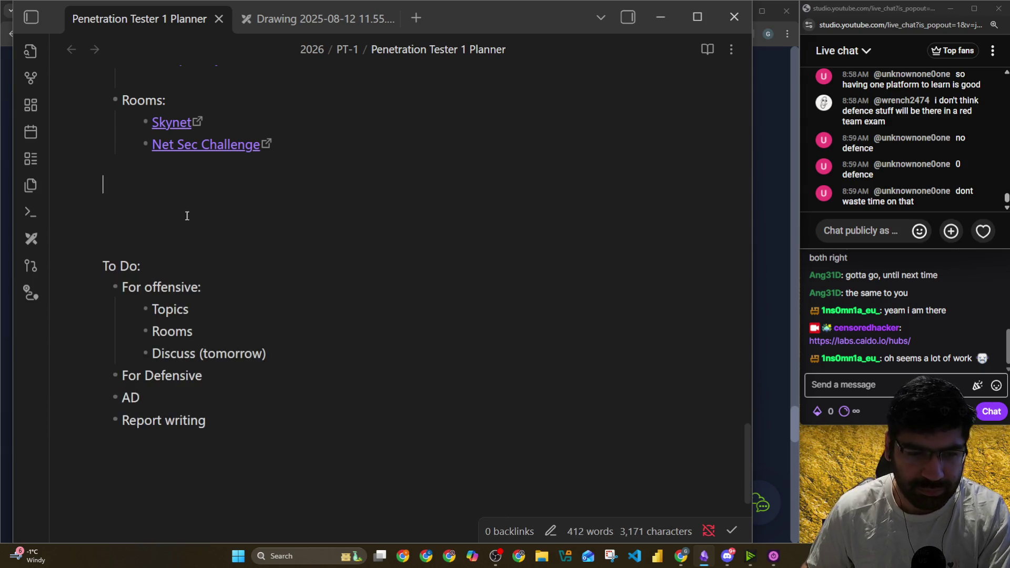
{"action": "scroll", "coordinate": [186, 212], "scroll_direction": "down", "scroll_amount": 3}
{"action": "left_click_drag", "start_coordinate": [206, 262], "coordinate": [102, 97]}
{"action": "key", "text": "BackSpace"}
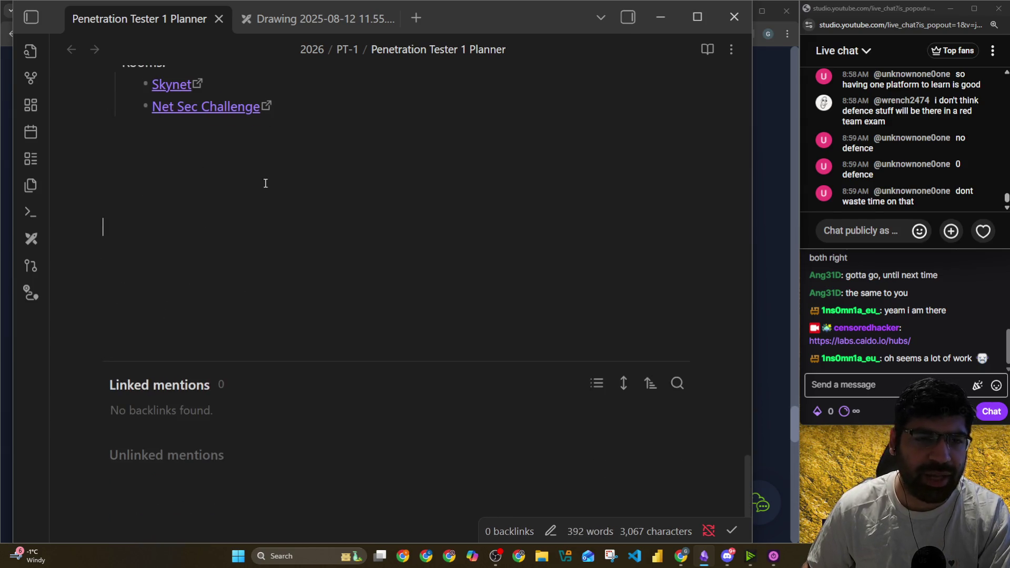
{"action": "scroll", "coordinate": [214, 226], "scroll_direction": "up", "scroll_amount": 2}
{"action": "key", "text": "BackSpace"}
{"action": "key", "text": "BackSpace"}
{"action": "scroll", "coordinate": [345, 324], "scroll_direction": "up", "scroll_amount": 5}
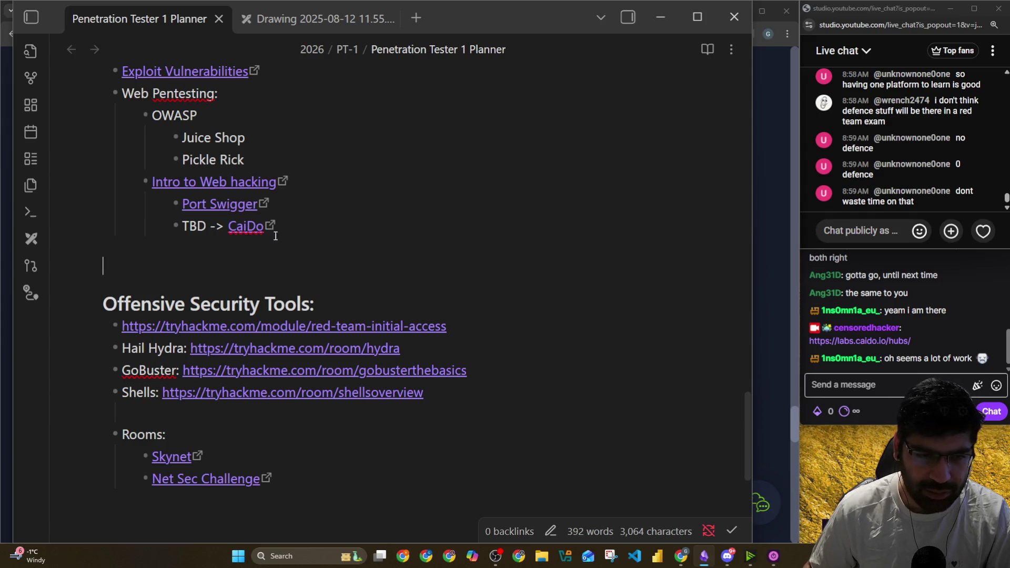
{"action": "scroll", "coordinate": [173, 233], "scroll_direction": "up", "scroll_amount": 3}
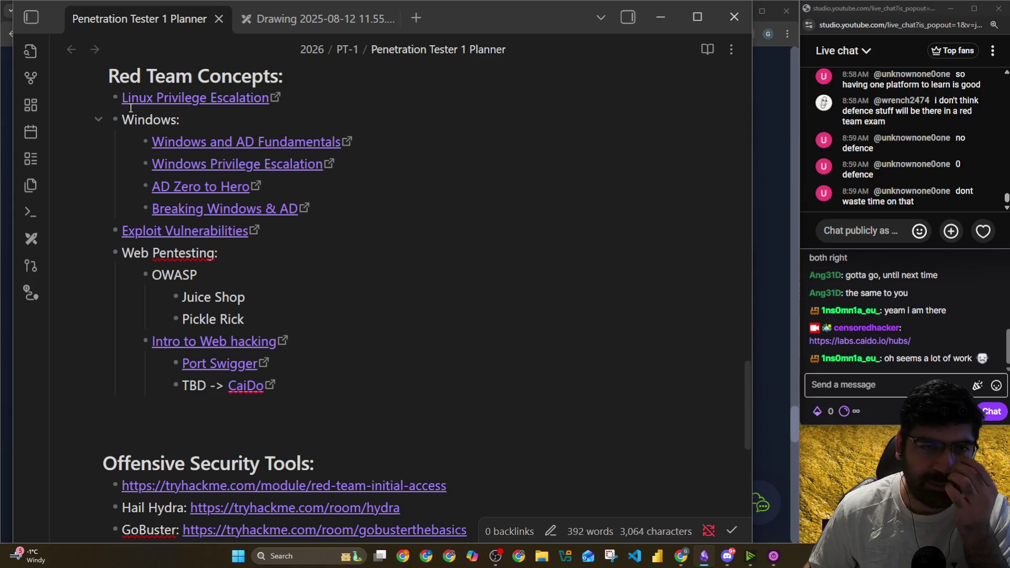
Add a top-level 'Burp Suite' bullet under the Offensive Security Tools heading
{"action": "left_click_drag", "start_coordinate": [175, 276], "coordinate": [242, 329]}
{"action": "scroll", "coordinate": [271, 309], "scroll_direction": "down", "scroll_amount": 3}
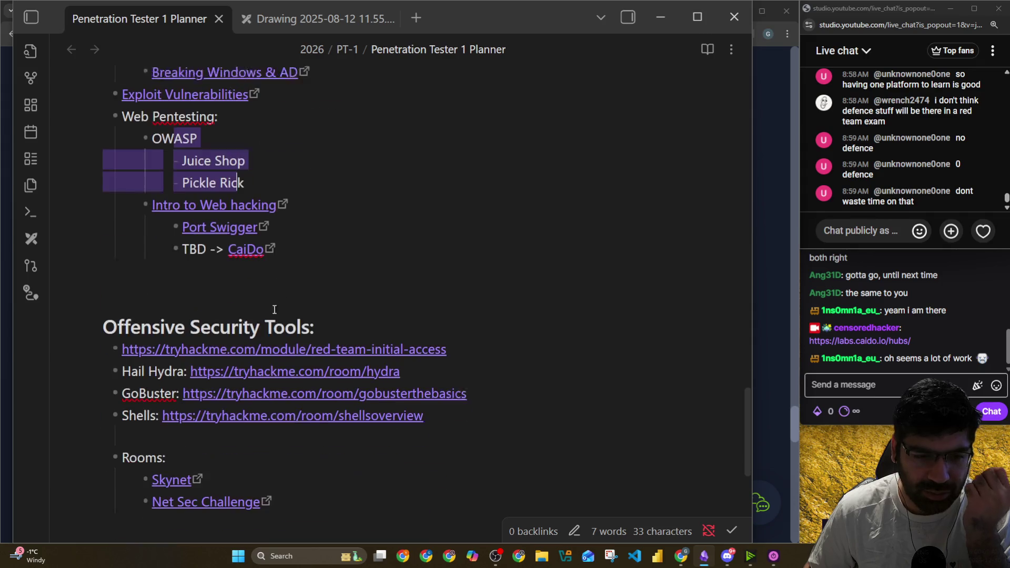
{"action": "left_click", "coordinate": [400, 303]}
{"action": "key", "text": "Return"}
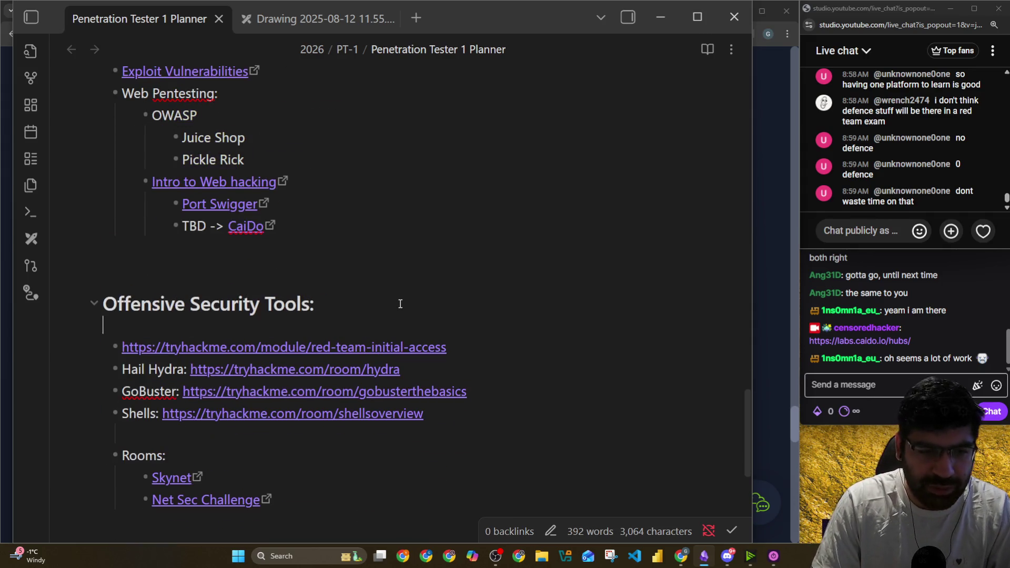
{"action": "type", "text": "-"}
{"action": "key", "text": "shift+Tab"}
{"action": "type", "text": "Burop"}
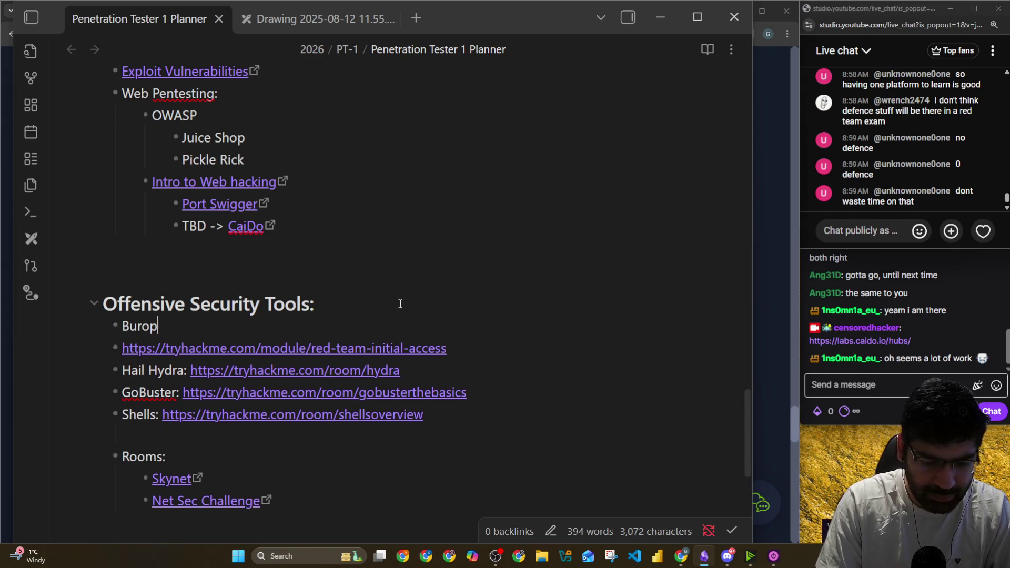
{"action": "key", "text": "BackSpace"}
{"action": "key", "text": "BackSpace"}
{"action": "type", "text": "p S"}
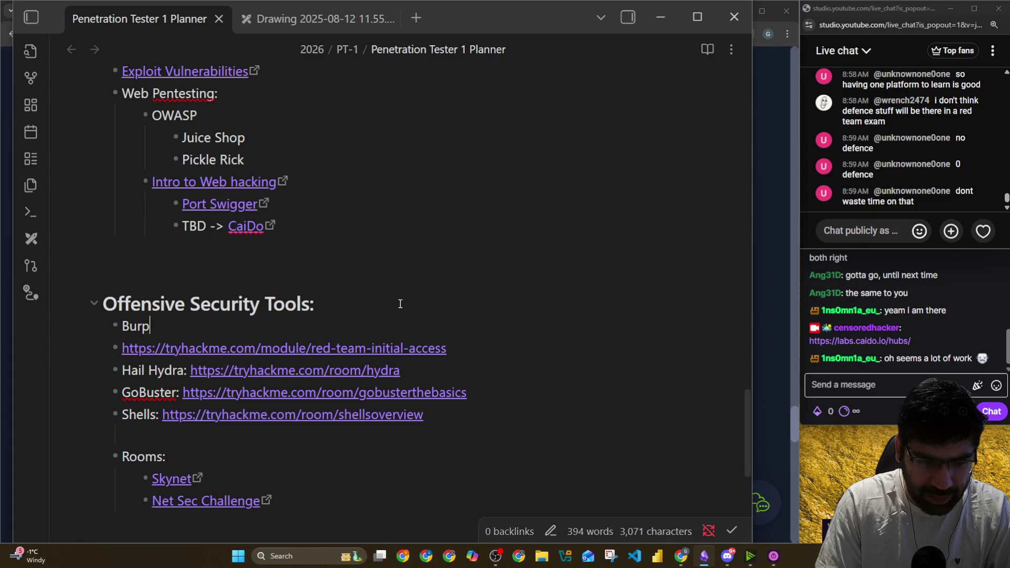
{"action": "type", "text": "uite"}
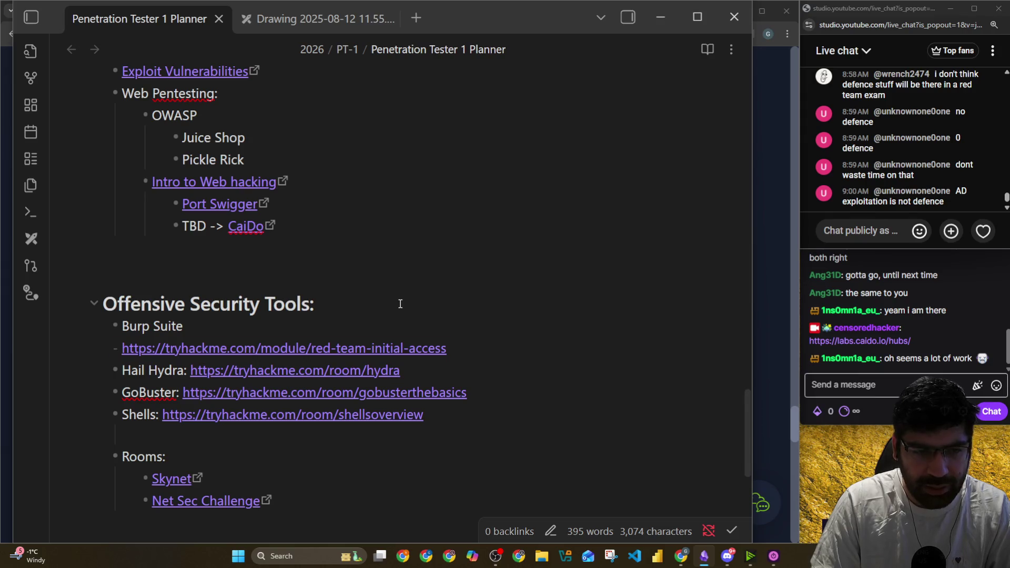
Move the red-team-initial-access link line to become the first bullet under Red Team Concepts
{"action": "key", "text": "shift+Down"}
{"action": "key", "text": "ctrl+x"}
{"action": "scroll", "coordinate": [370, 225], "scroll_direction": "up", "scroll_amount": 7}
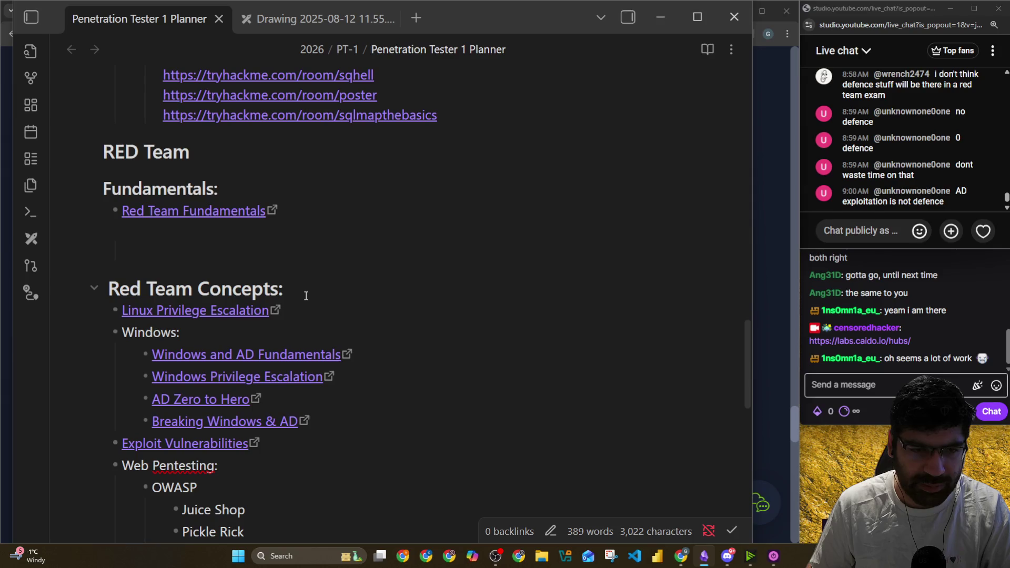
{"action": "scroll", "coordinate": [306, 296], "scroll_direction": "down", "scroll_amount": 4}
{"action": "scroll", "coordinate": [307, 295], "scroll_direction": "up", "scroll_amount": 4}
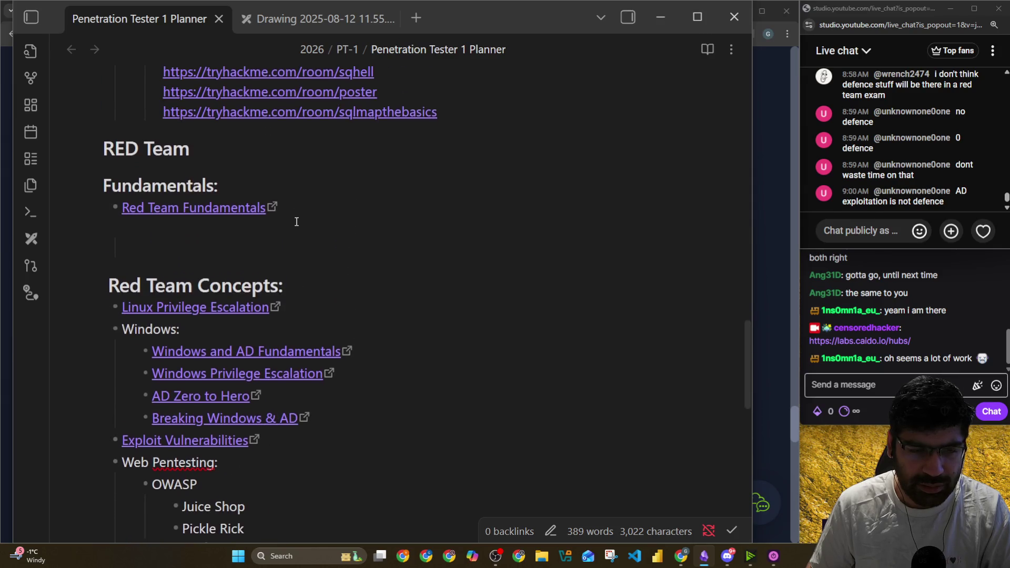
{"action": "scroll", "coordinate": [296, 222], "scroll_direction": "down", "scroll_amount": 2}
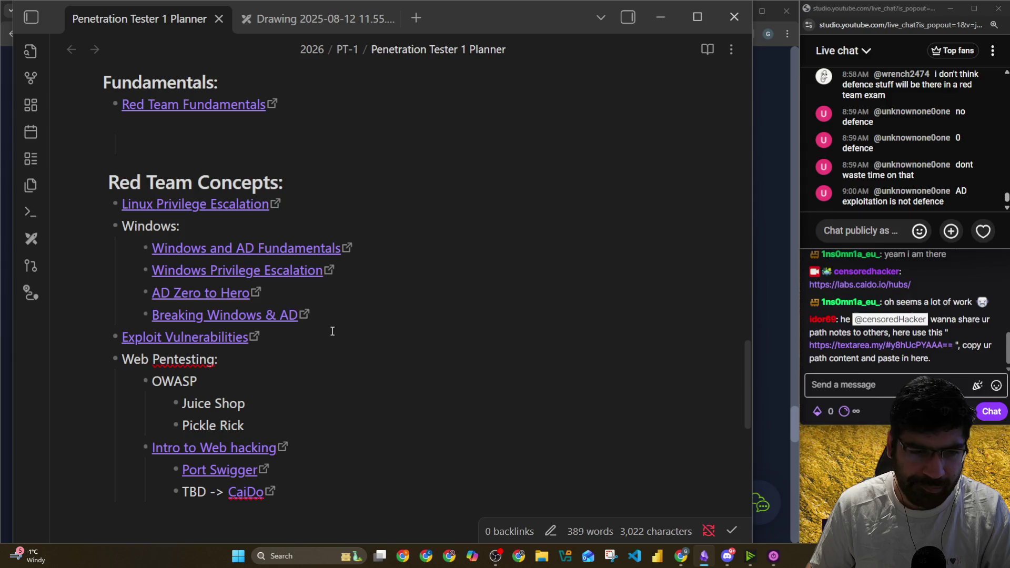
{"action": "left_click", "coordinate": [309, 189]}
{"action": "key", "text": "Return"}
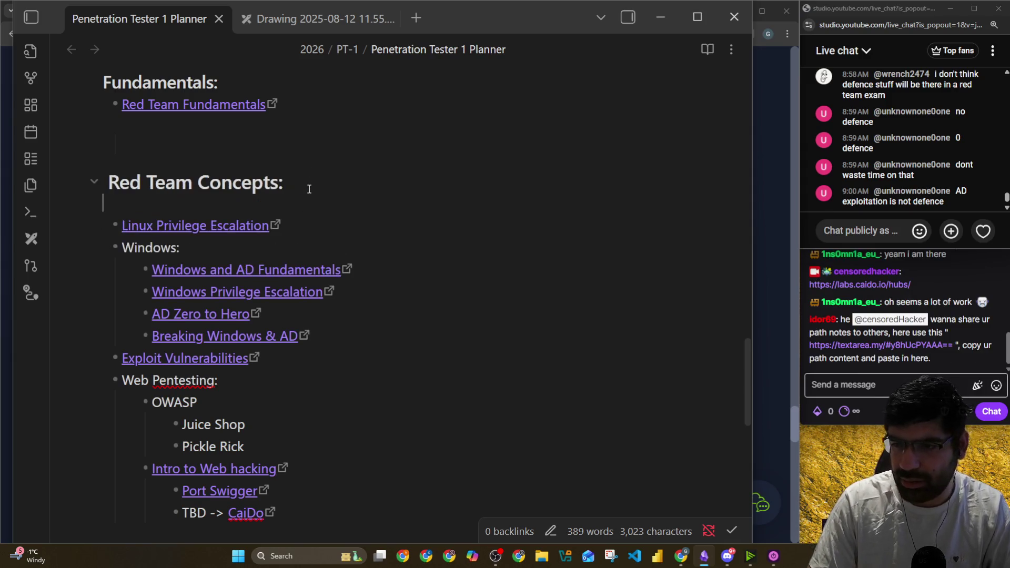
{"action": "key", "text": "ctrl+v"}
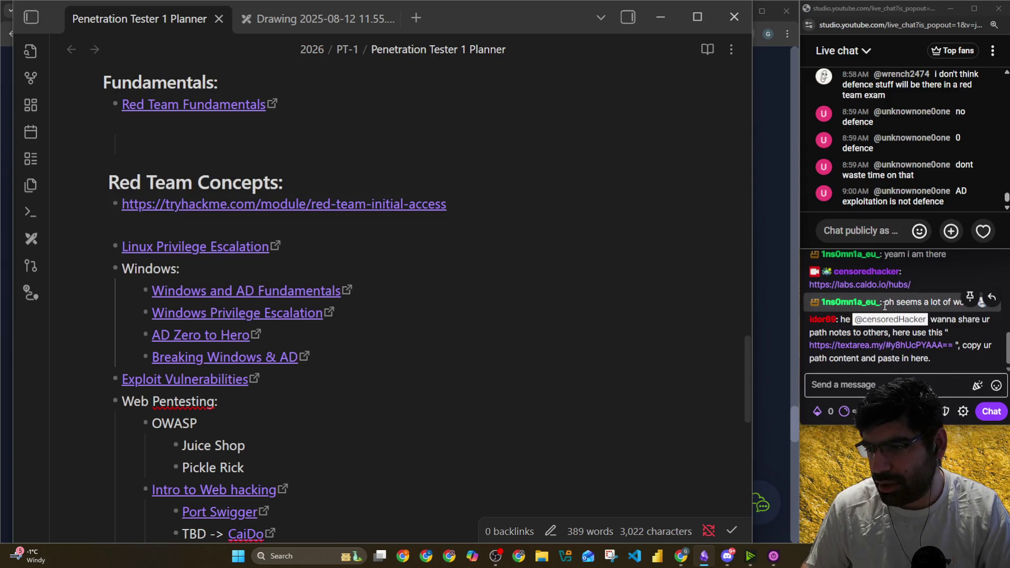
{"action": "left_click", "coordinate": [897, 377]}
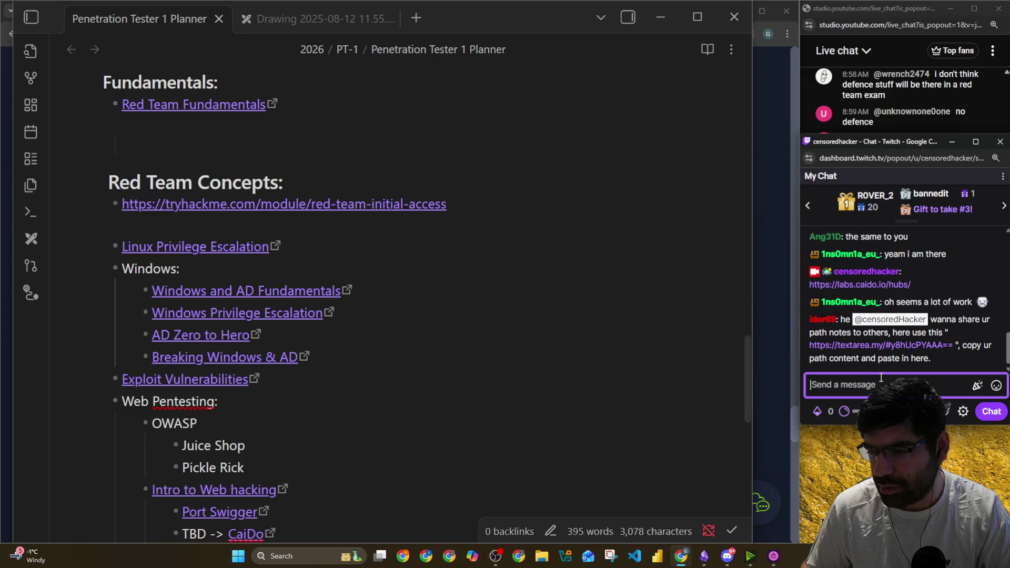
Copy the textarea.my link from chat and search Google for 'textarea my' in a new Chrome tab
{"action": "right_click", "coordinate": [874, 346]}
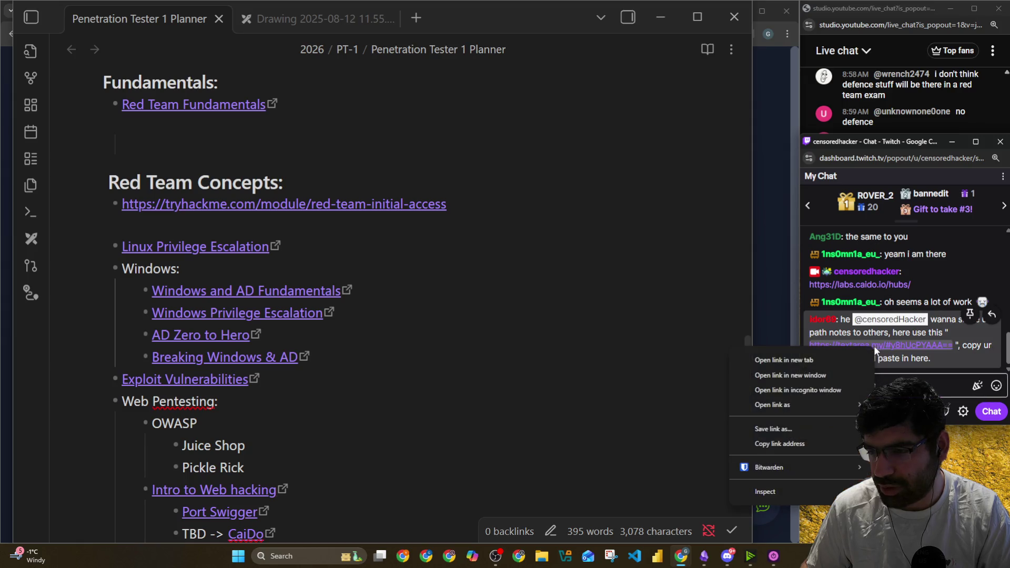
{"action": "left_click", "coordinate": [793, 445]}
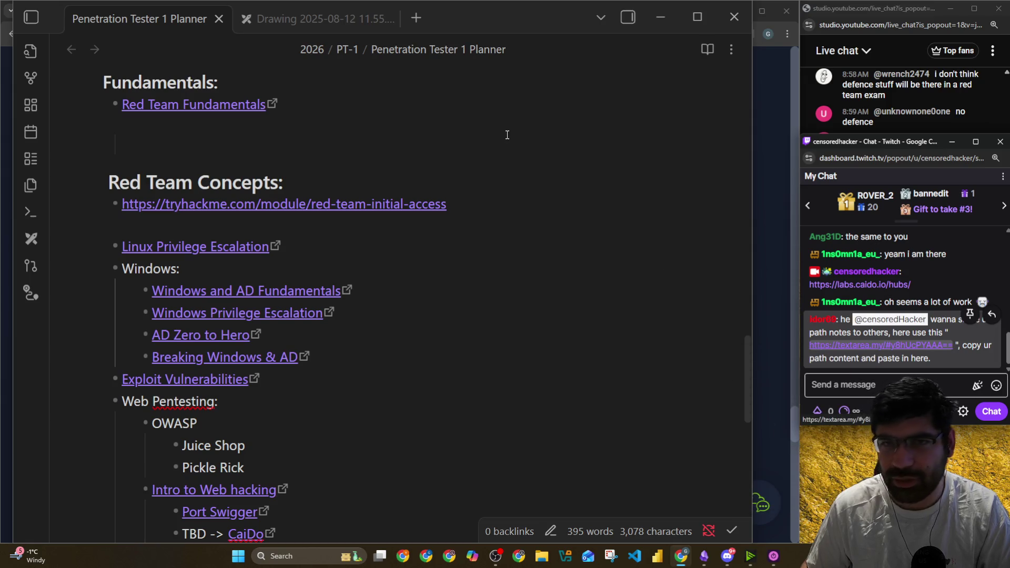
{"action": "left_click", "coordinate": [786, 173]}
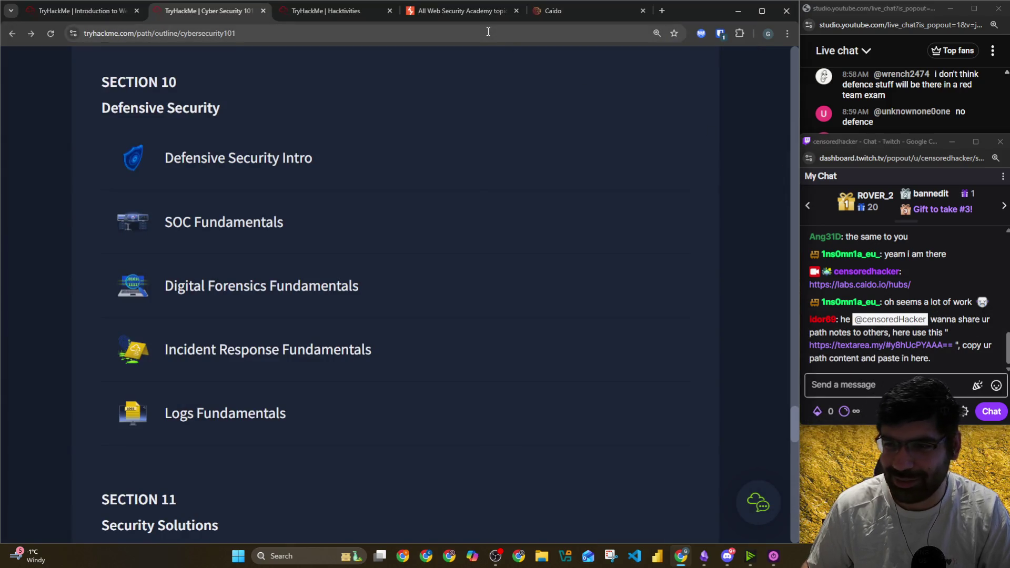
{"action": "left_click", "coordinate": [662, 10]}
{"action": "type", "text": "textarea"}
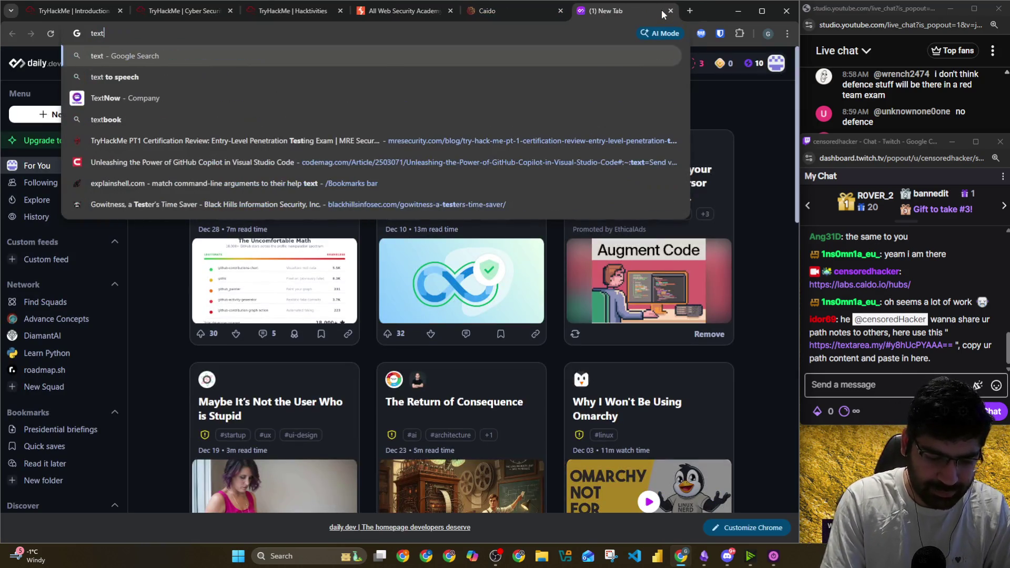
{"action": "type", "text": " my"}
{"action": "key", "text": "Return"}
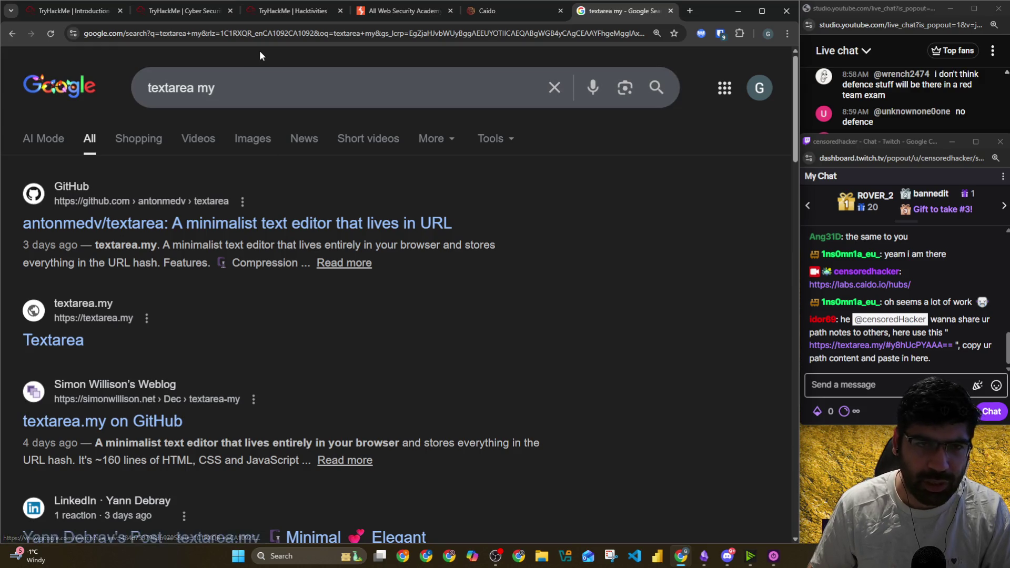
Load the copied textarea.my link and write 'Howdy' on a new line below 'hi CH'
{"action": "left_click", "coordinate": [267, 39]}
{"action": "key", "text": "ctrl+v"}
{"action": "key", "text": "Return"}
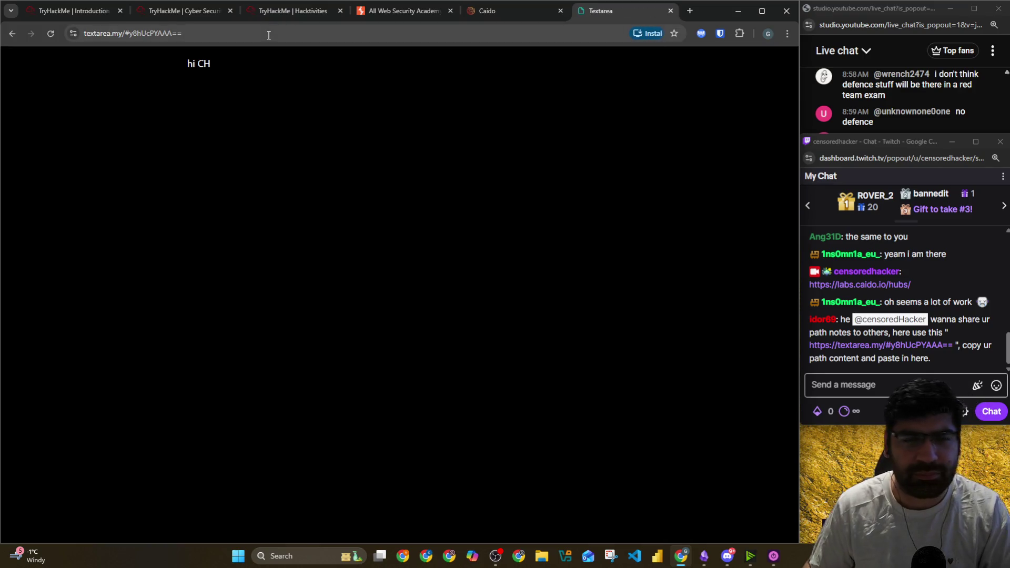
{"action": "key", "text": "ctrl+a"}
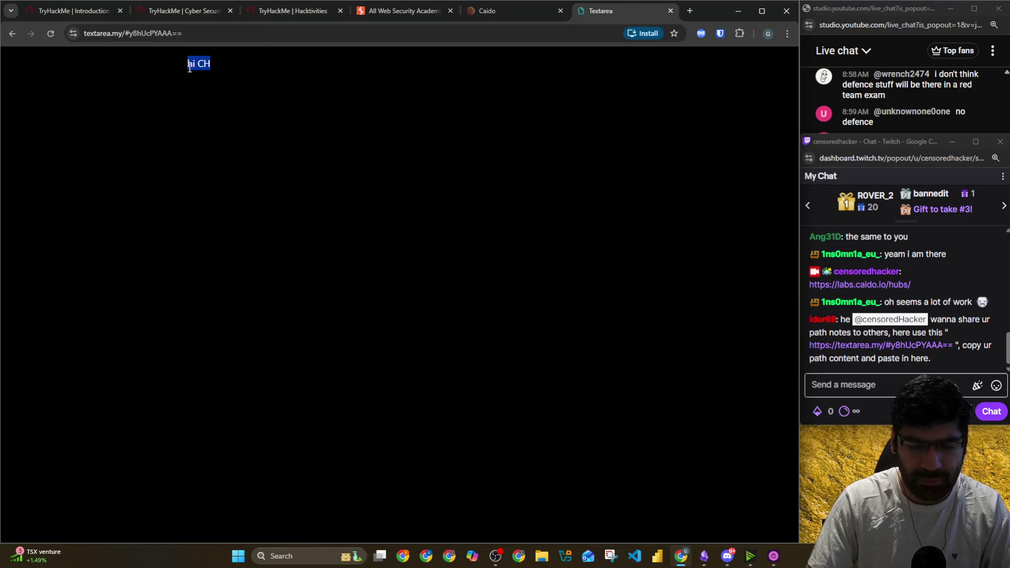
{"action": "left_click", "coordinate": [190, 69]}
{"action": "type", "text": "wdy"}
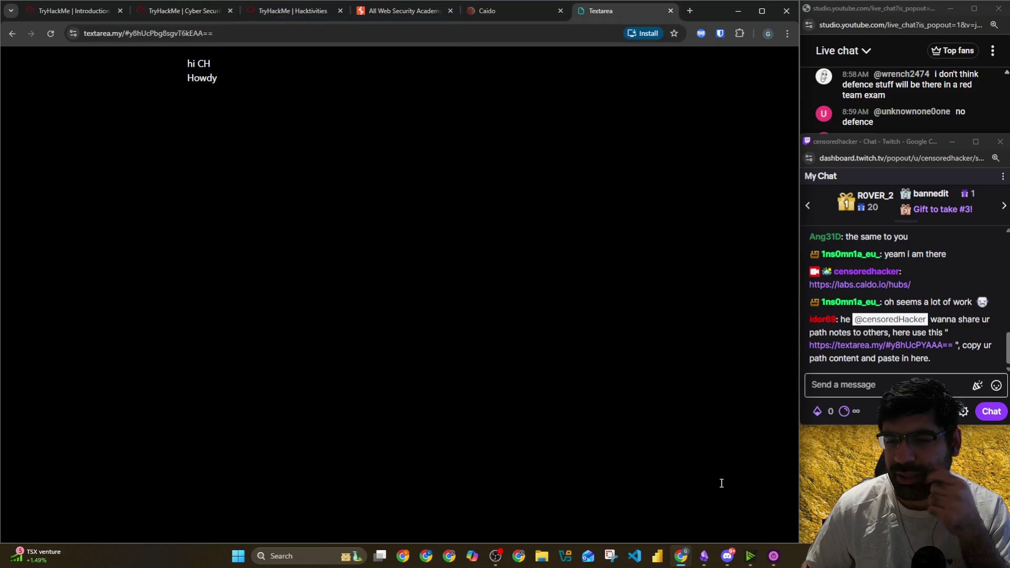
{"action": "left_click", "coordinate": [705, 557]}
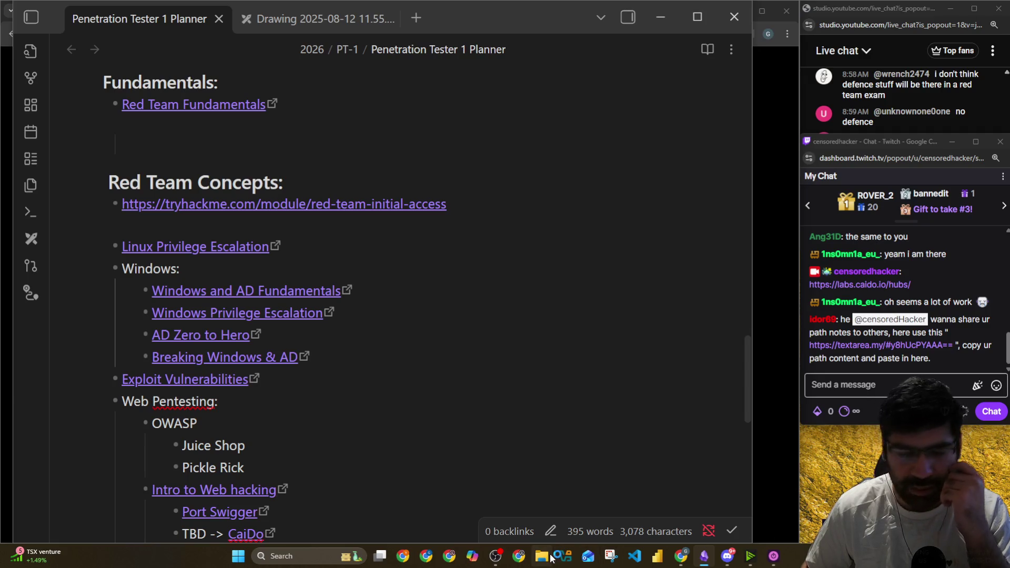
Move the Discord window aside and open the downloaded Penetration Tester 1 Planner PDF full screen
{"action": "left_click", "coordinate": [728, 556]}
{"action": "mouse_move", "coordinate": [279, 15]}
{"action": "left_mouse_down"}
{"action": "mouse_move", "coordinate": [36, 95]}
{"action": "mouse_move", "coordinate": [1, 153]}
{"action": "left_mouse_up"}
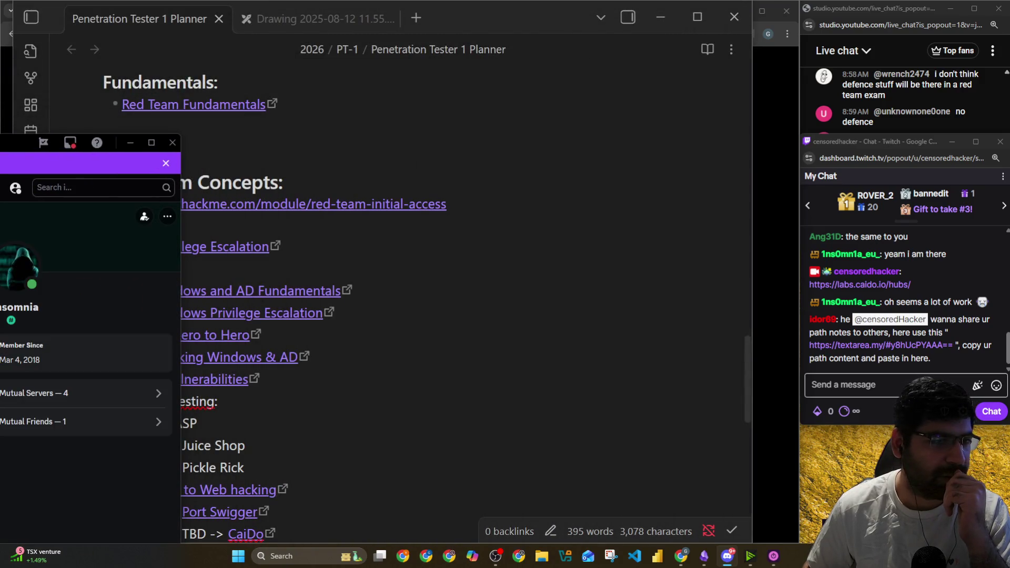
{"action": "left_click_drag", "start_coordinate": [114, 143], "coordinate": [46, 156]}
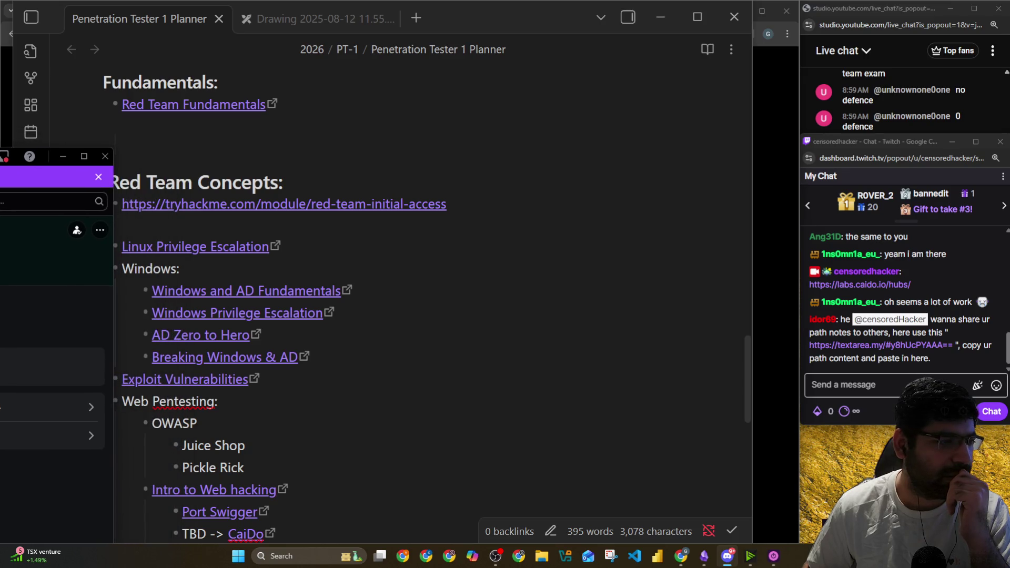
{"action": "left_click", "coordinate": [116, 438]}
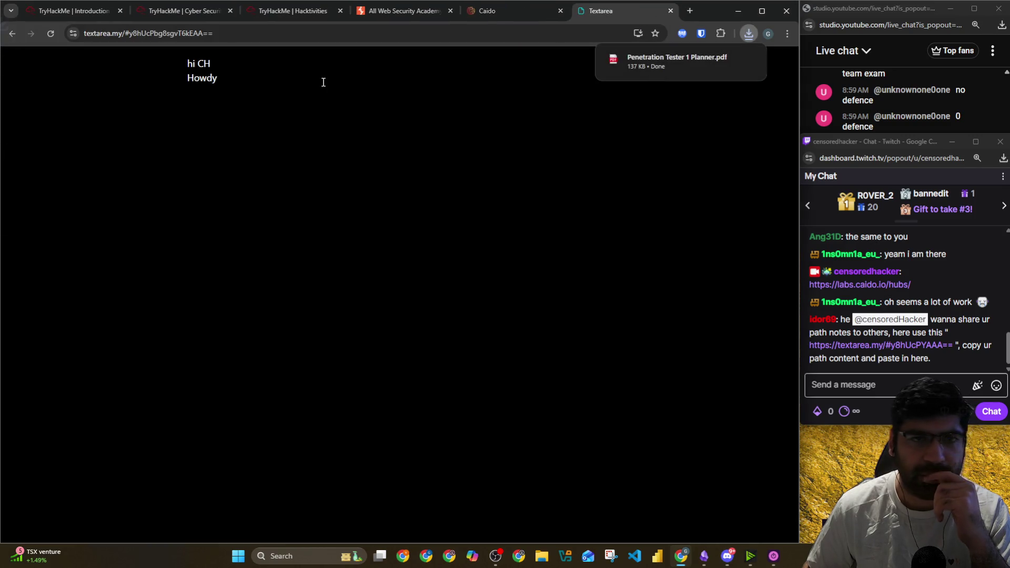
{"action": "left_click", "coordinate": [624, 69]}
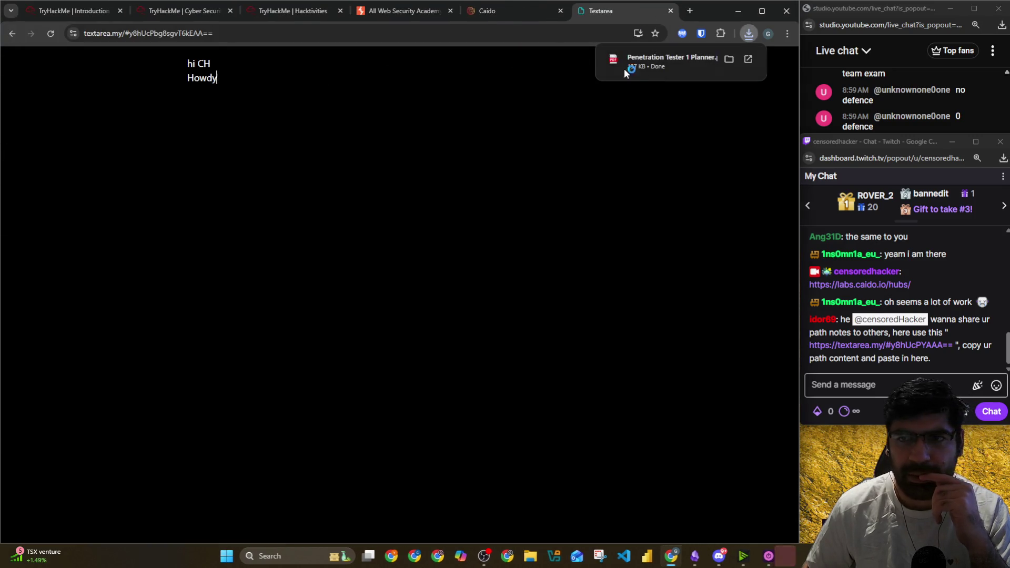
{"action": "left_click", "coordinate": [616, 9]}
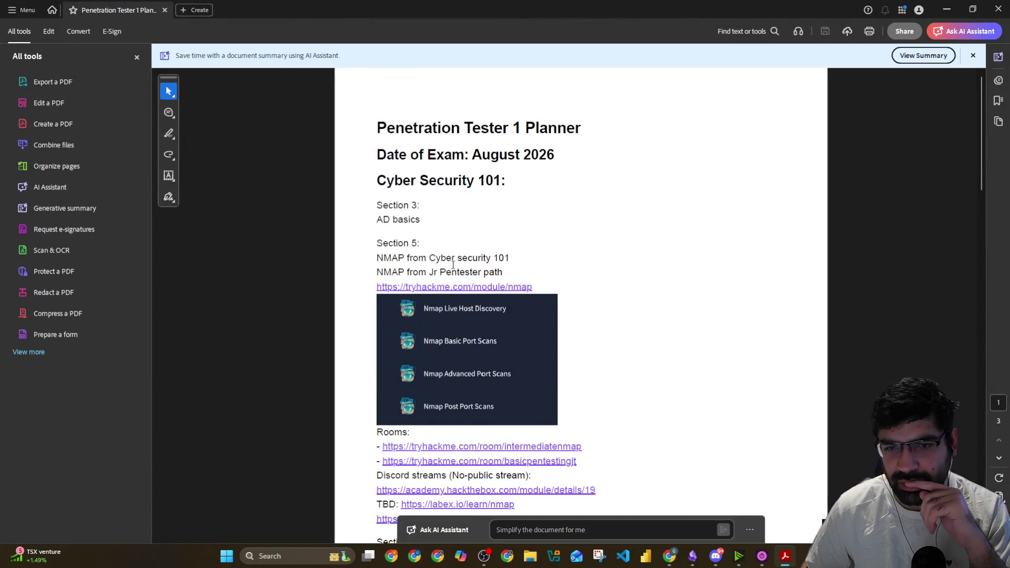
Scroll the planner PDF down to its To Do list, then close Adobe Acrobat
{"action": "scroll", "coordinate": [454, 265], "scroll_direction": "down", "scroll_amount": 3}
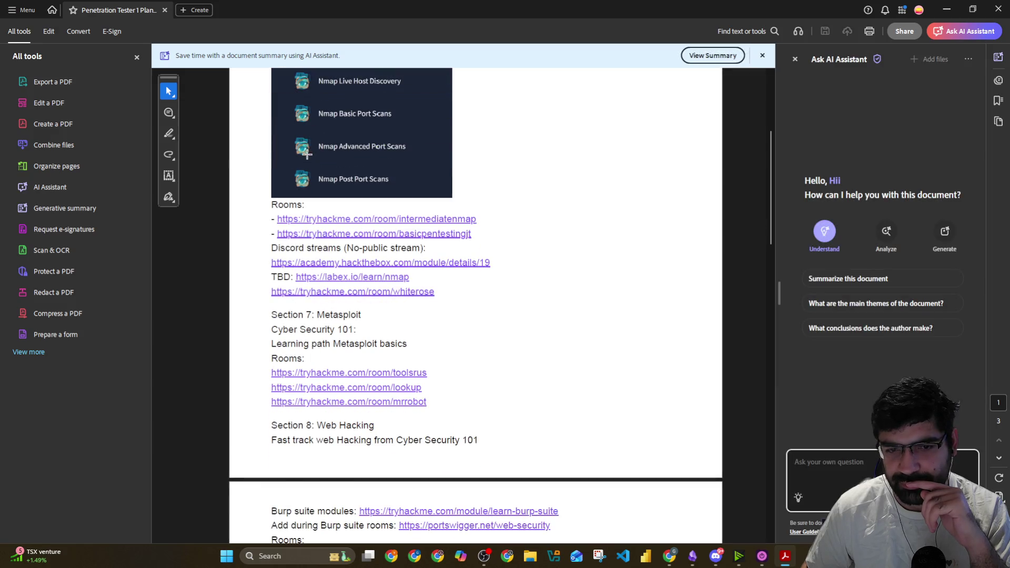
{"action": "scroll", "coordinate": [332, 245], "scroll_direction": "down", "scroll_amount": 4}
{"action": "scroll", "coordinate": [362, 278], "scroll_direction": "down", "scroll_amount": 15}
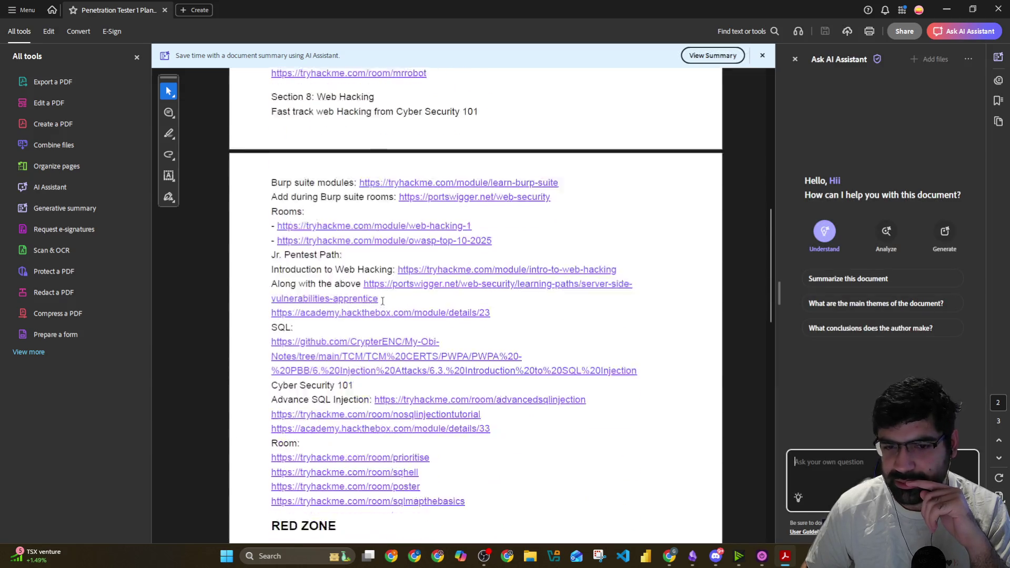
{"action": "scroll", "coordinate": [353, 352], "scroll_direction": "down", "scroll_amount": 1}
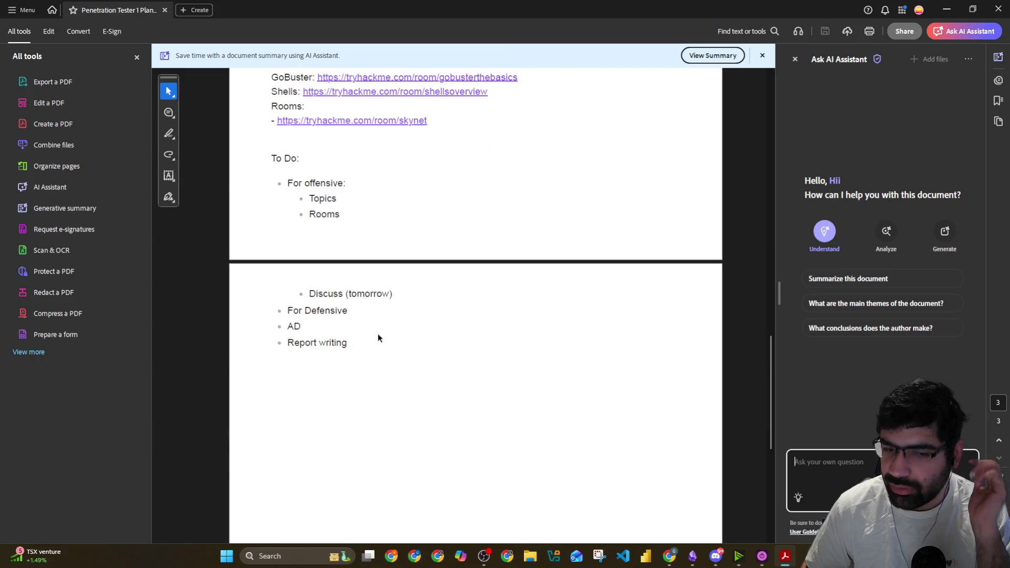
{"action": "left_click", "coordinate": [1004, 6]}
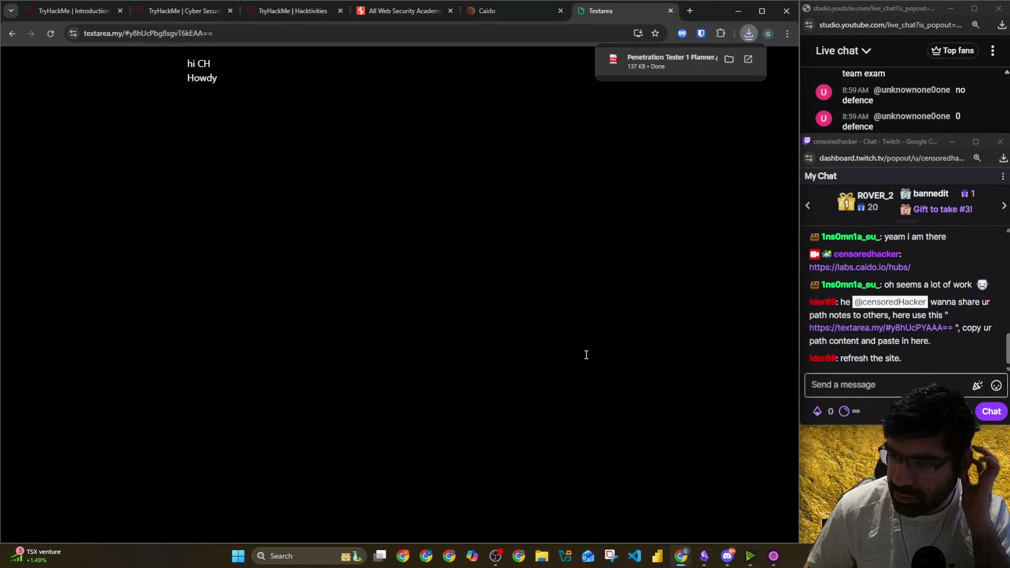
Reload the textarea.my note repeatedly to confirm it still holds 'hi CH' and 'Howdy'
{"action": "left_click", "coordinate": [52, 33]}
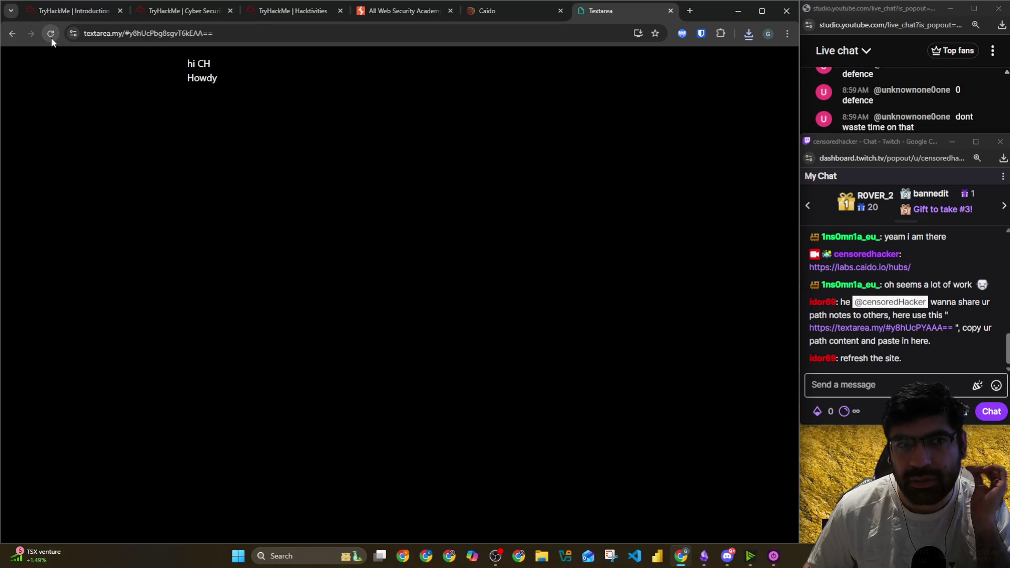
{"action": "left_click", "coordinate": [143, 32]}
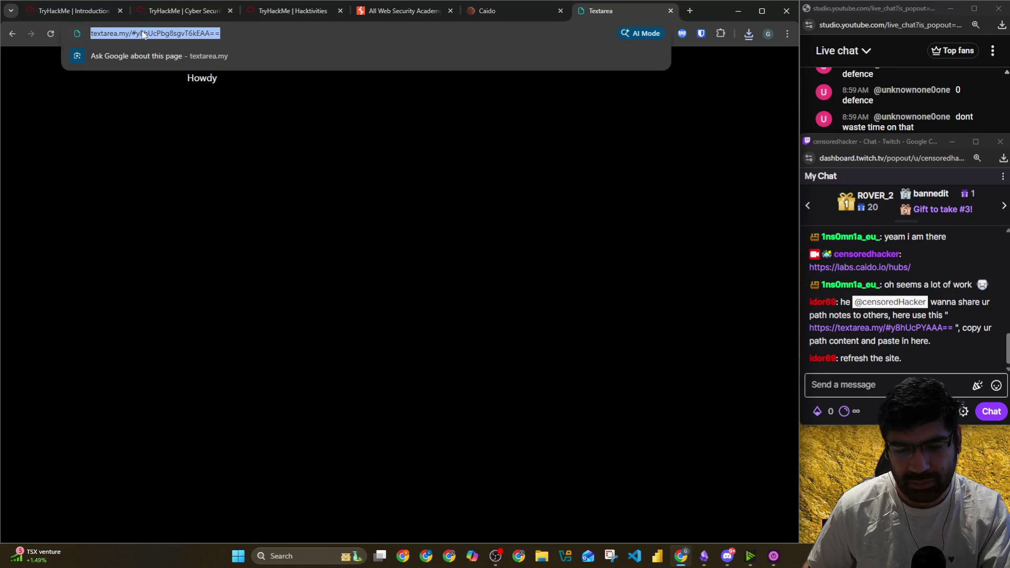
{"action": "key", "text": "Return"}
{"action": "left_click", "coordinate": [143, 32]}
{"action": "key", "text": "Return"}
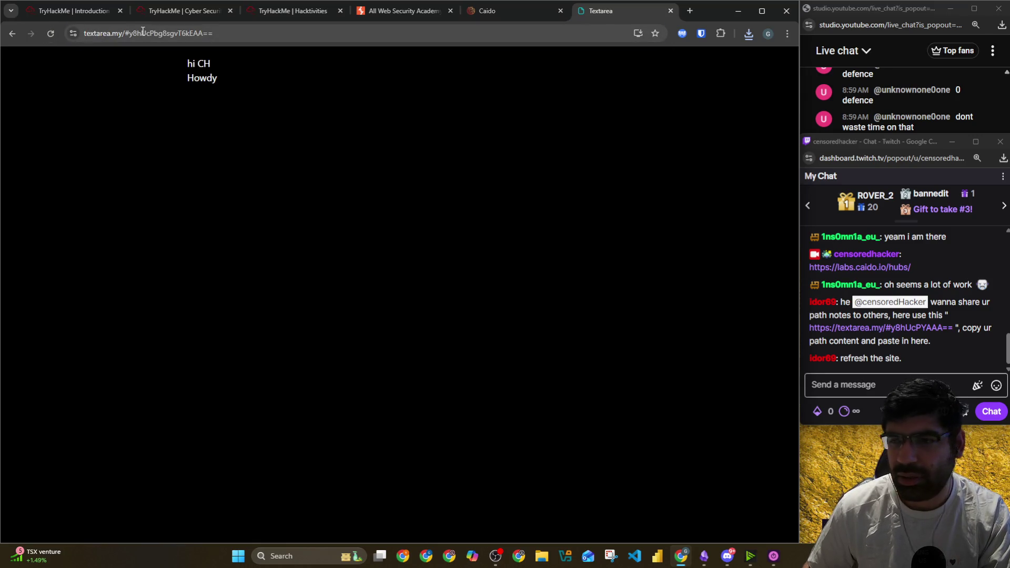
{"action": "left_click", "coordinate": [143, 33]}
{"action": "key", "text": "Return"}
{"action": "left_click", "coordinate": [143, 33]}
{"action": "key", "text": "Return"}
{"action": "left_click", "coordinate": [143, 33]}
{"action": "key", "text": "Return"}
{"action": "left_click", "coordinate": [51, 33]}
Refresh the Textarea page with F5 once more, then return to the Caido Hubs tab
{"action": "left_click", "coordinate": [495, 9]}
{"action": "left_click", "coordinate": [604, 11]}
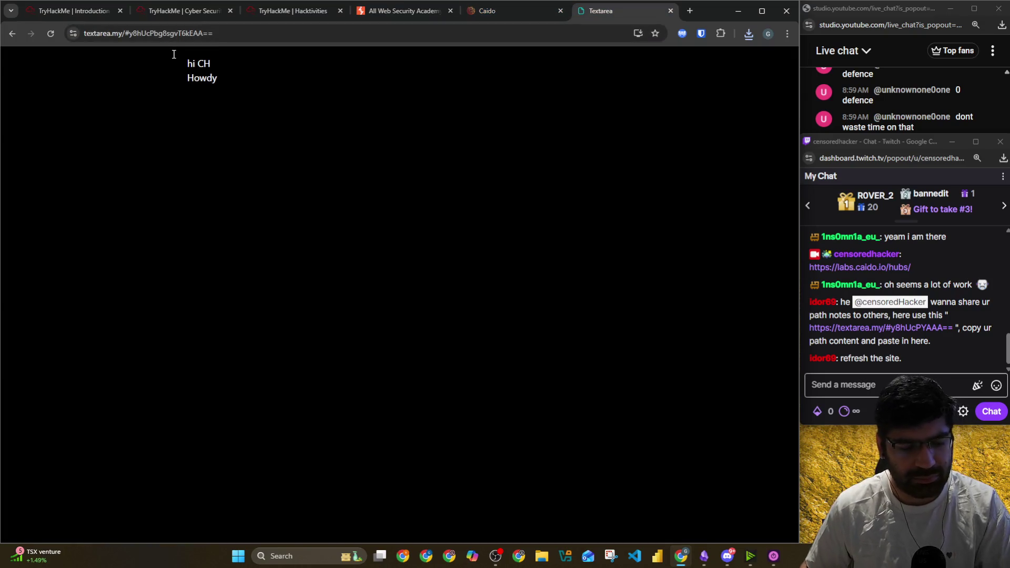
{"action": "key", "text": "F5"}
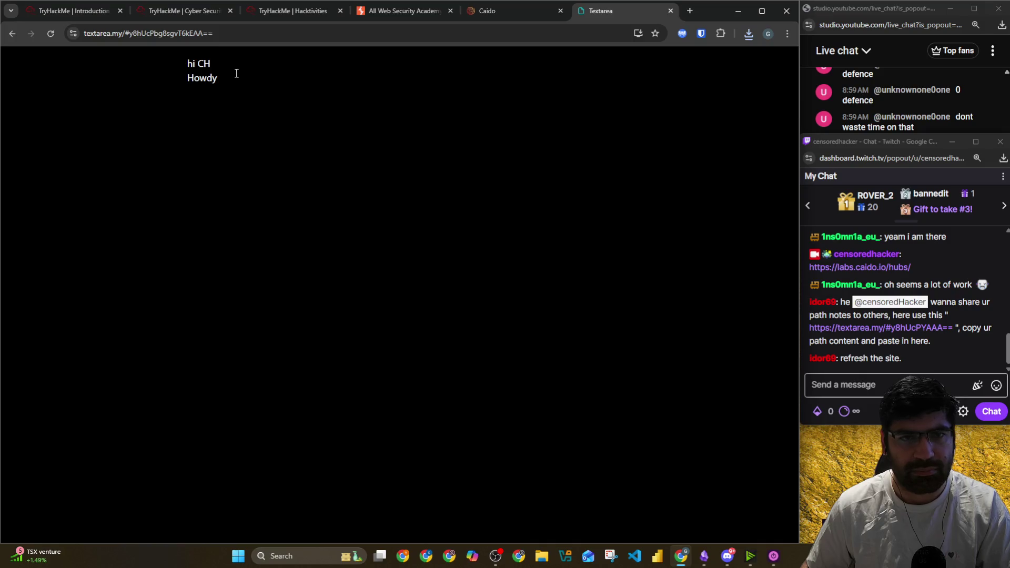
{"action": "left_click", "coordinate": [483, 15]}
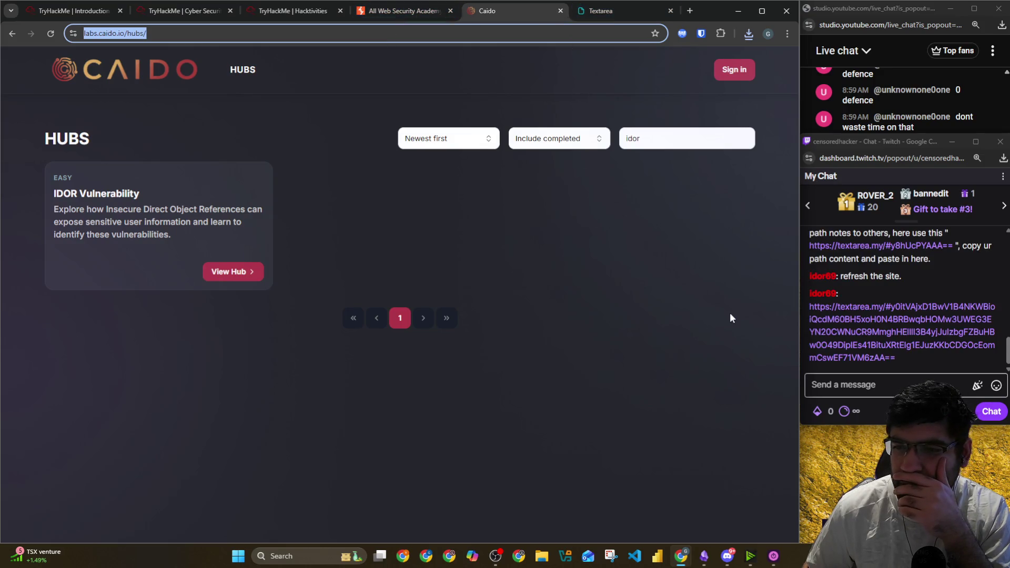
View the 'hey TOP G' ASCII-art textarea note from chat, then close both Textarea tabs
{"action": "left_click", "coordinate": [823, 324]}
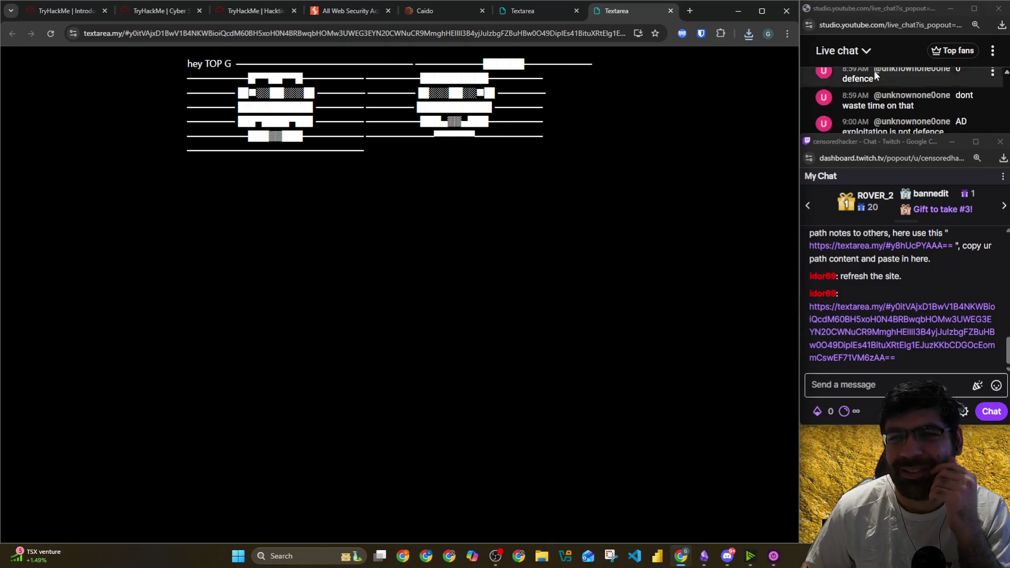
{"action": "left_click", "coordinate": [864, 8]}
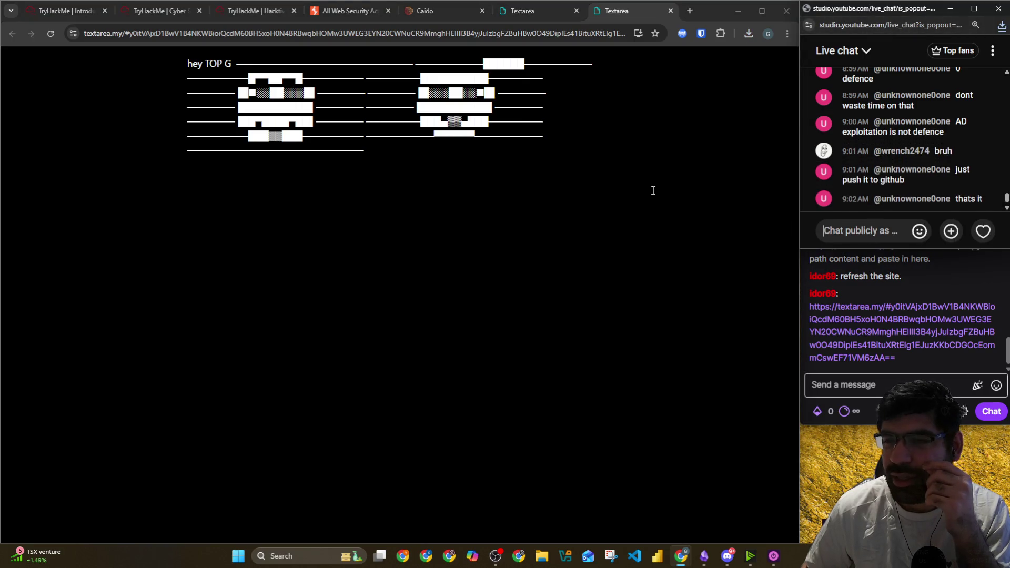
{"action": "scroll", "coordinate": [849, 172], "scroll_direction": "up", "scroll_amount": 3}
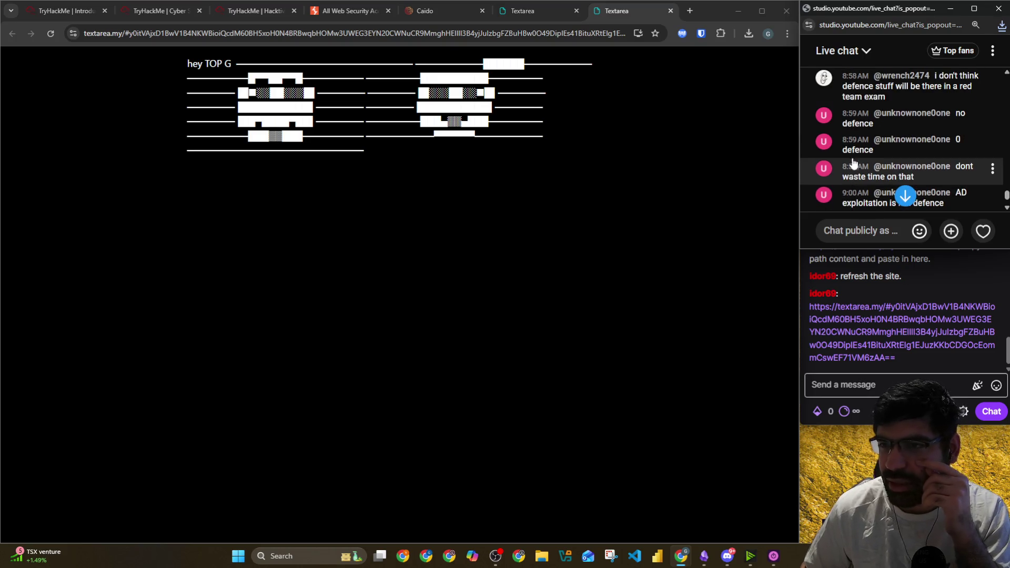
{"action": "scroll", "coordinate": [851, 168], "scroll_direction": "down", "scroll_amount": 3}
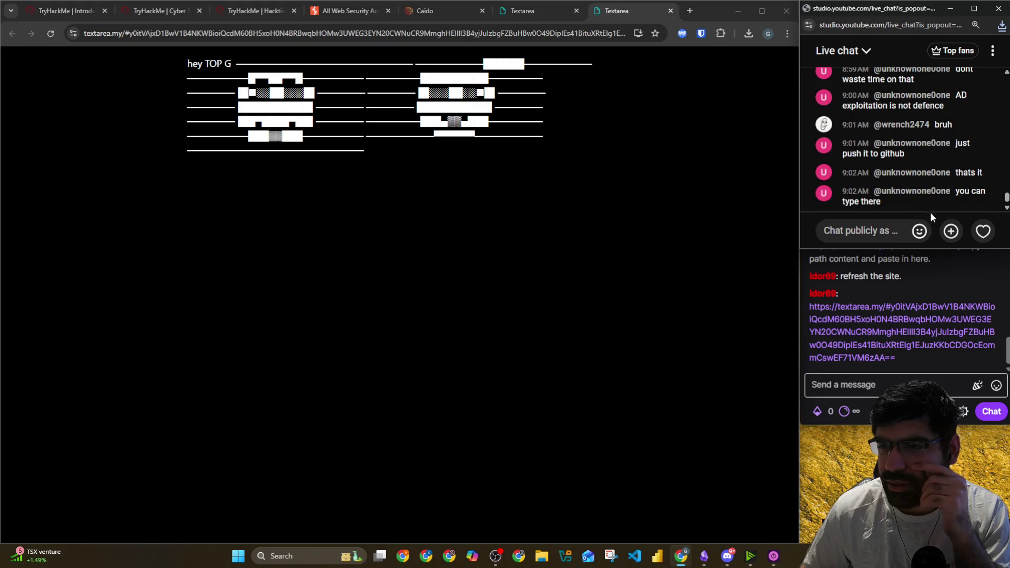
{"action": "left_click", "coordinate": [670, 11]}
{"action": "left_click", "coordinate": [670, 11]}
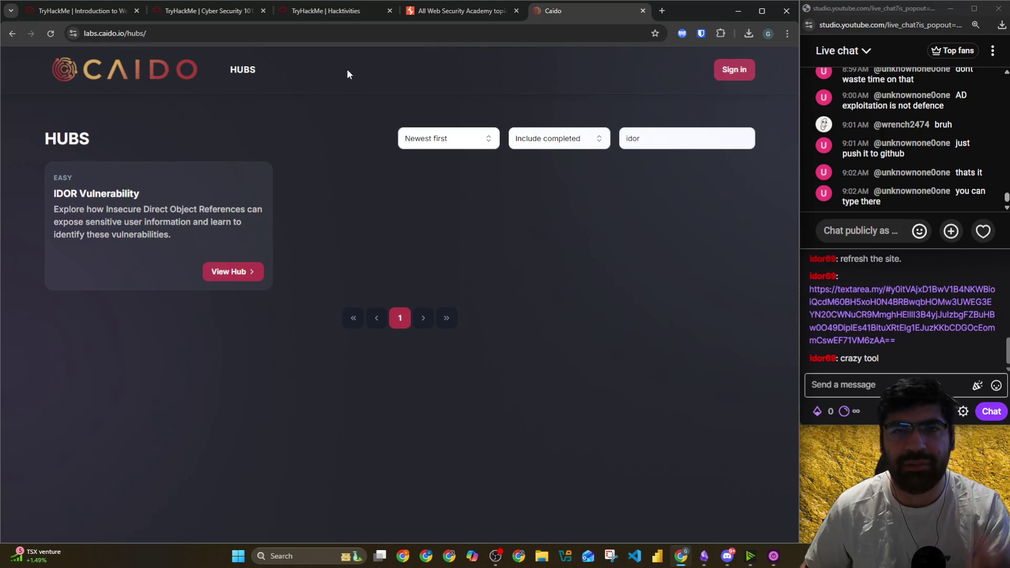
Scroll through the modules on the TryHackMe Hacktivities tab
{"action": "left_click", "coordinate": [347, 21]}
{"action": "scroll", "coordinate": [326, 206], "scroll_direction": "down", "scroll_amount": 5}
{"action": "scroll", "coordinate": [325, 205], "scroll_direction": "down", "scroll_amount": 6}
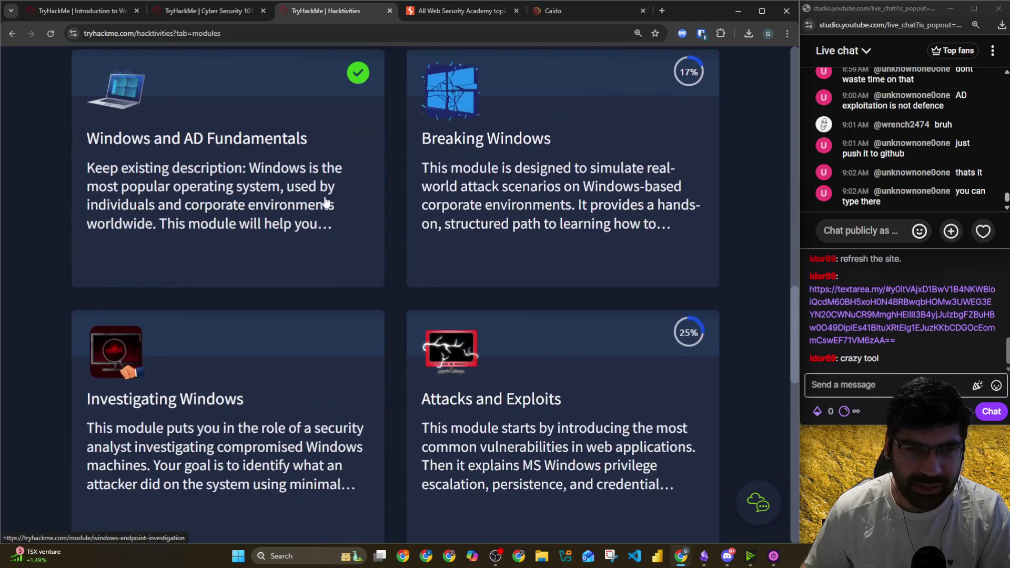
{"action": "scroll", "coordinate": [326, 190], "scroll_direction": "down", "scroll_amount": 5}
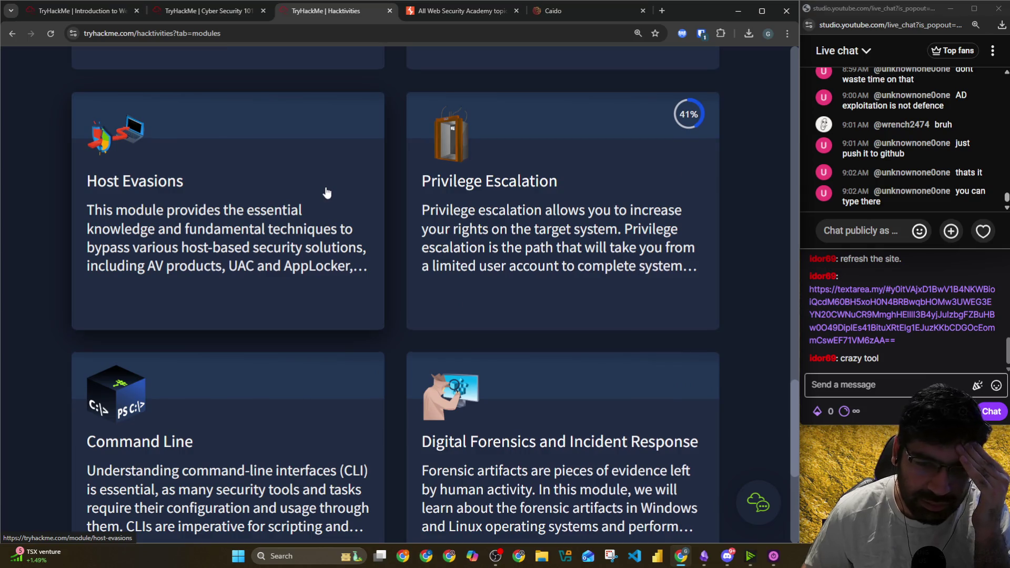
{"action": "scroll", "coordinate": [326, 192], "scroll_direction": "down", "scroll_amount": 4}
Scroll the Cyber Security 101 outline past Security Solutions and Defensive Security Tooling to OWASP Top 10 (2025)
{"action": "left_click", "coordinate": [235, 15]}
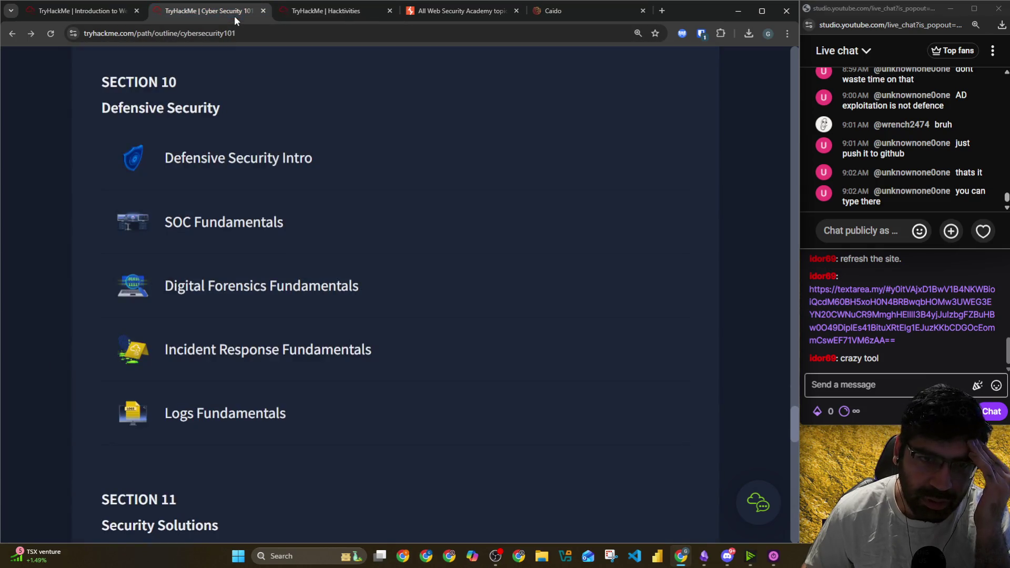
{"action": "scroll", "coordinate": [99, 132], "scroll_direction": "down", "scroll_amount": 5}
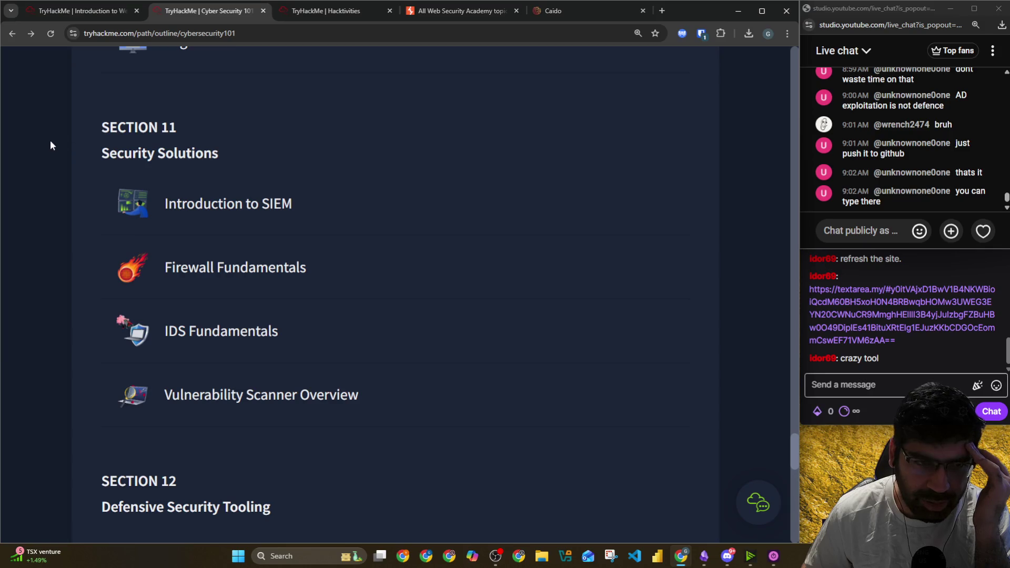
{"action": "left_click_drag", "start_coordinate": [63, 146], "coordinate": [222, 146]}
{"action": "scroll", "coordinate": [28, 140], "scroll_direction": "down", "scroll_amount": 6}
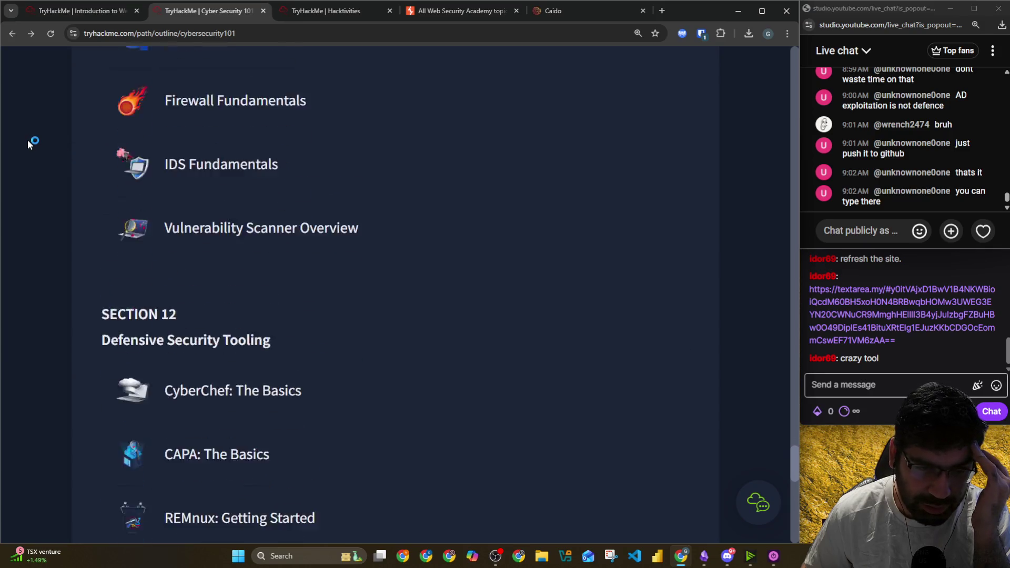
{"action": "left_click_drag", "start_coordinate": [34, 139], "coordinate": [308, 145]}
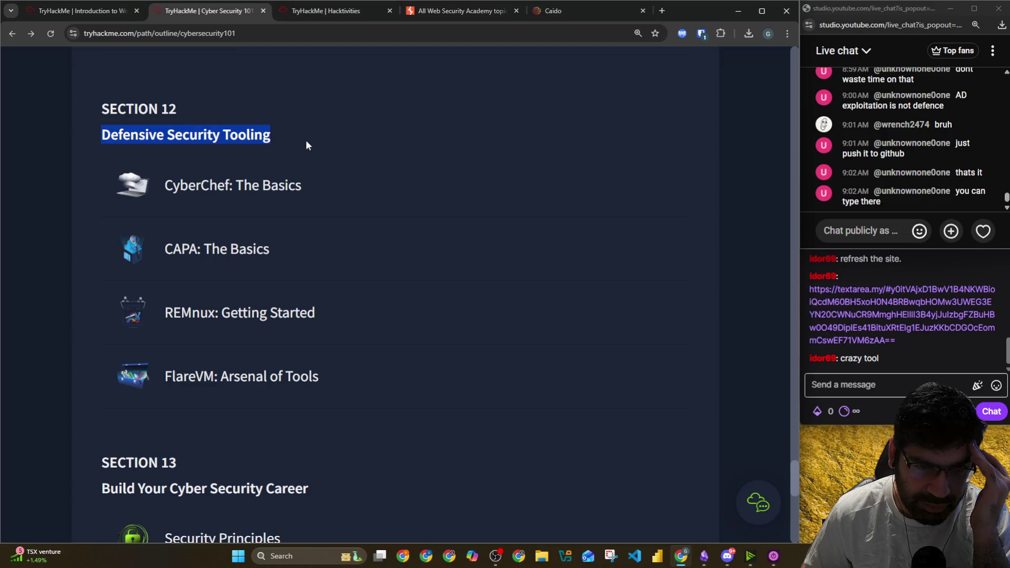
{"action": "scroll", "coordinate": [147, 152], "scroll_direction": "down", "scroll_amount": 8}
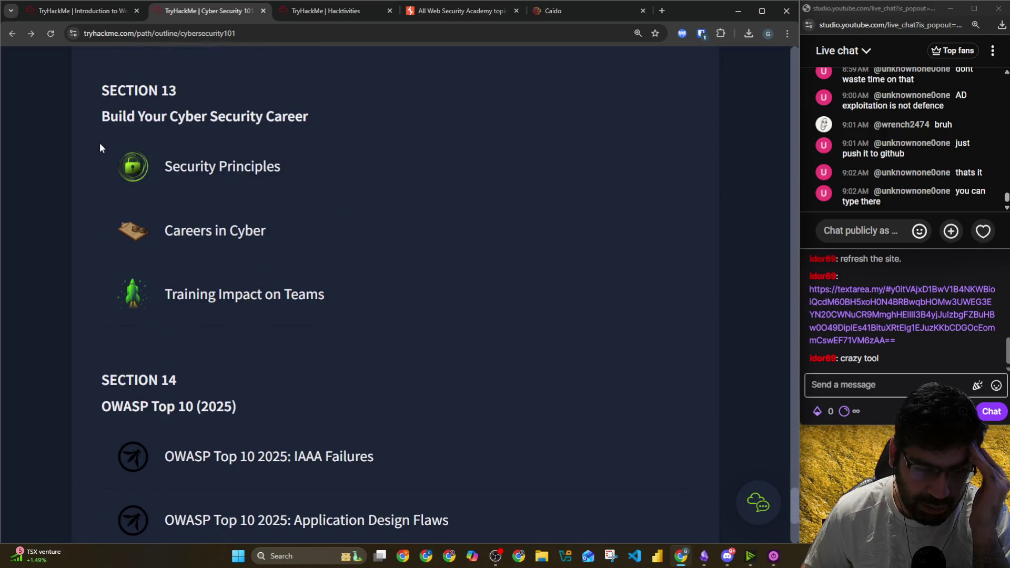
{"action": "scroll", "coordinate": [99, 143], "scroll_direction": "down", "scroll_amount": 4}
{"action": "left_click_drag", "start_coordinate": [99, 139], "coordinate": [242, 141]}
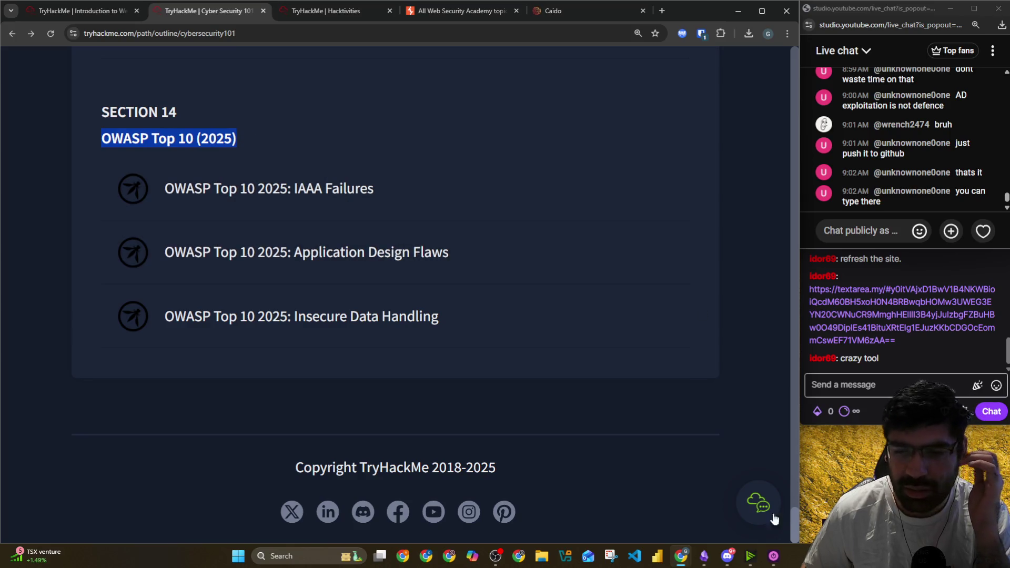
{"action": "left_click", "coordinate": [704, 556]}
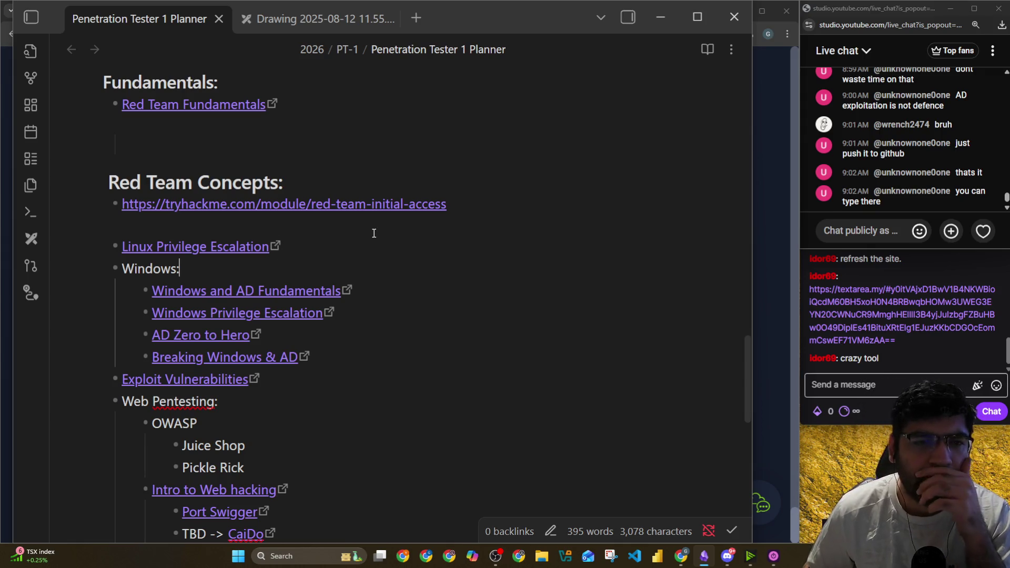
Scroll the planner note down and put the caret in the Offensive Security Tools heading
{"action": "scroll", "coordinate": [356, 237], "scroll_direction": "down", "scroll_amount": 5}
{"action": "left_click", "coordinate": [247, 171]}
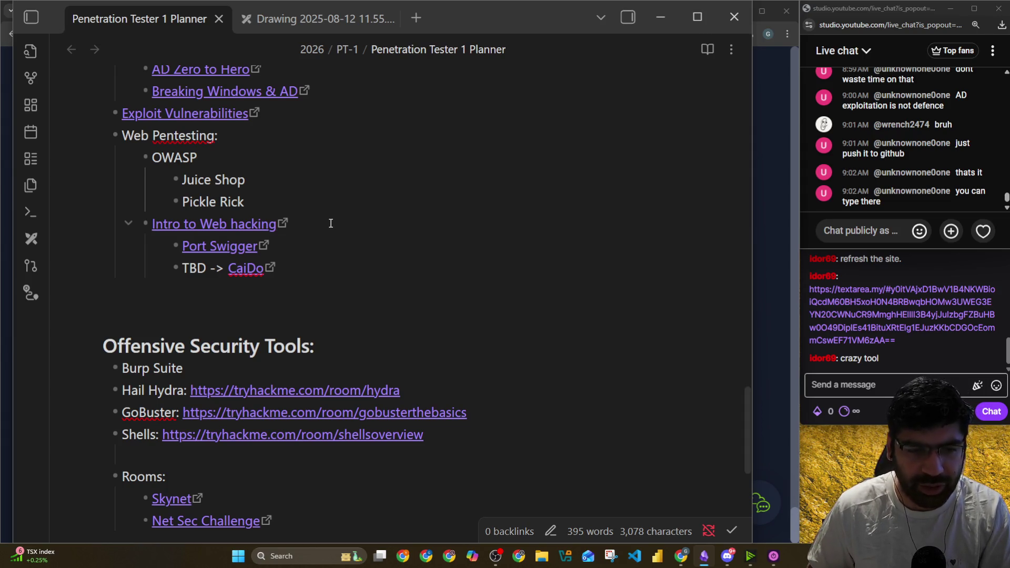
{"action": "scroll", "coordinate": [331, 223], "scroll_direction": "down", "scroll_amount": 2}
{"action": "left_click", "coordinate": [314, 239]}
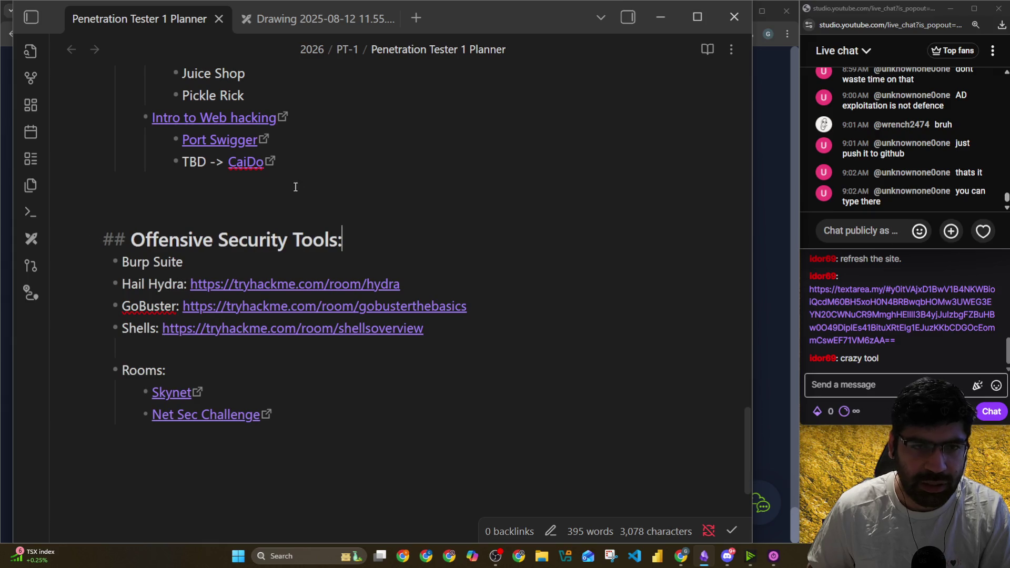
Cut the OWASP, Juice Shop and Pickle Rick block out from under Web Pentesting
{"action": "left_click", "coordinate": [307, 113]}
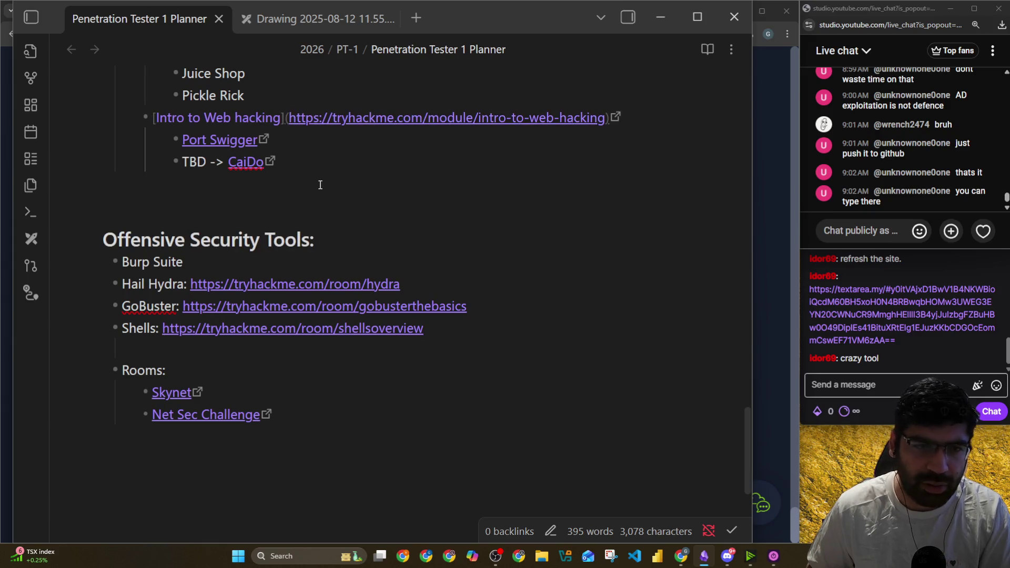
{"action": "scroll", "coordinate": [266, 201], "scroll_direction": "up", "scroll_amount": 2}
{"action": "mouse_move", "coordinate": [268, 204]}
{"action": "left_mouse_down"}
{"action": "mouse_move", "coordinate": [126, 181]}
{"action": "mouse_move", "coordinate": [125, 159]}
{"action": "mouse_move", "coordinate": [286, 163]}
{"action": "left_mouse_up"}
{"action": "left_click", "coordinate": [286, 163]}
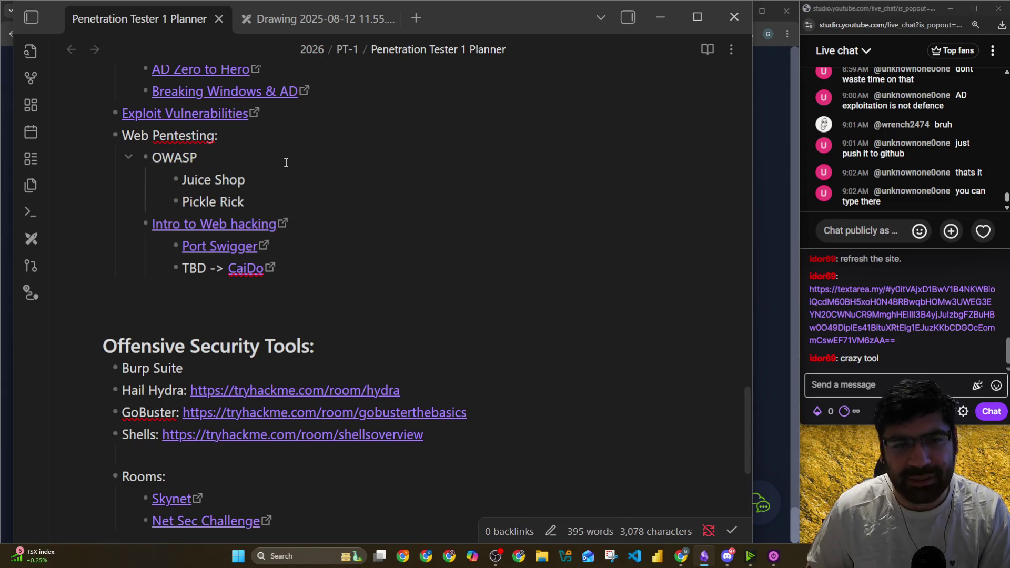
{"action": "left_click", "coordinate": [150, 158], "text": "shift"}
{"action": "key", "text": "BackSpace"}
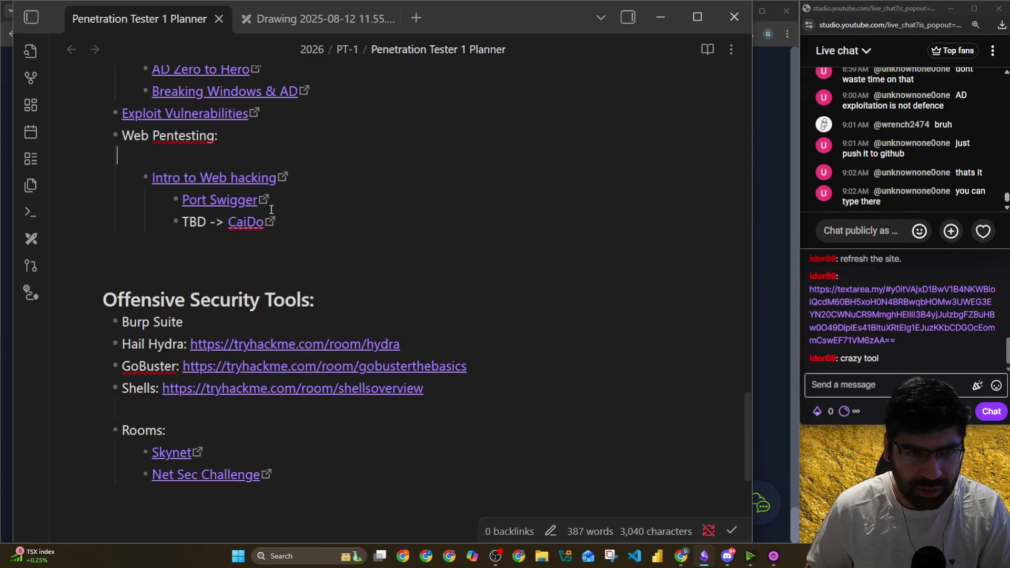
{"action": "key", "text": "BackSpace"}
{"action": "key", "text": "BackSpace"}
{"action": "key", "text": "Down"}
{"action": "key", "text": "Down"}
{"action": "key", "text": "Down"}
Paste the OWASP block below the CaiDo line and close the CaiDo link with ')'
{"action": "key", "text": "Up"}
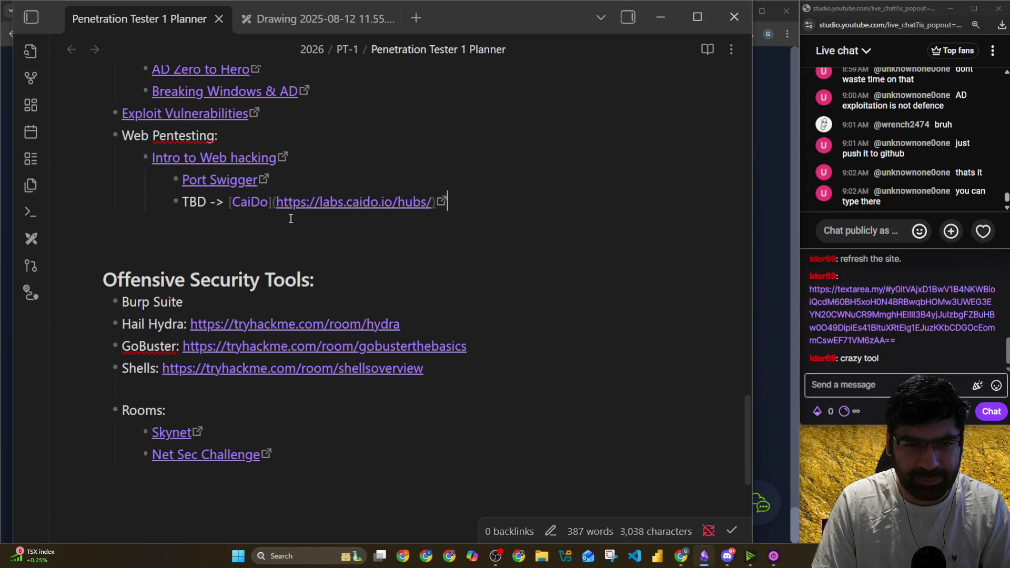
{"action": "type", "text": "CaiDo\\"}
{"action": "key", "text": "Return"}
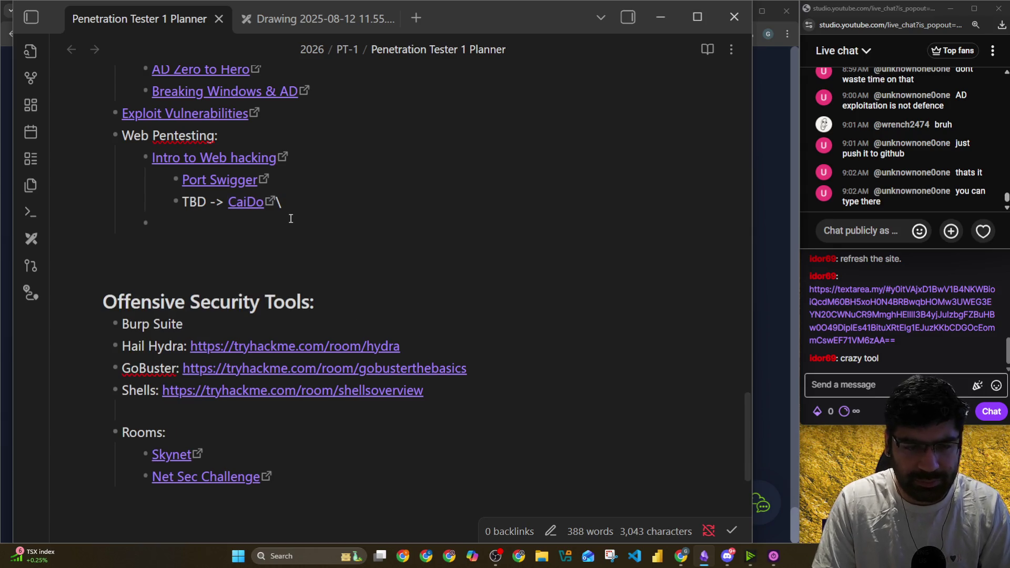
{"action": "key", "text": "ctrl+v"}
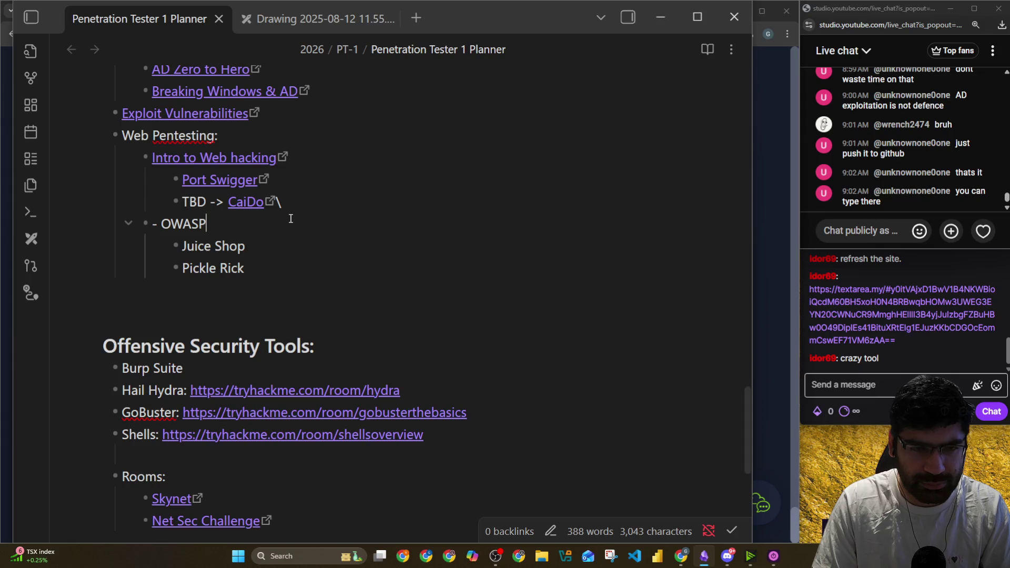
{"action": "key", "text": "Left"}
{"action": "key", "text": "Left"}
{"action": "key", "text": "Left"}
{"action": "key", "text": "BackSpace"}
{"action": "key", "text": "BackSpace"}
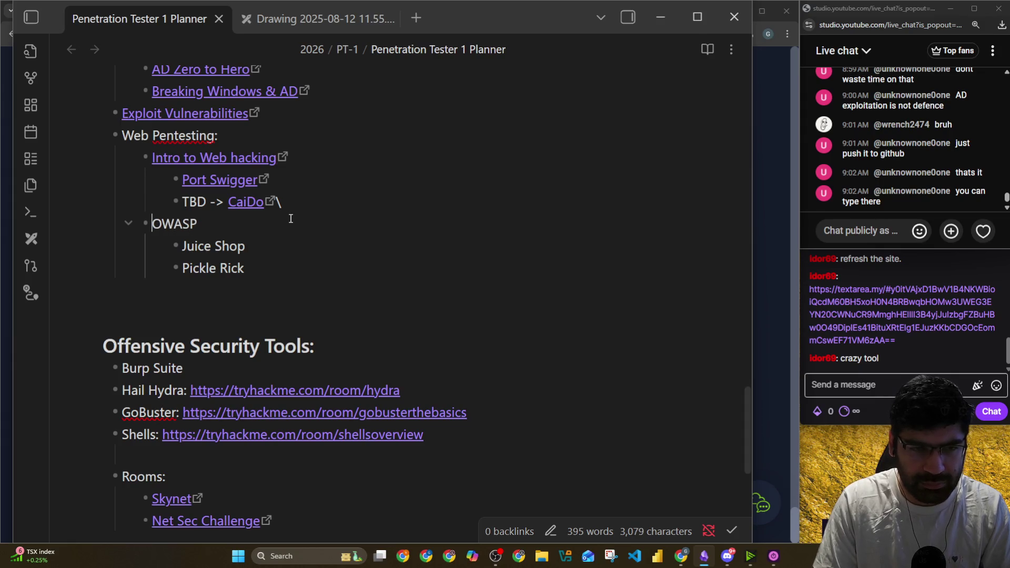
{"action": "key", "text": "Up"}
{"action": "key", "text": "End"}
{"action": "key", "text": "Left"}
{"action": "key", "text": "BackSpace"}
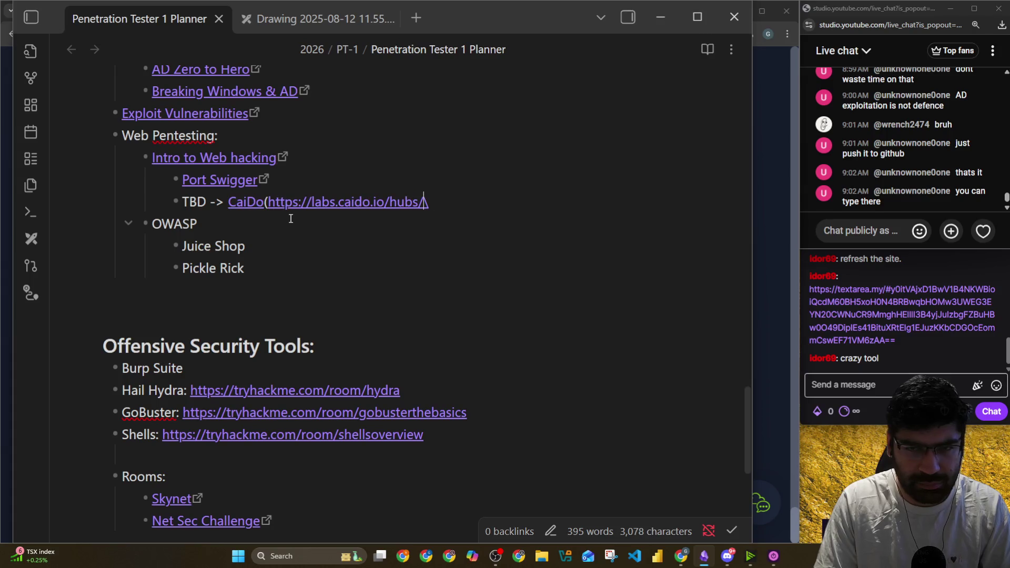
{"action": "key", "text": "alt+Tab"}
{"action": "key", "text": "alt+Tab"}
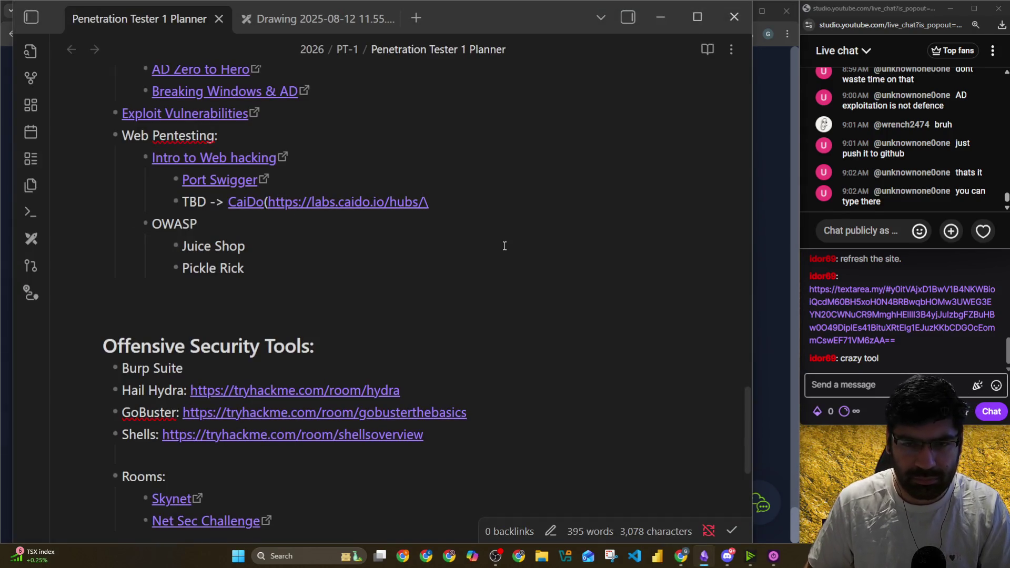
{"action": "type", "text": ")"}
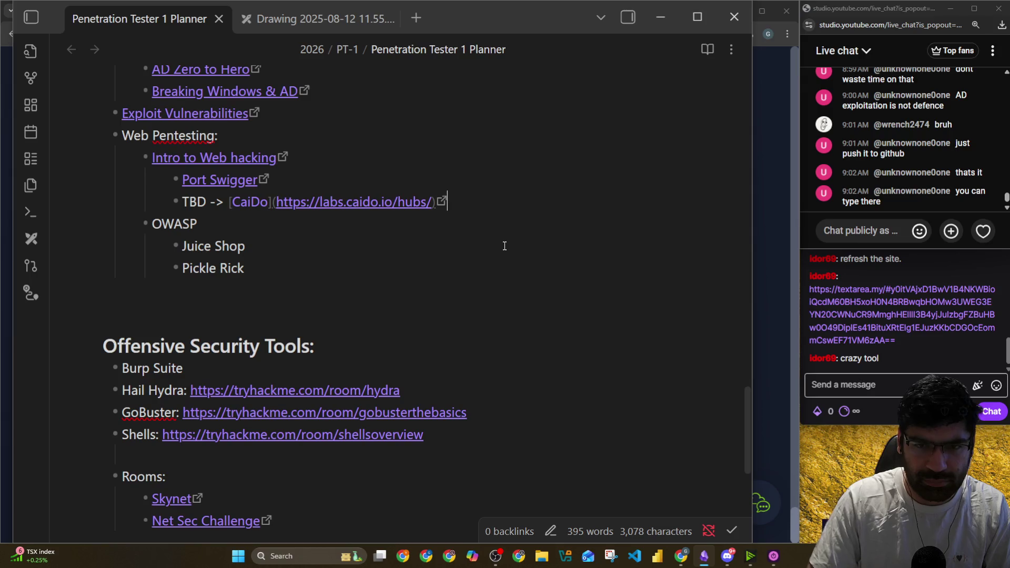
{"action": "left_click", "coordinate": [463, 269]}
Search the TryHackMe site for 'owasp'
{"action": "key", "text": "alt+Tab"}
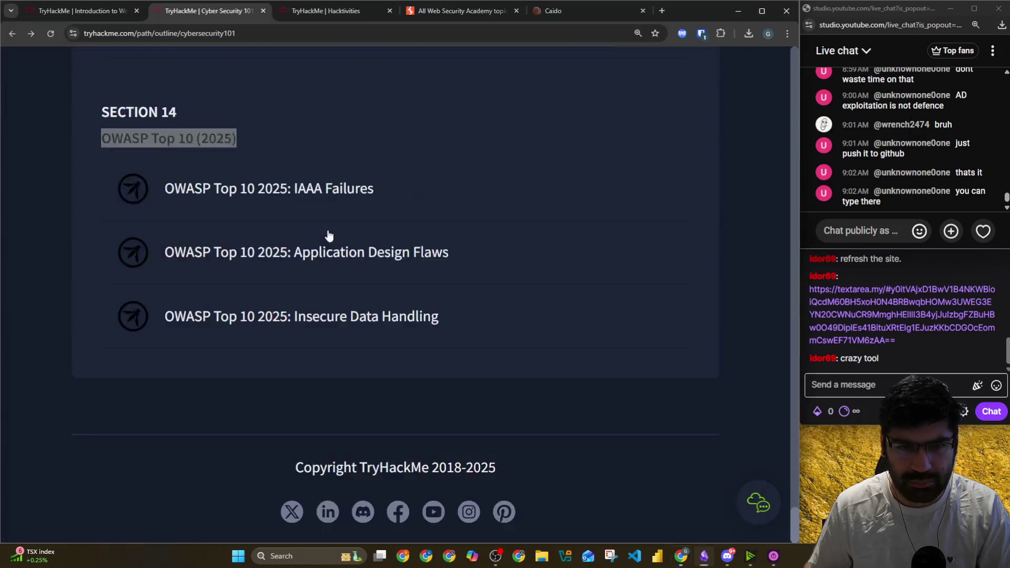
{"action": "scroll", "coordinate": [257, 126], "scroll_direction": "up", "scroll_amount": 10}
{"action": "scroll", "coordinate": [258, 129], "scroll_direction": "up", "scroll_amount": 20}
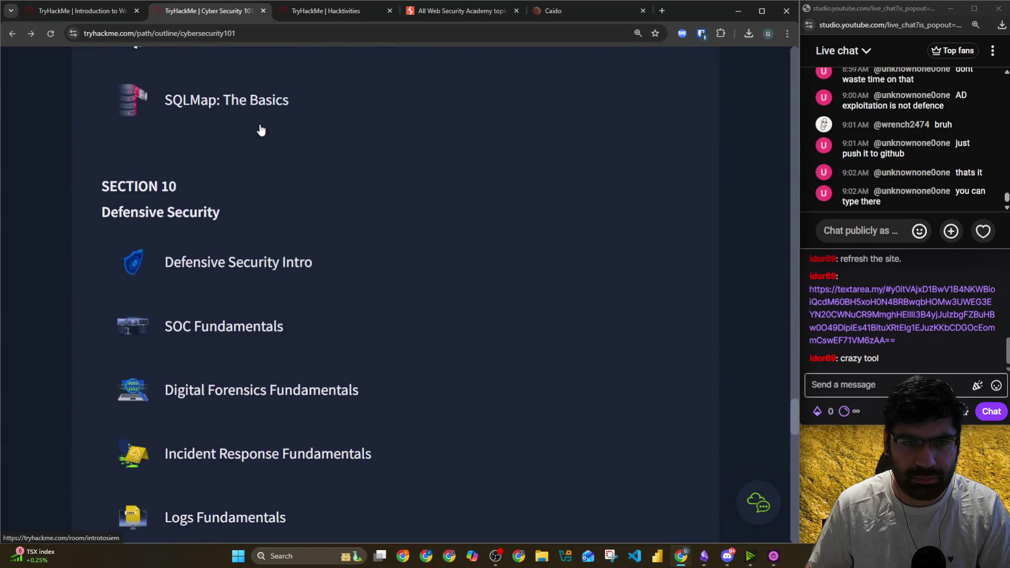
{"action": "scroll", "coordinate": [283, 136], "scroll_direction": "up", "scroll_amount": 20}
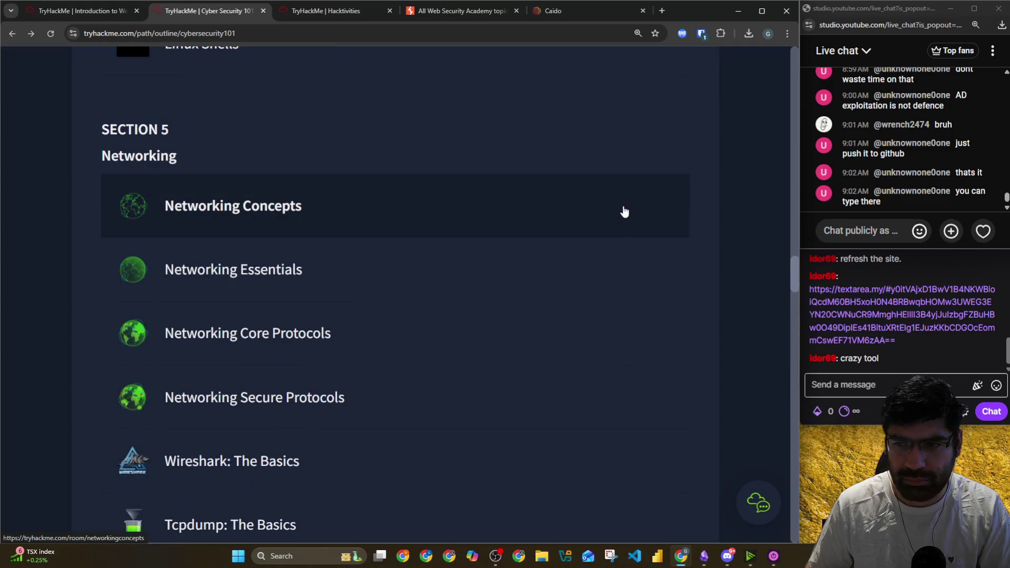
{"action": "scroll", "coordinate": [436, 78], "scroll_direction": "up", "scroll_amount": 15}
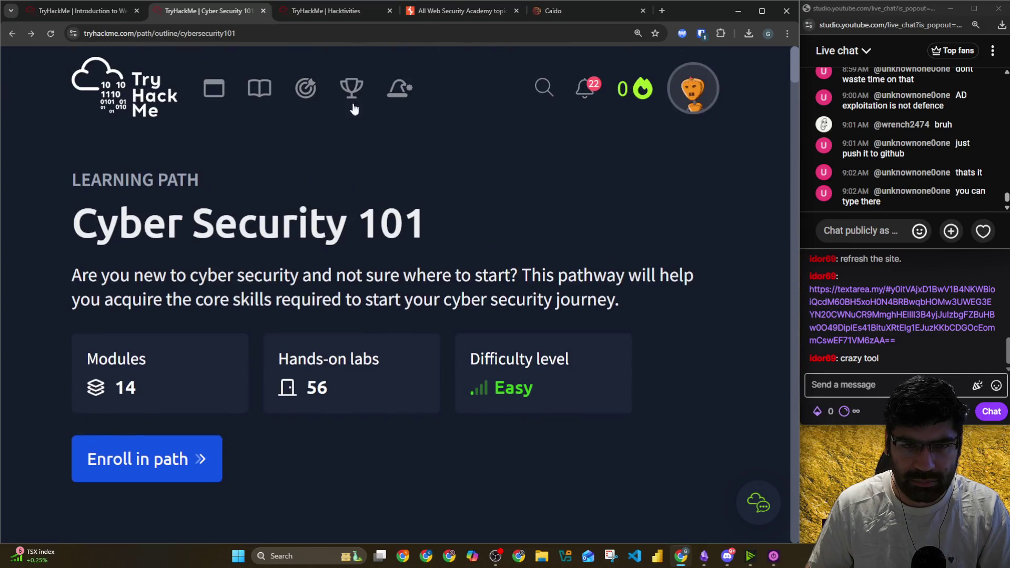
{"action": "left_click", "coordinate": [544, 90]}
{"action": "type", "text": "owasp"}
{"action": "key", "text": "Return"}
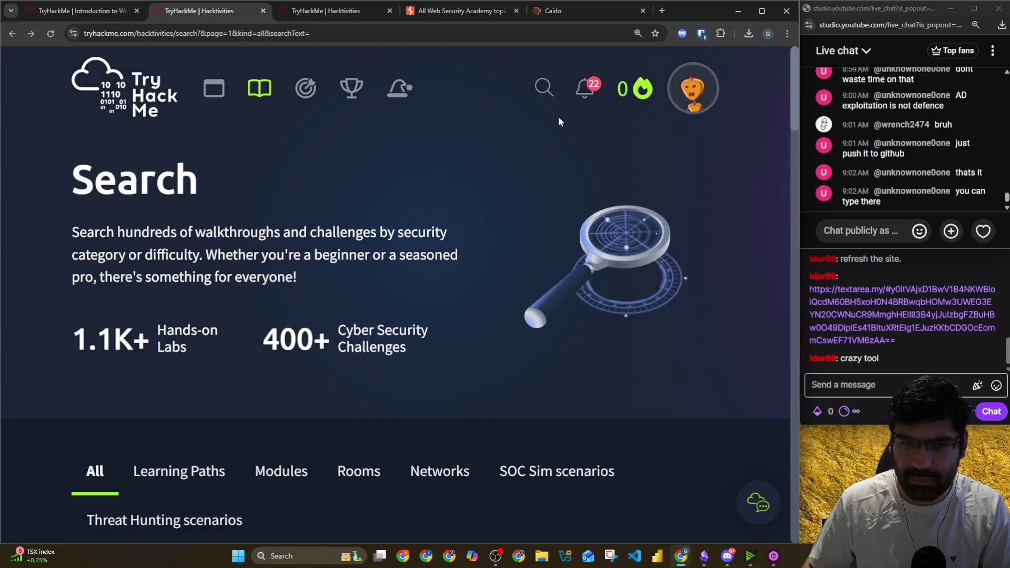
Filter the owasp results to Modules and open OWASP Top 10 (2025)
{"action": "scroll", "coordinate": [339, 244], "scroll_direction": "down", "scroll_amount": 10}
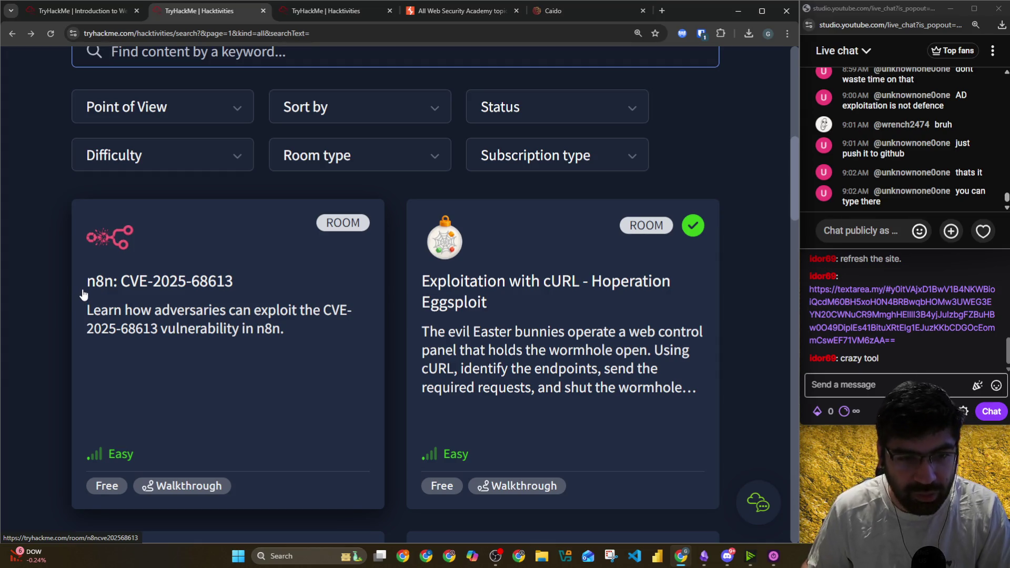
{"action": "scroll", "coordinate": [82, 294], "scroll_direction": "down", "scroll_amount": 6}
{"action": "scroll", "coordinate": [160, 221], "scroll_direction": "up", "scroll_amount": 11}
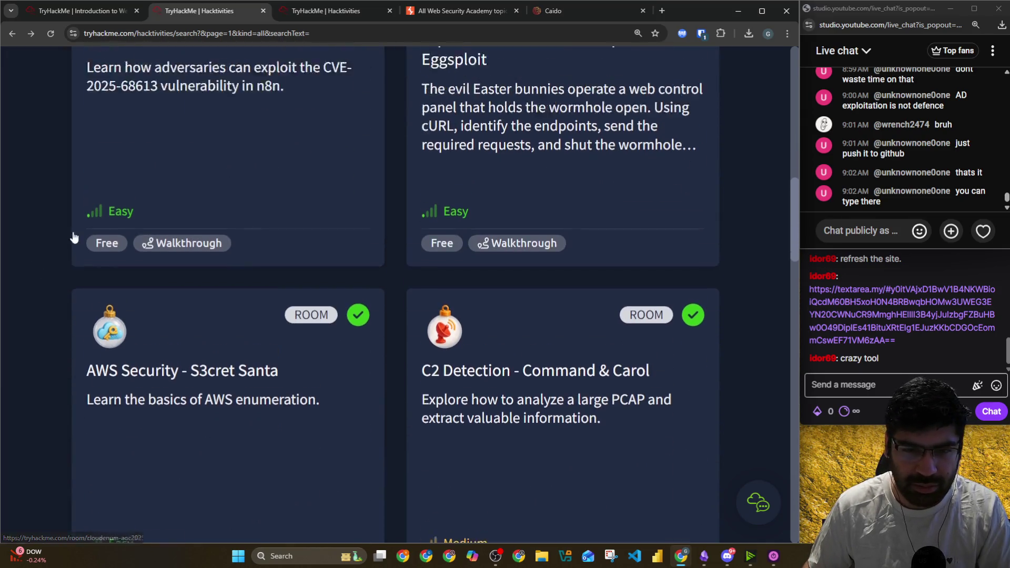
{"action": "scroll", "coordinate": [210, 279], "scroll_direction": "up", "scroll_amount": 3}
{"action": "left_click", "coordinate": [281, 363]}
{"action": "scroll", "coordinate": [361, 304], "scroll_direction": "down", "scroll_amount": 5}
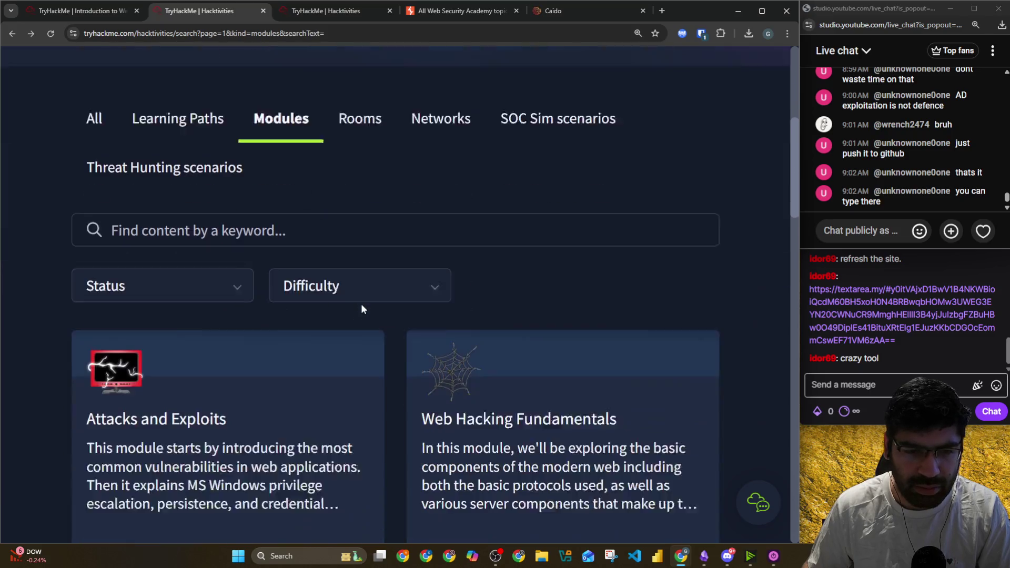
{"action": "left_click", "coordinate": [304, 213]}
{"action": "type", "text": "owasp"}
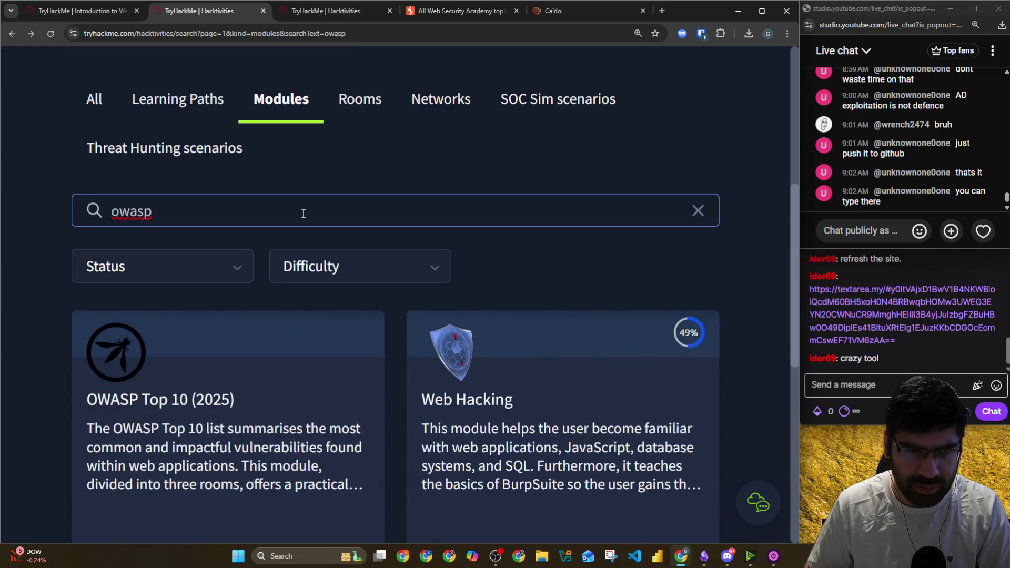
{"action": "scroll", "coordinate": [304, 214], "scroll_direction": "down", "scroll_amount": 3}
{"action": "left_click", "coordinate": [191, 234]}
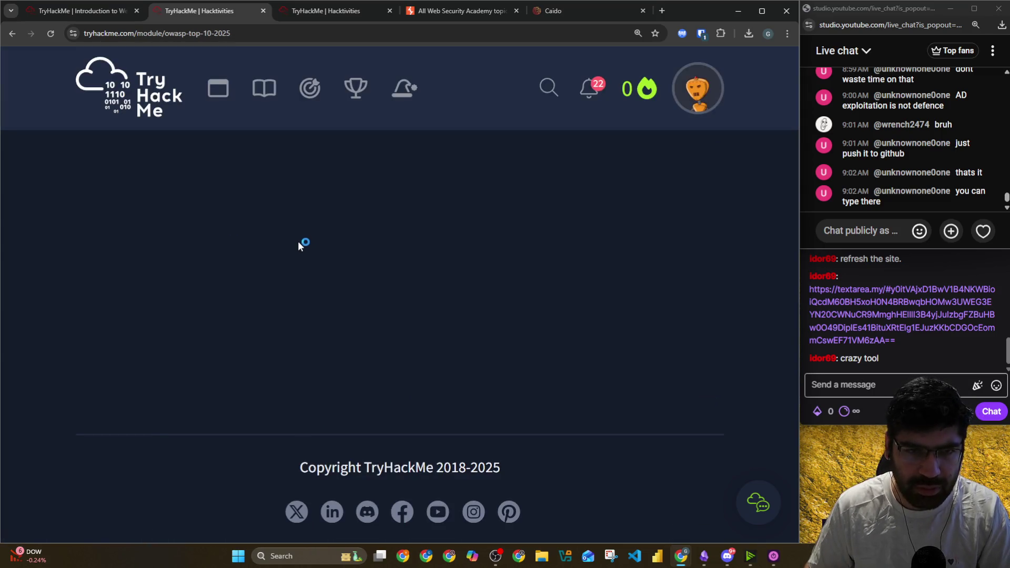
Reload the OWASP Top 10 (2025) module page, review its three rooms, then return to the planner
{"action": "left_click", "coordinate": [266, 32]}
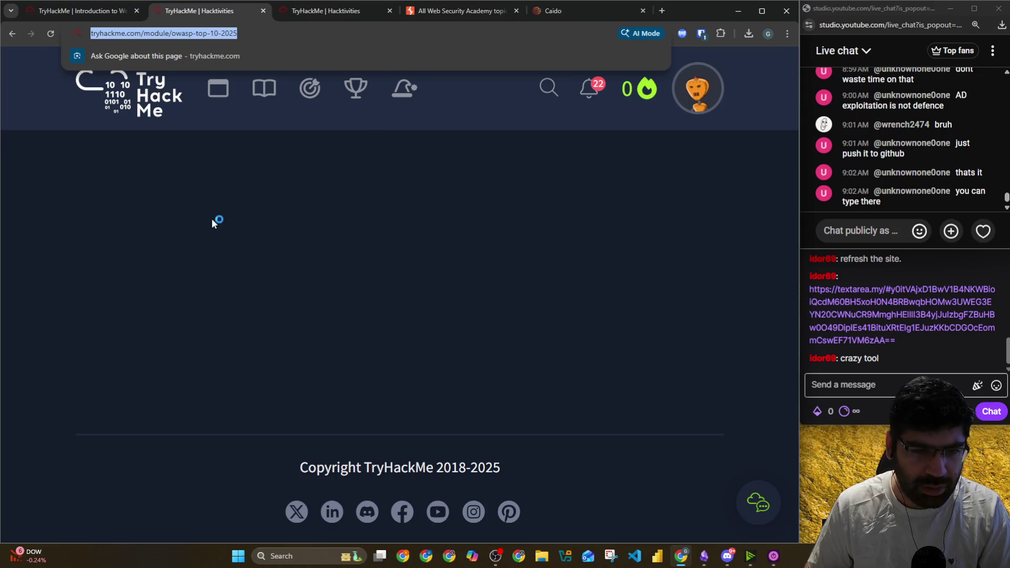
{"action": "left_click", "coordinate": [274, 265]}
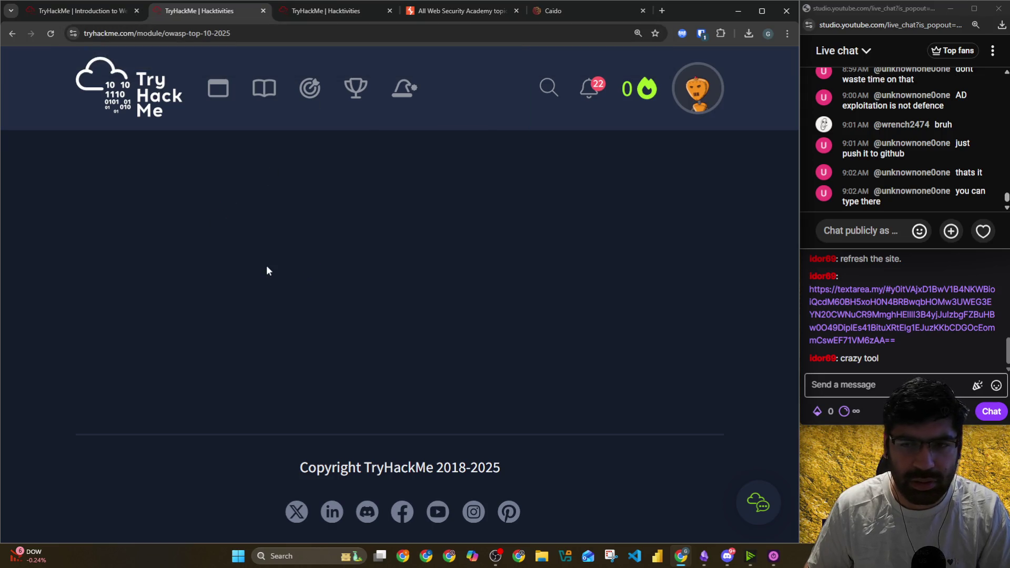
{"action": "scroll", "coordinate": [267, 265], "scroll_direction": "up", "scroll_amount": 1}
{"action": "scroll", "coordinate": [269, 274], "scroll_direction": "down", "scroll_amount": 3}
{"action": "key", "text": "F5"}
{"action": "scroll", "coordinate": [148, 164], "scroll_direction": "up", "scroll_amount": 1}
{"action": "scroll", "coordinate": [147, 163], "scroll_direction": "up", "scroll_amount": 1}
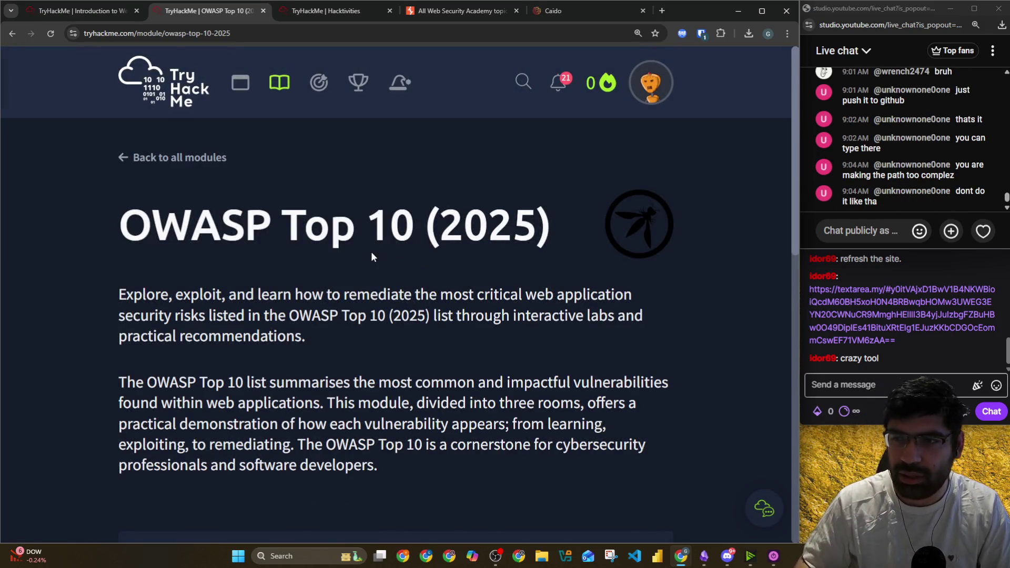
{"action": "scroll", "coordinate": [371, 257], "scroll_direction": "down", "scroll_amount": 7}
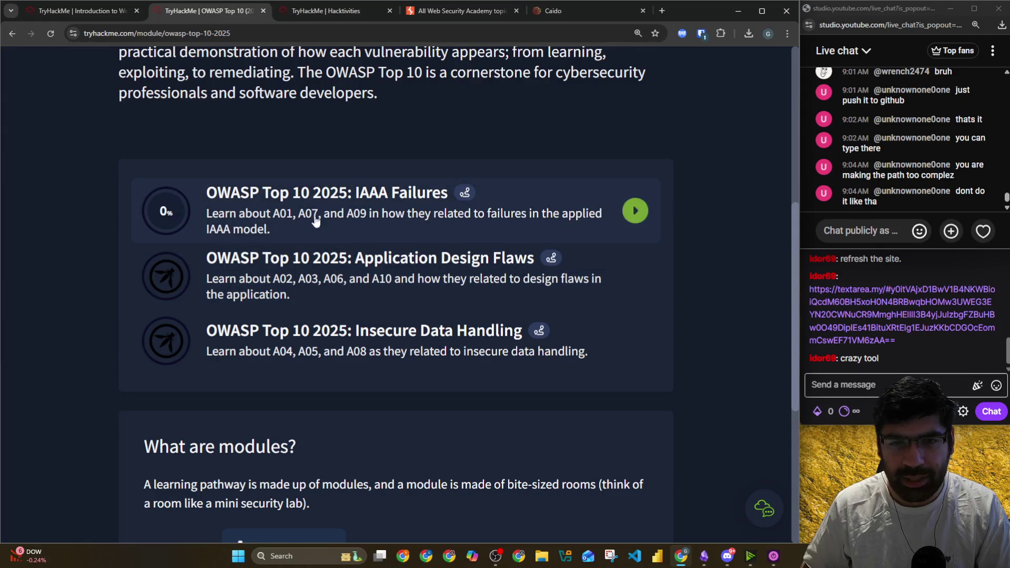
{"action": "key", "text": "alt+Tab"}
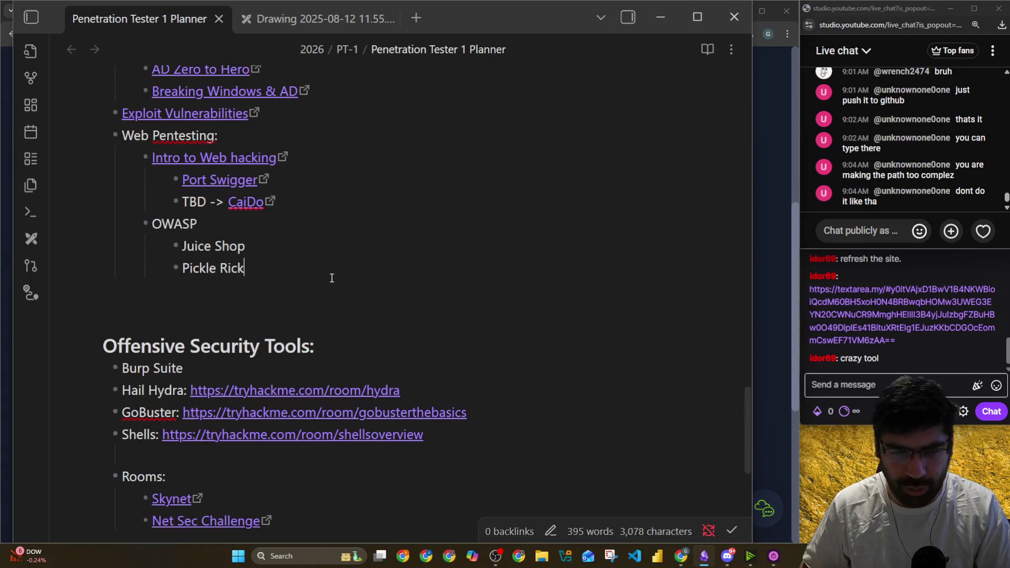
Check the Caido link, then paste the OWASP module URL as a nested bullet under OWASP
{"action": "left_click", "coordinate": [245, 202]}
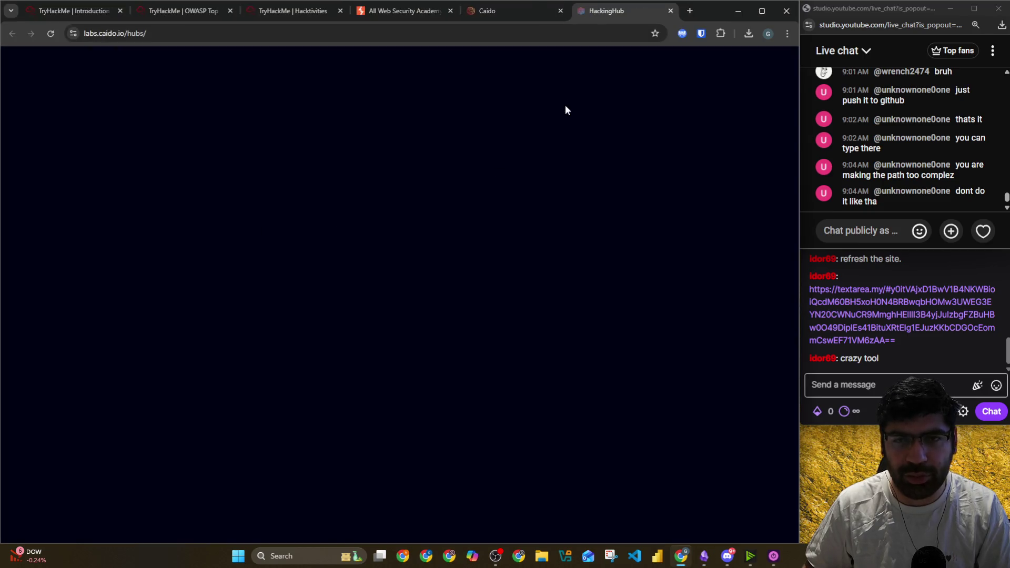
{"action": "key", "text": "alt+Tab"}
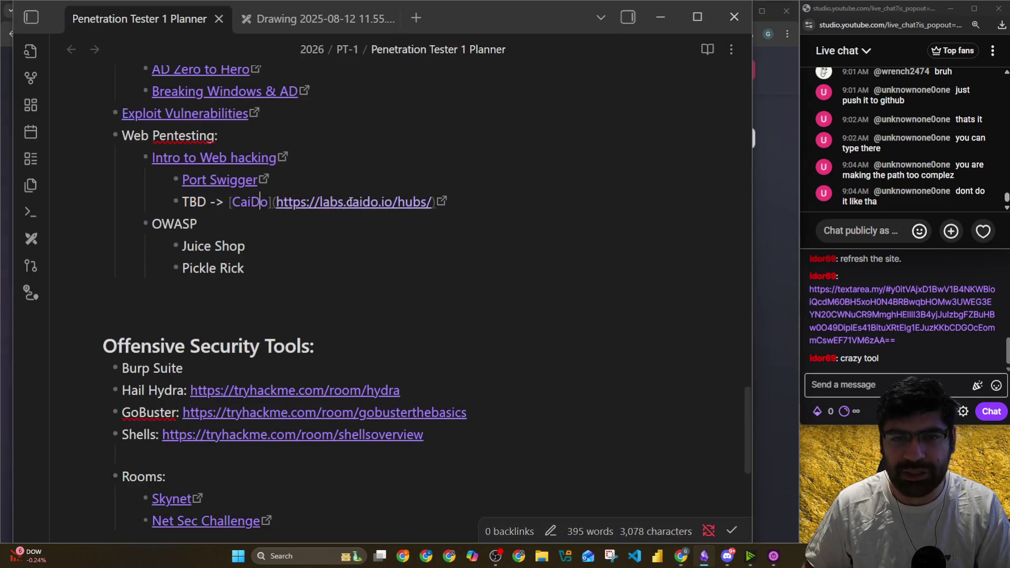
{"action": "left_click", "coordinate": [243, 224]}
{"action": "key", "text": "Return"}
{"action": "key", "text": "Tab"}
{"action": "type", "text": "https://tryhackme.com/module/owasp-top-10-2025"}
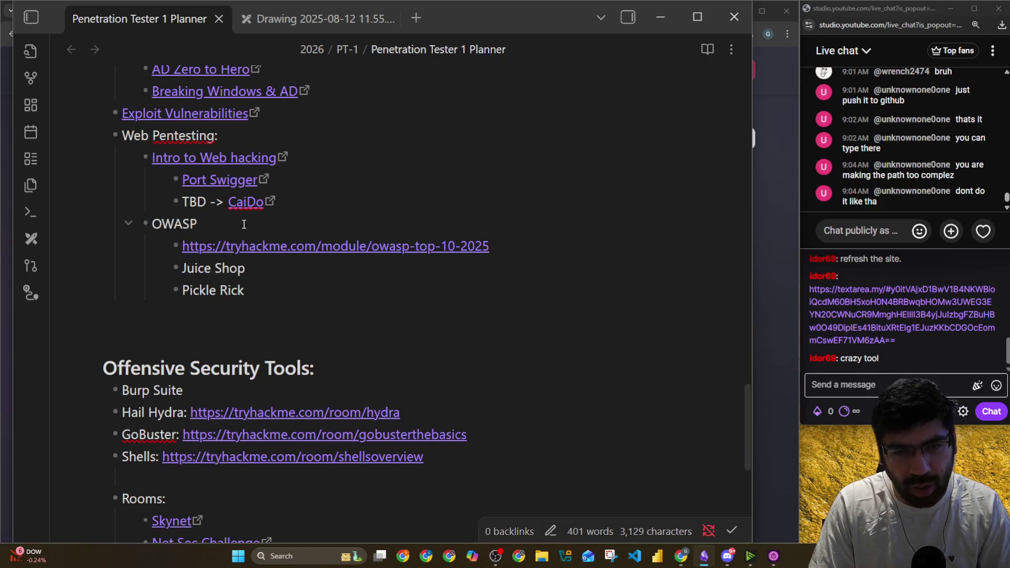
{"action": "key", "text": "shift+Up"}
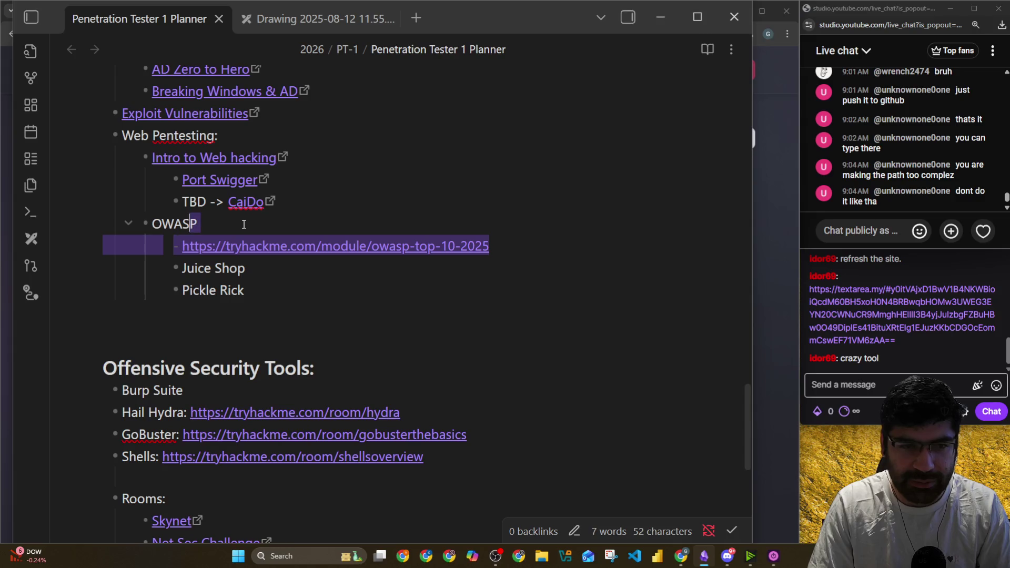
{"action": "key", "text": "shift+Right"}
{"action": "key", "text": "shift+Right"}
{"action": "key", "text": "shift+Right"}
{"action": "key", "text": "ctrl+c"}
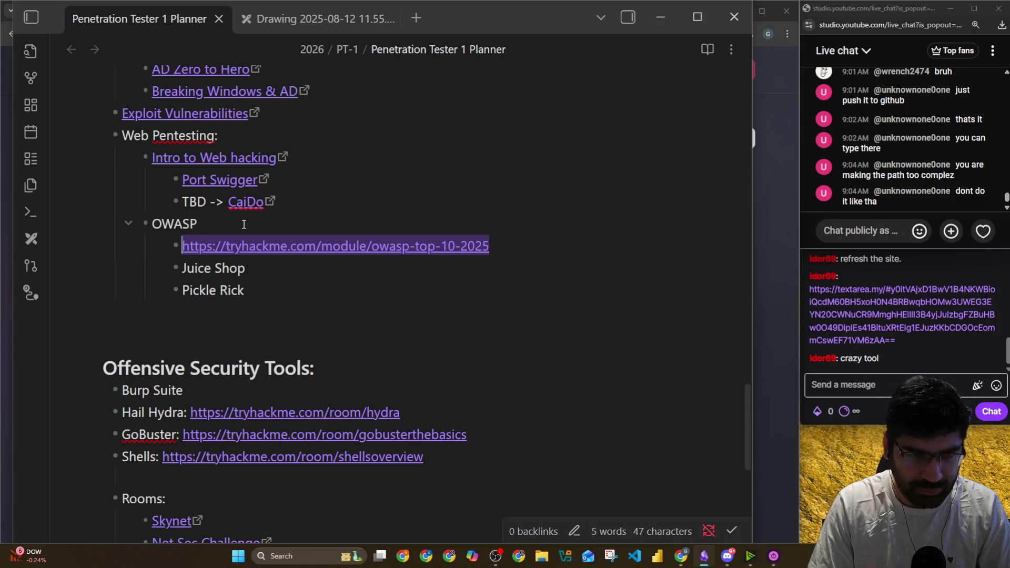
{"action": "key", "text": "BackSpace"}
{"action": "key", "text": "BackSpace"}
{"action": "key", "text": "BackSpace"}
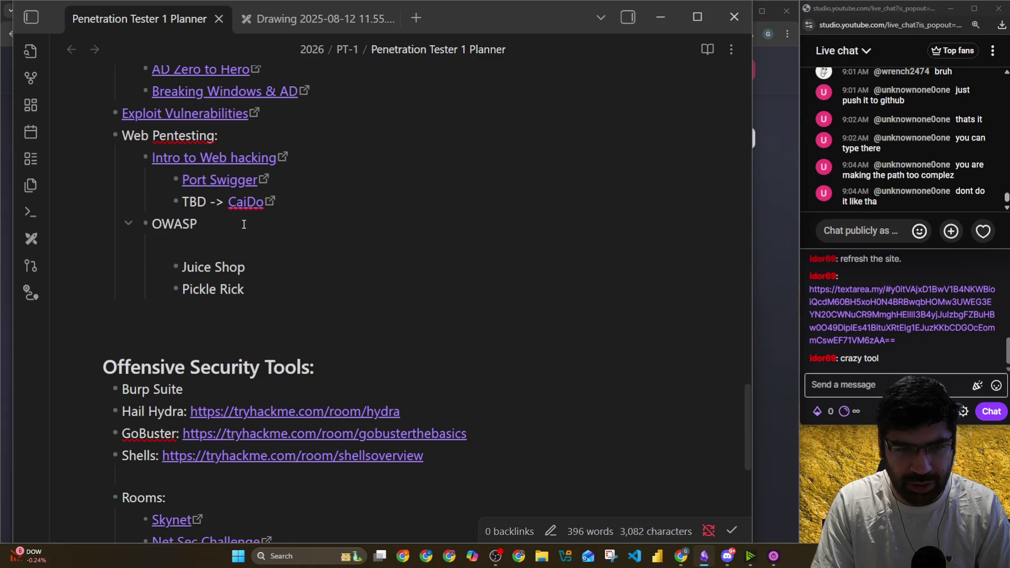
{"action": "key", "text": "BackSpace"}
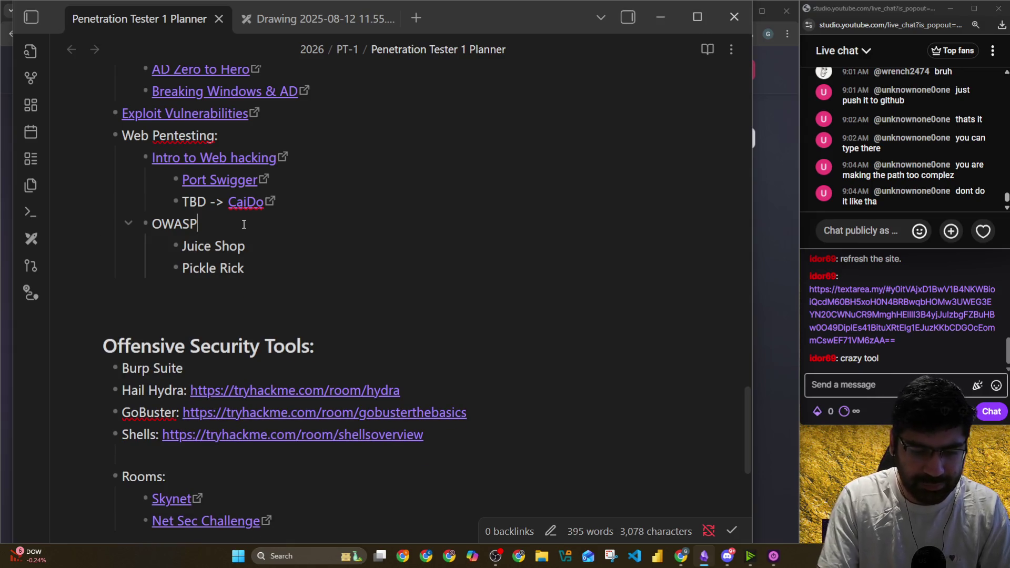
{"action": "type", "text": "("}
{"action": "key", "text": "ctrl+v"}
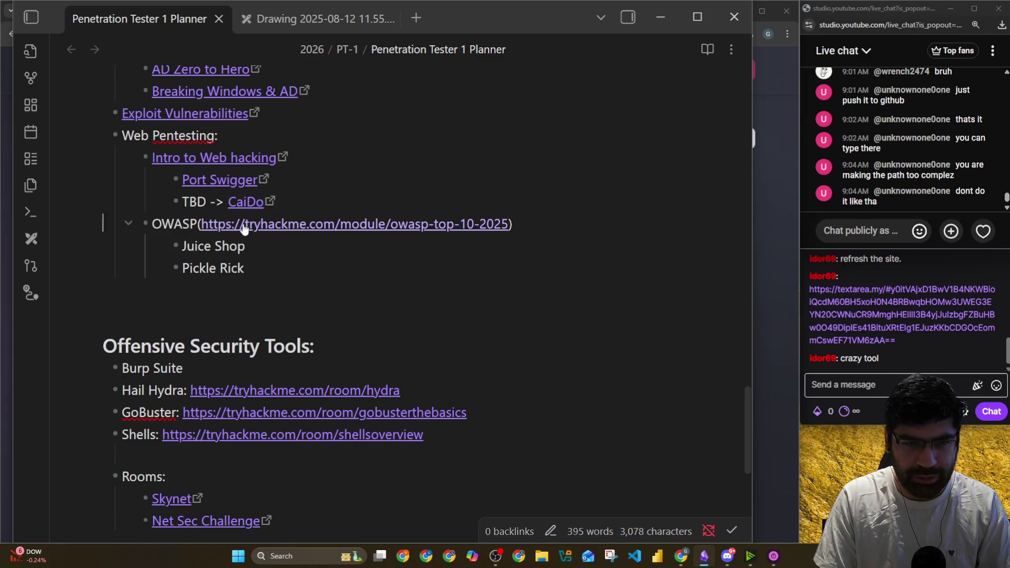
{"action": "type", "text": "["}
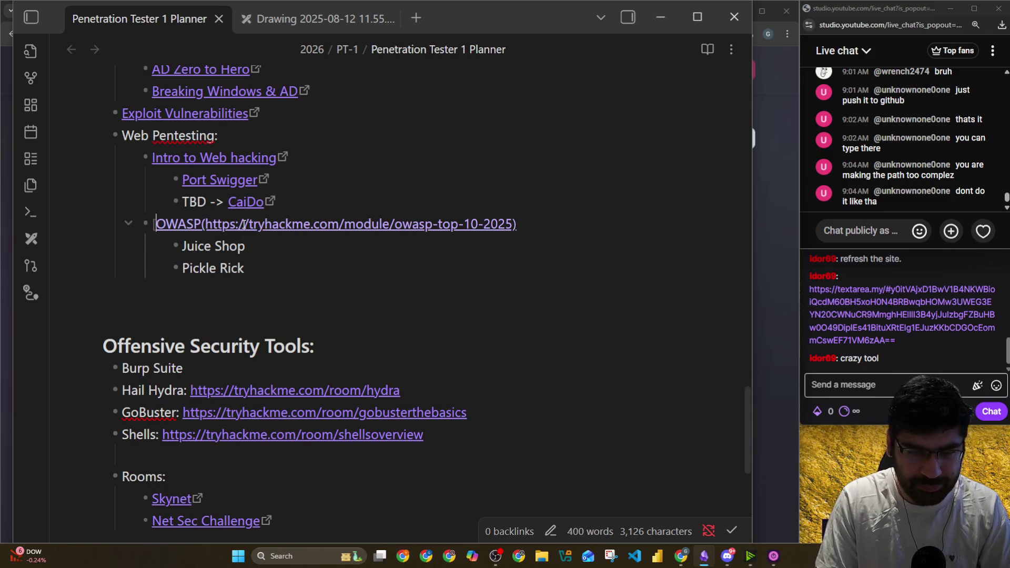
{"action": "key", "text": "Right"}
{"action": "key", "text": "Right"}
{"action": "key", "text": "alt+Tab"}
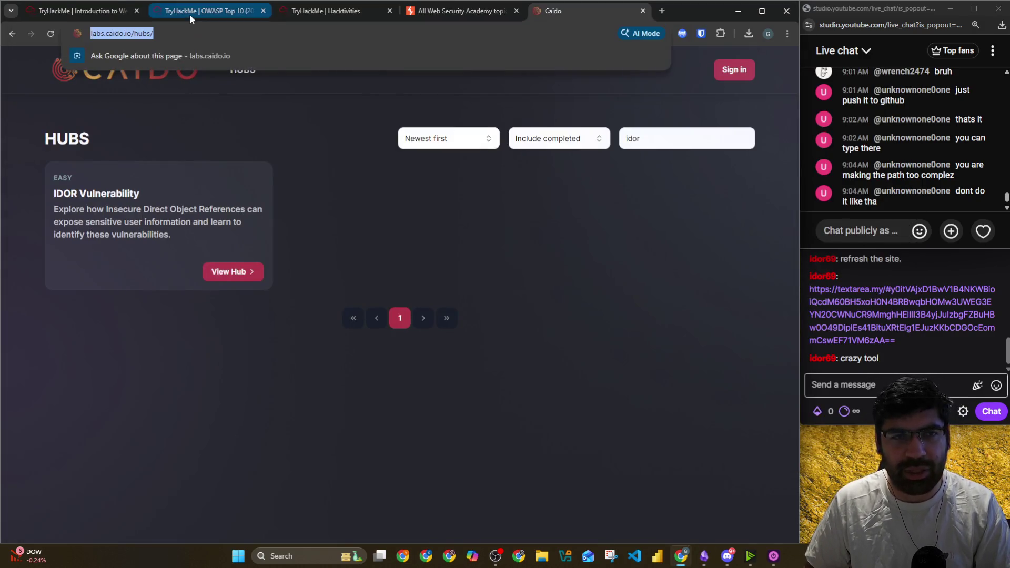
Browse the Jr Penetration Tester path and expand its Vulnerability Research modules
{"action": "left_click", "coordinate": [56, 12]}
{"action": "scroll", "coordinate": [240, 202], "scroll_direction": "down", "scroll_amount": 10}
{"action": "left_click", "coordinate": [143, 129]}
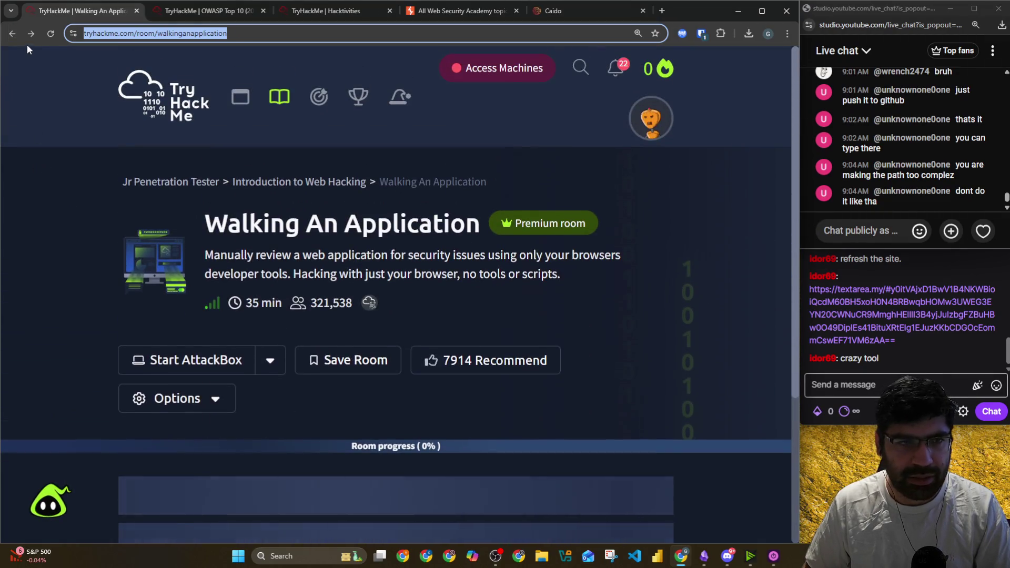
{"action": "left_click", "coordinate": [11, 33]}
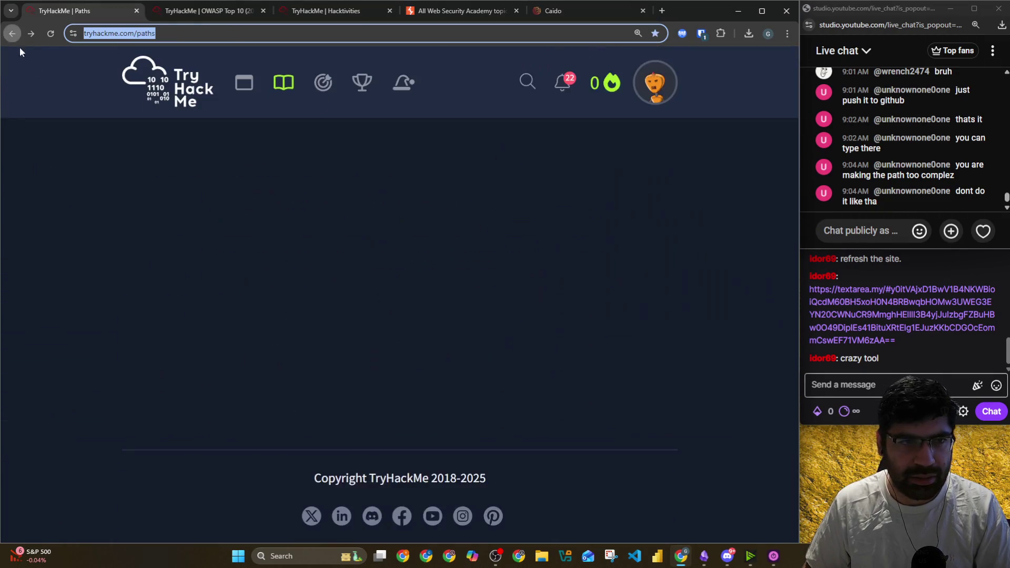
{"action": "scroll", "coordinate": [72, 163], "scroll_direction": "down", "scroll_amount": 20}
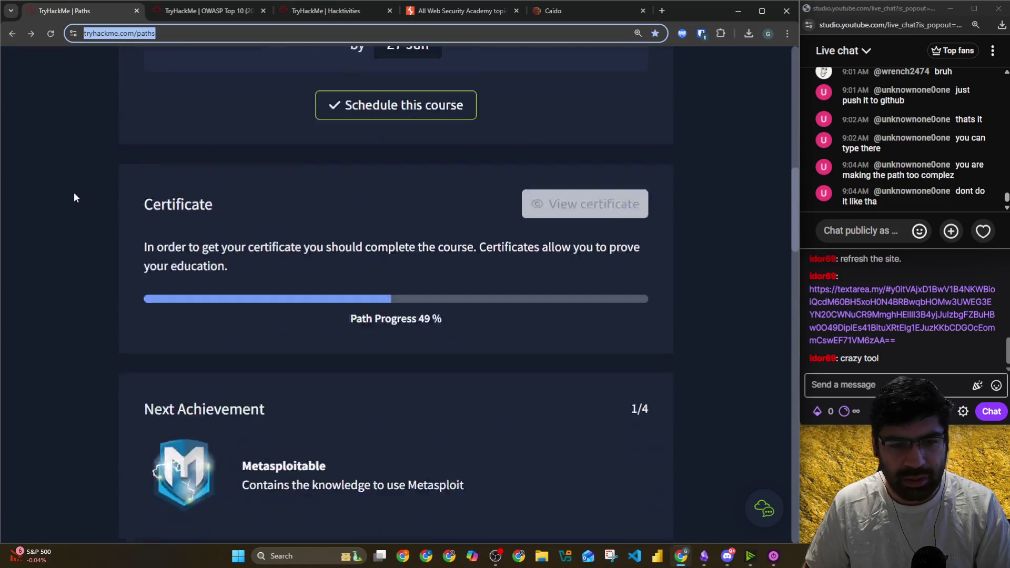
{"action": "scroll", "coordinate": [74, 195], "scroll_direction": "down", "scroll_amount": 6}
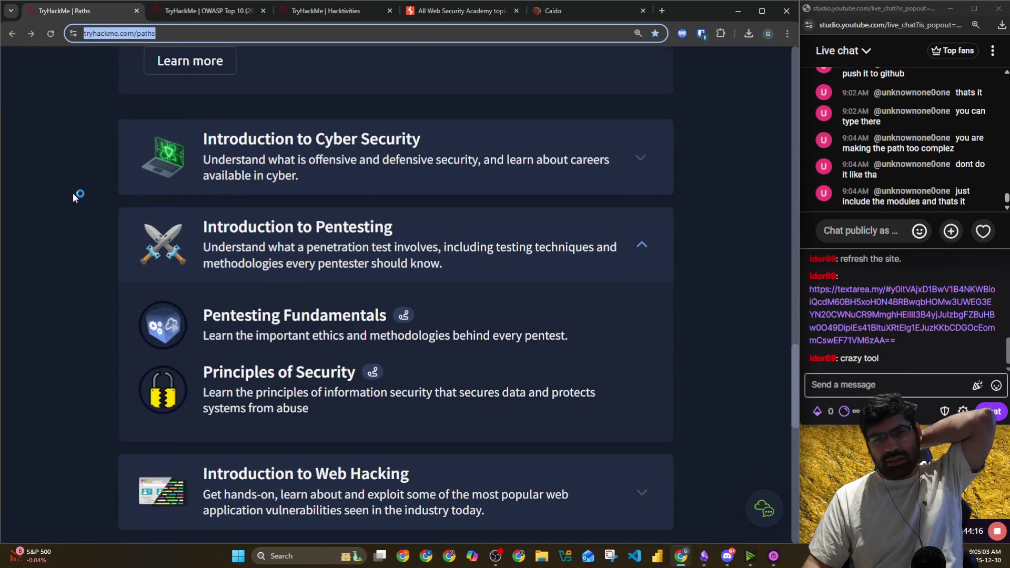
{"action": "scroll", "coordinate": [73, 193], "scroll_direction": "down", "scroll_amount": 10}
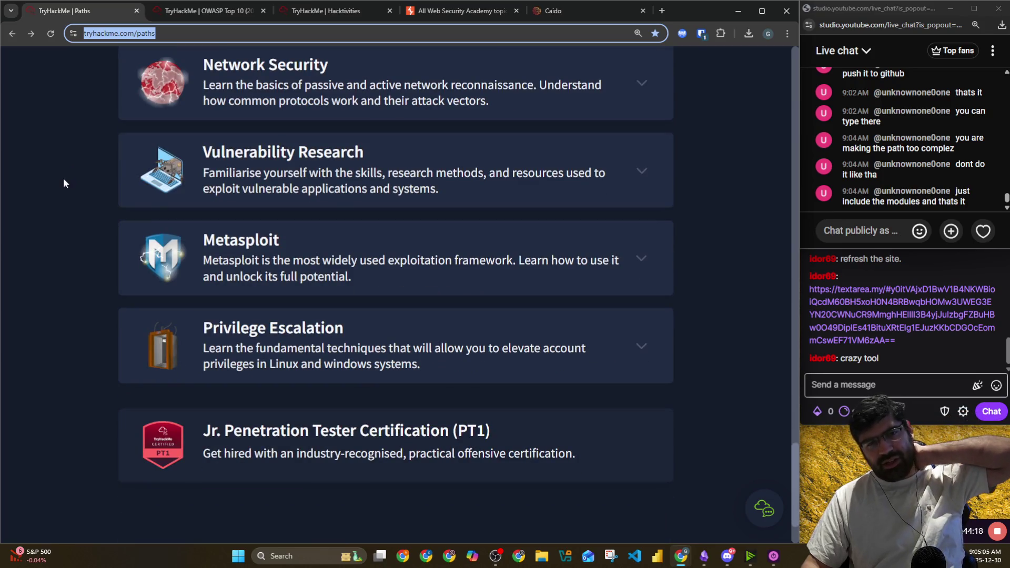
{"action": "left_click", "coordinate": [255, 156]}
{"action": "scroll", "coordinate": [110, 199], "scroll_direction": "down", "scroll_amount": 5}
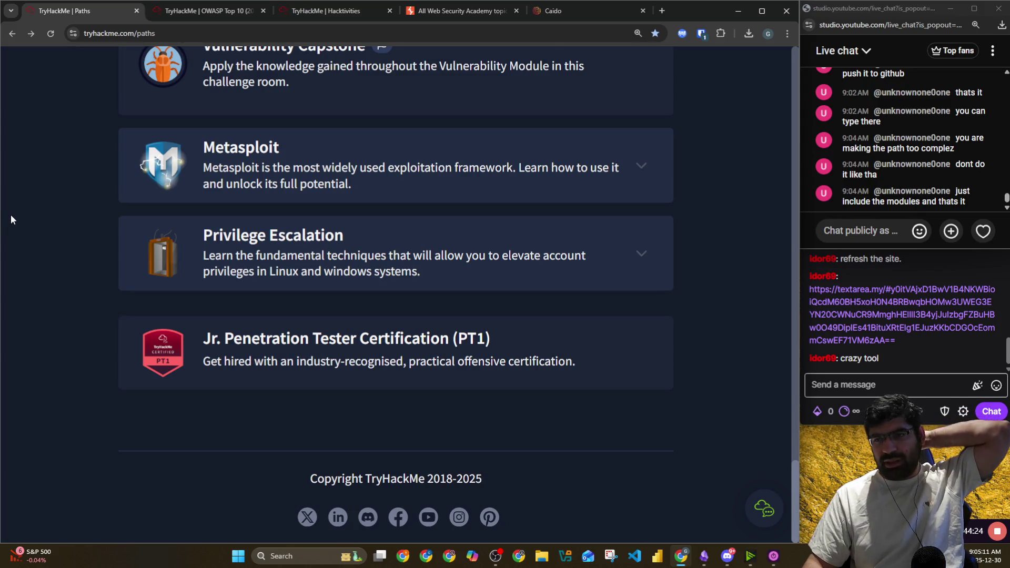
{"action": "scroll", "coordinate": [105, 285], "scroll_direction": "up", "scroll_amount": 20}
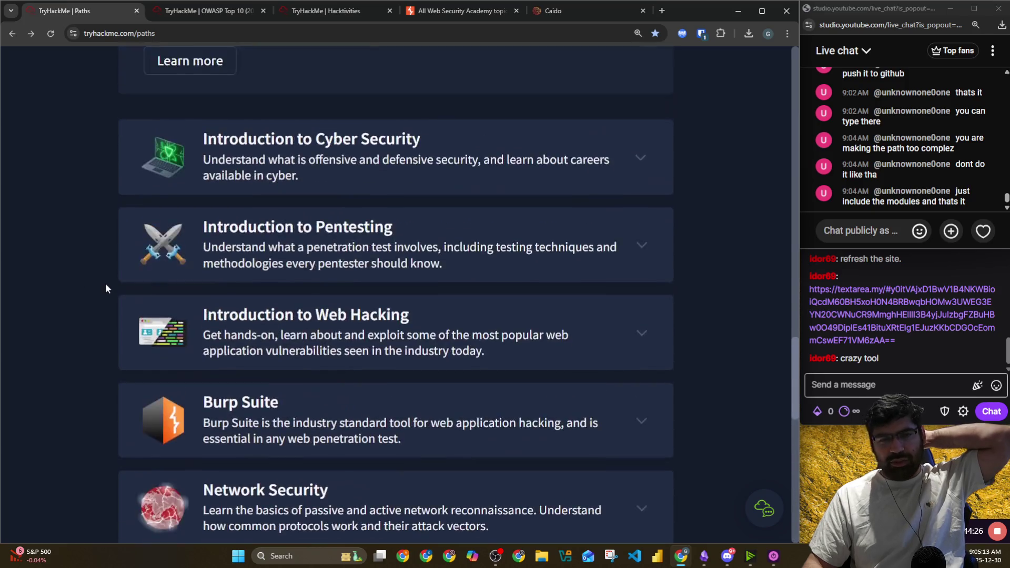
{"action": "scroll", "coordinate": [106, 289], "scroll_direction": "up", "scroll_amount": 10}
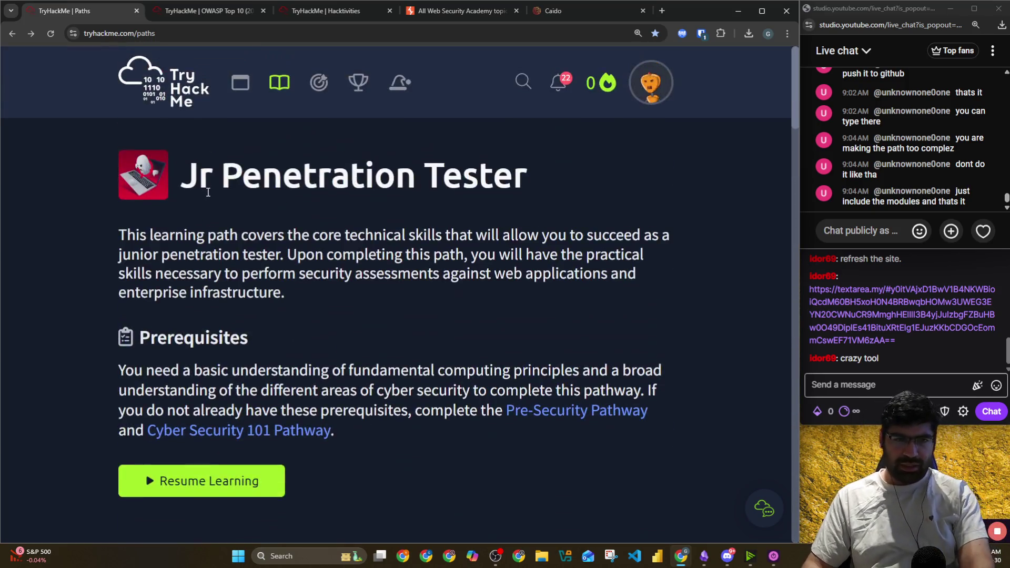
Go to the Learn hub and show the Modules catalogue
{"action": "left_click", "coordinate": [279, 82]}
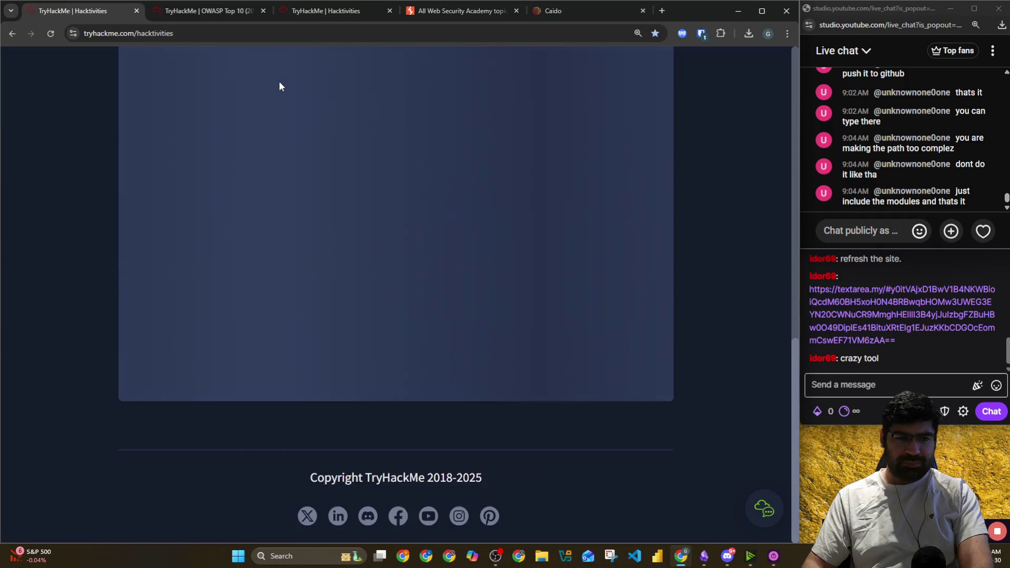
{"action": "scroll", "coordinate": [280, 84], "scroll_direction": "down", "scroll_amount": 5}
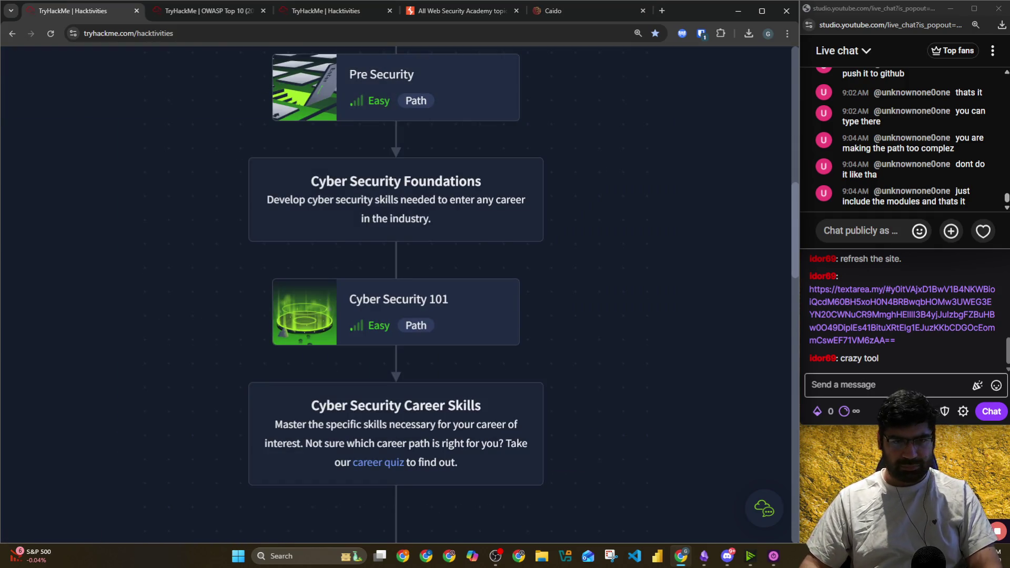
{"action": "key", "text": "alt+Tab"}
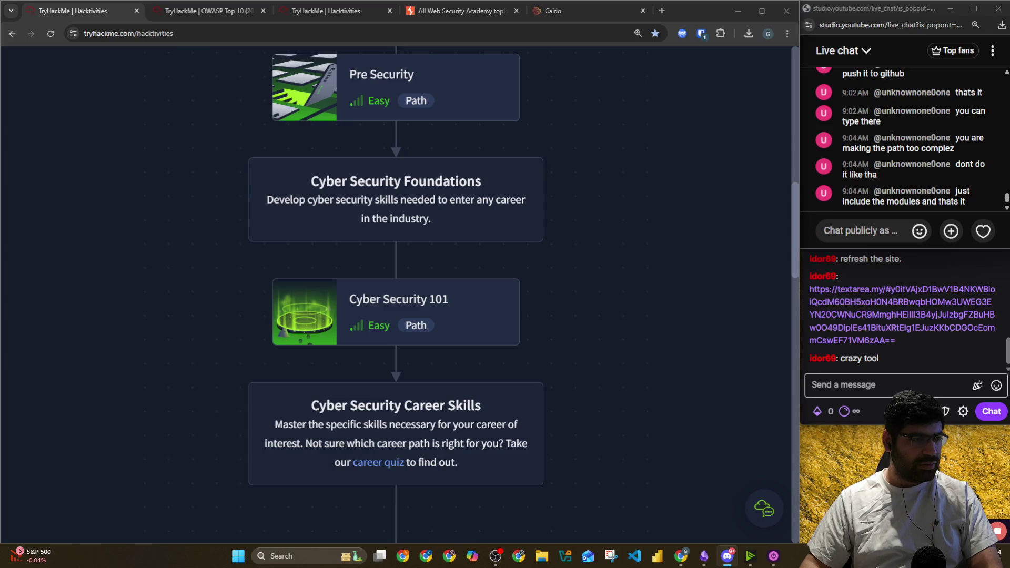
{"action": "scroll", "coordinate": [536, 306], "scroll_direction": "down", "scroll_amount": 15}
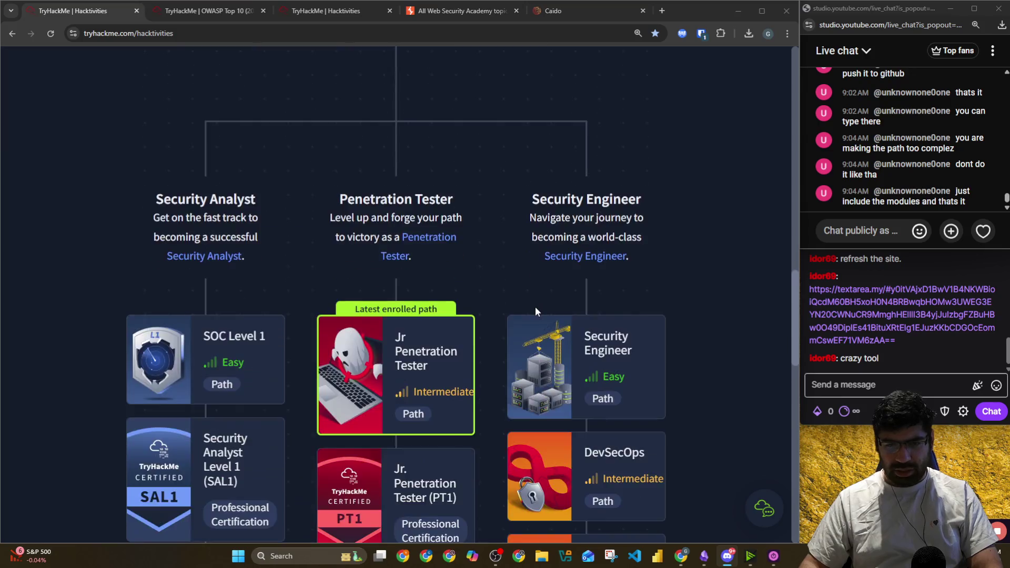
{"action": "scroll", "coordinate": [431, 279], "scroll_direction": "up", "scroll_amount": 9}
{"action": "scroll", "coordinate": [160, 81], "scroll_direction": "up", "scroll_amount": 15}
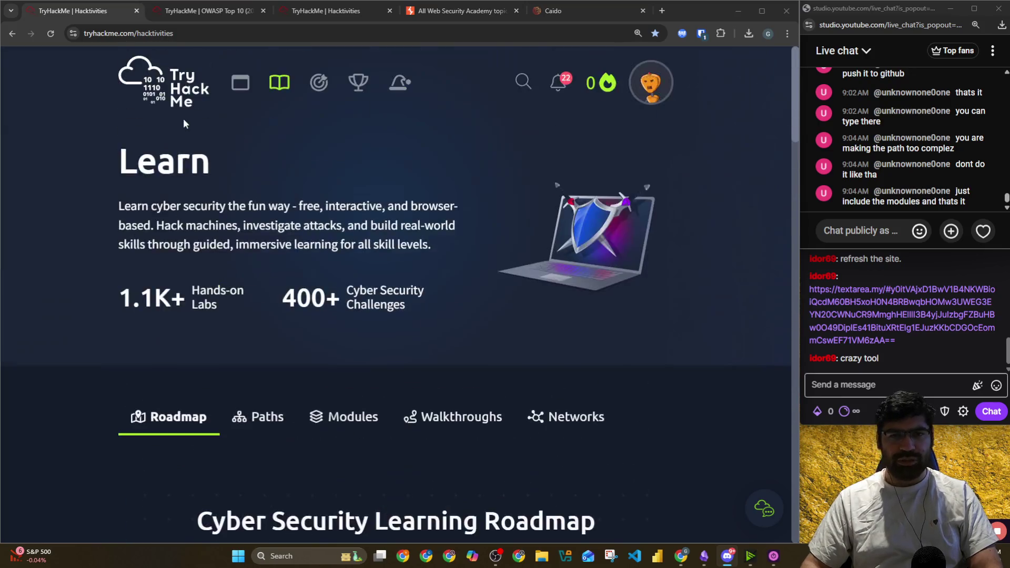
{"action": "left_click", "coordinate": [342, 418]}
{"action": "scroll", "coordinate": [275, 283], "scroll_direction": "down", "scroll_amount": 12}
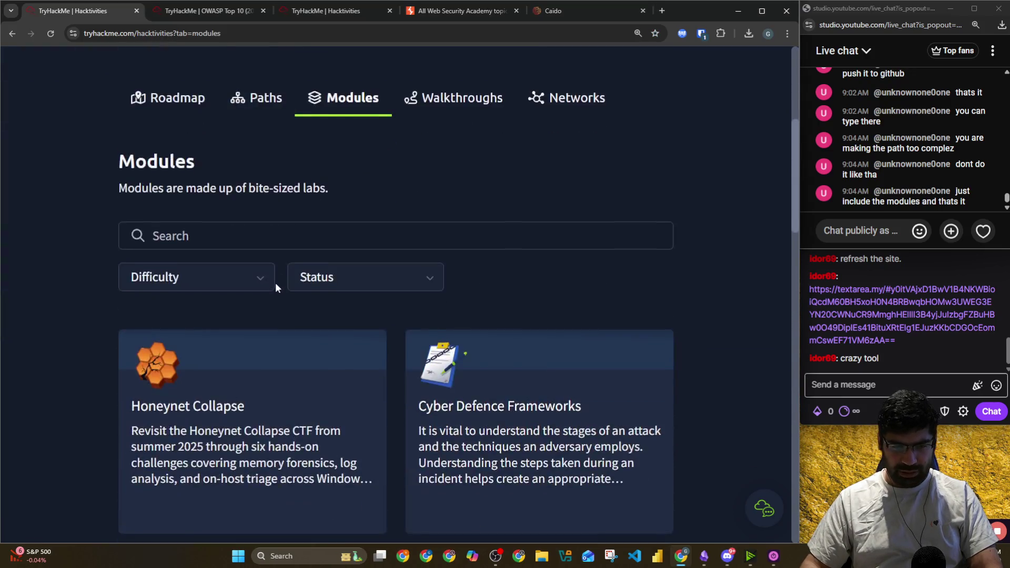
{"action": "scroll", "coordinate": [279, 291], "scroll_direction": "up", "scroll_amount": 7}
{"action": "left_click", "coordinate": [246, 291]}
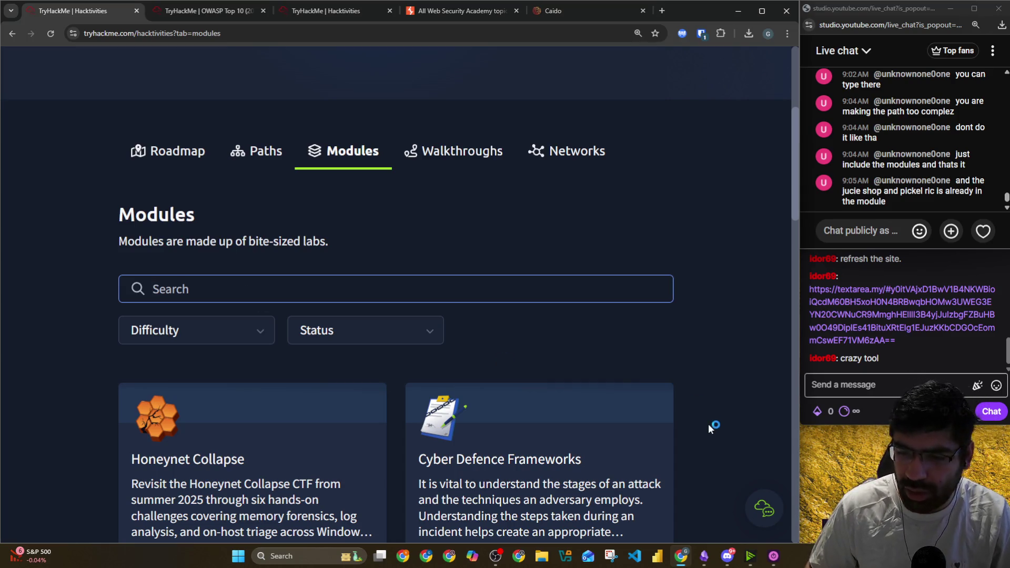
{"action": "left_click", "coordinate": [728, 556]}
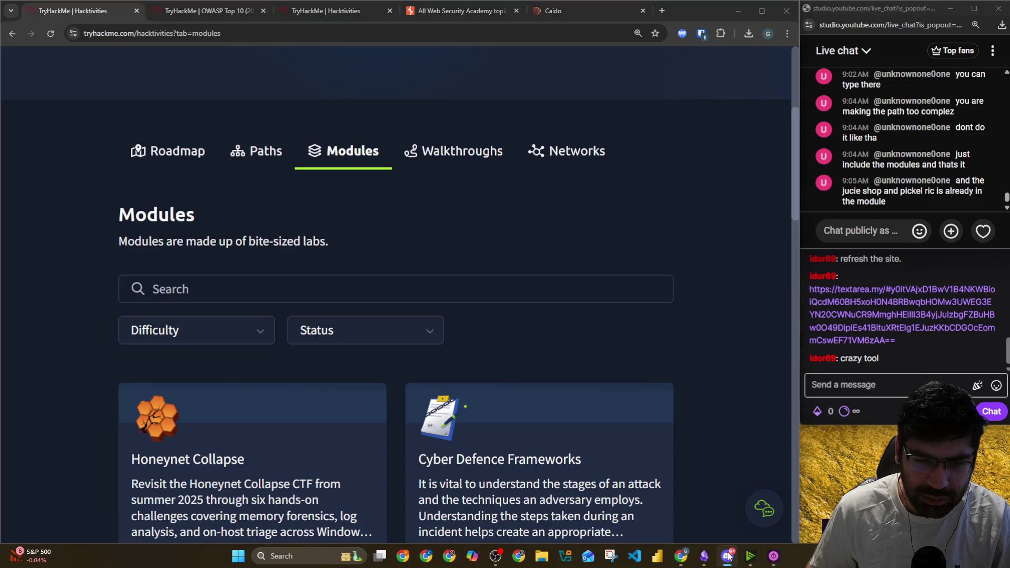
{"action": "scroll", "coordinate": [315, 237], "scroll_direction": "down", "scroll_amount": 5}
{"action": "scroll", "coordinate": [296, 203], "scroll_direction": "up", "scroll_amount": 5}
Filter the modules by 'burp' and compare the results against the planner note
{"action": "left_click", "coordinate": [329, 286]}
{"action": "type", "text": "burp"}
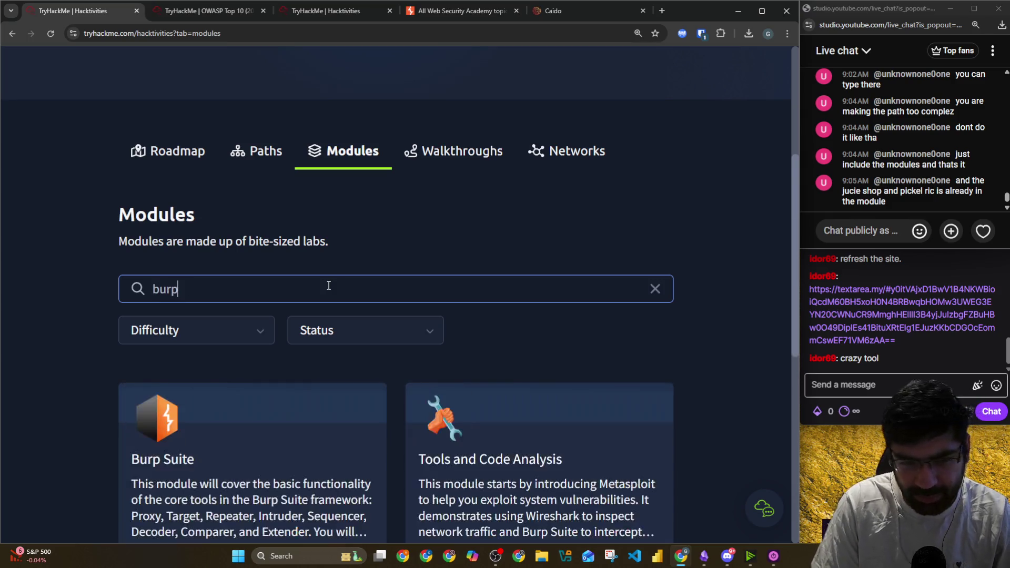
{"action": "scroll", "coordinate": [328, 286], "scroll_direction": "down", "scroll_amount": 4}
{"action": "scroll", "coordinate": [500, 386], "scroll_direction": "down", "scroll_amount": 3}
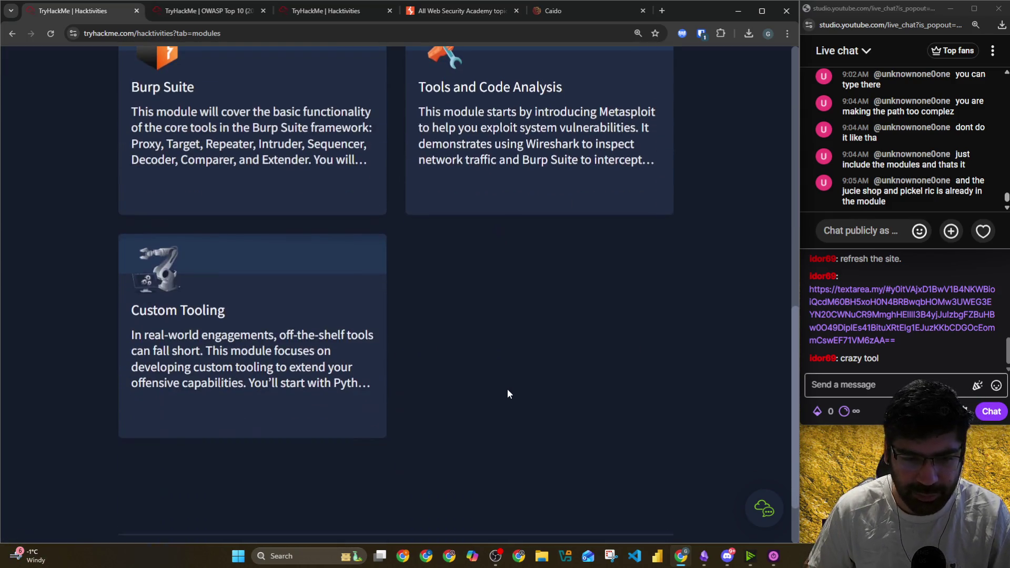
{"action": "key", "text": "alt+Tab"}
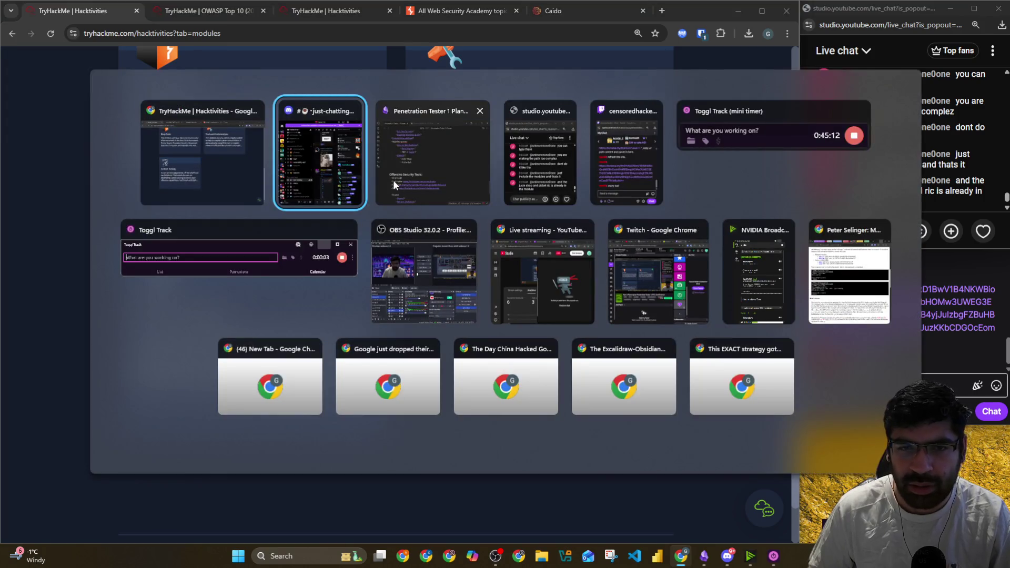
{"action": "left_click", "coordinate": [400, 176]}
{"action": "scroll", "coordinate": [140, 413], "scroll_direction": "down", "scroll_amount": 3}
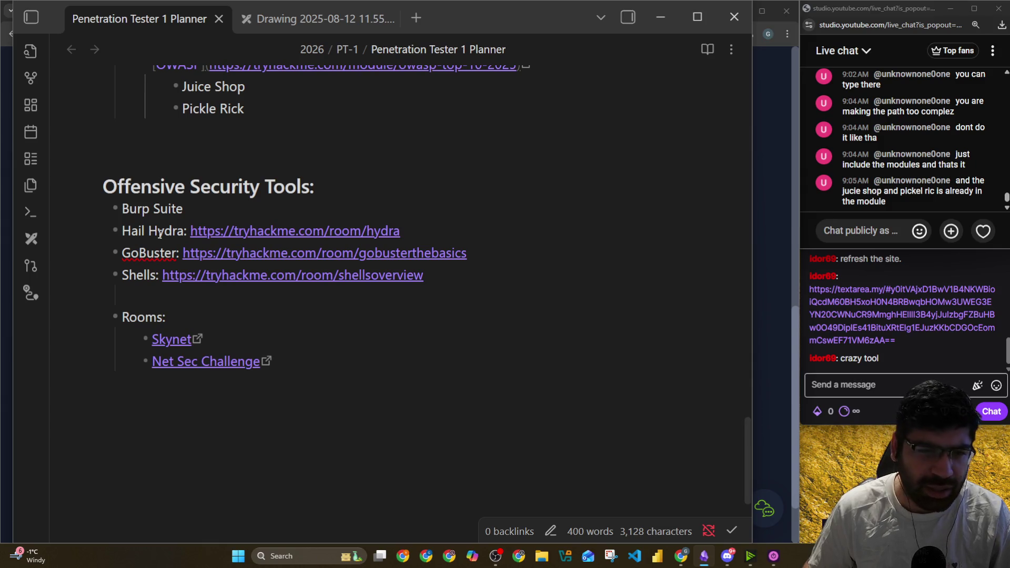
{"action": "key", "text": "alt+Tab"}
{"action": "key", "text": "alt+Tab"}
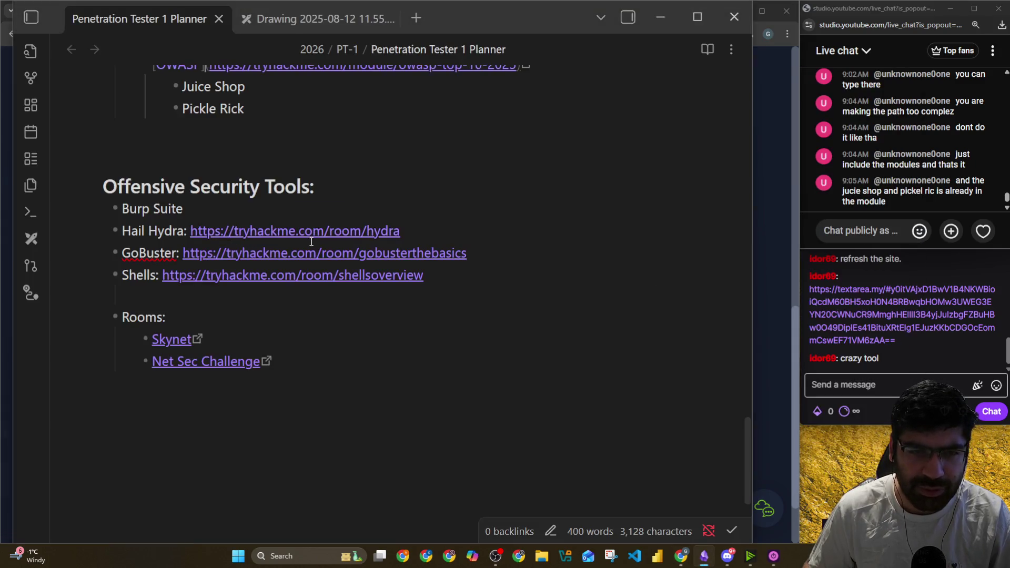
{"action": "scroll", "coordinate": [315, 239], "scroll_direction": "up", "scroll_amount": 9}
{"action": "key", "text": "alt+Tab"}
{"action": "scroll", "coordinate": [226, 364], "scroll_direction": "up", "scroll_amount": 5}
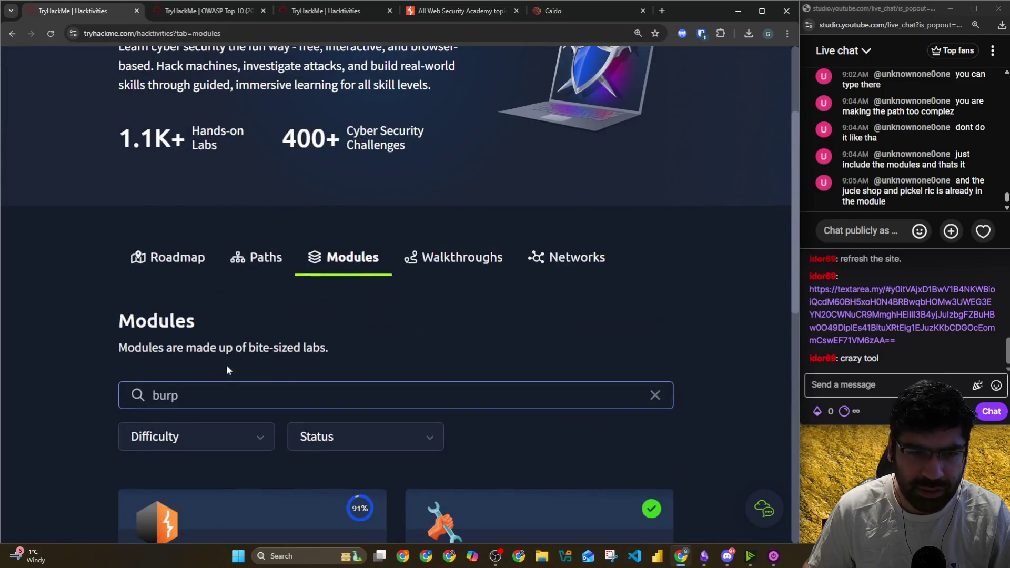
Replace the module search with 'hydra' and glance at the planner note
{"action": "triple_click", "coordinate": [135, 398]}
{"action": "type", "text": "hydra"}
{"action": "scroll", "coordinate": [5, 209], "scroll_direction": "down", "scroll_amount": 5}
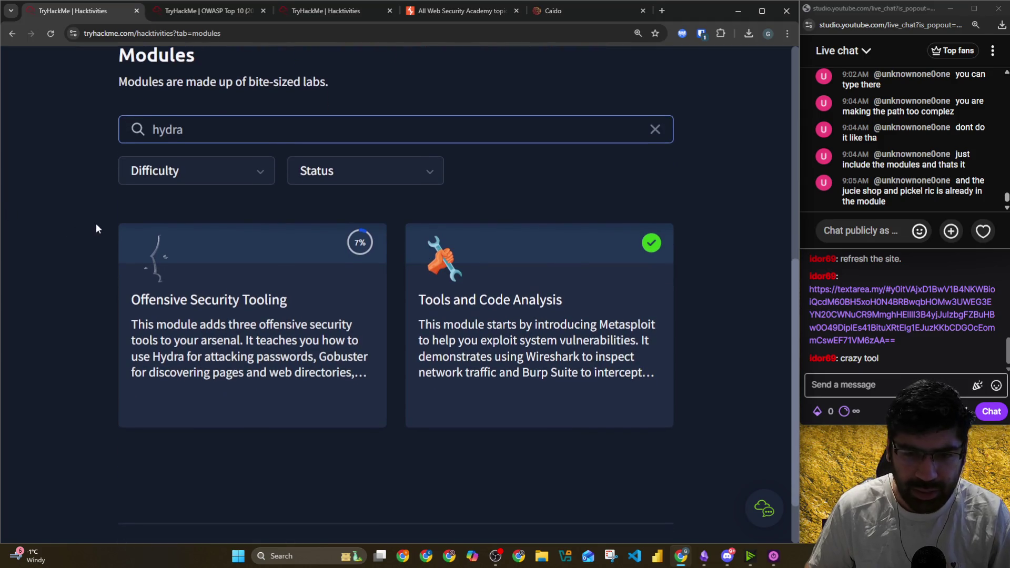
{"action": "key", "text": "alt+Tab"}
{"action": "scroll", "coordinate": [190, 263], "scroll_direction": "down", "scroll_amount": 5}
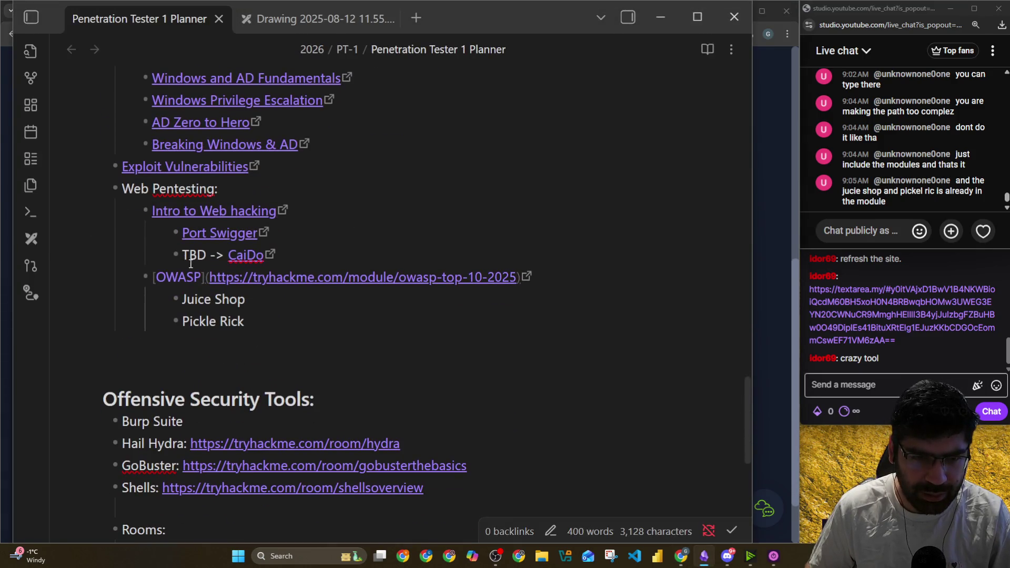
{"action": "key", "text": "alt+Tab"}
Change the module search term to 'domain'
{"action": "key", "text": "BackSpace"}
{"action": "key", "text": "BackSpace"}
{"action": "key", "text": "BackSpace"}
{"action": "type", "text": "s"}
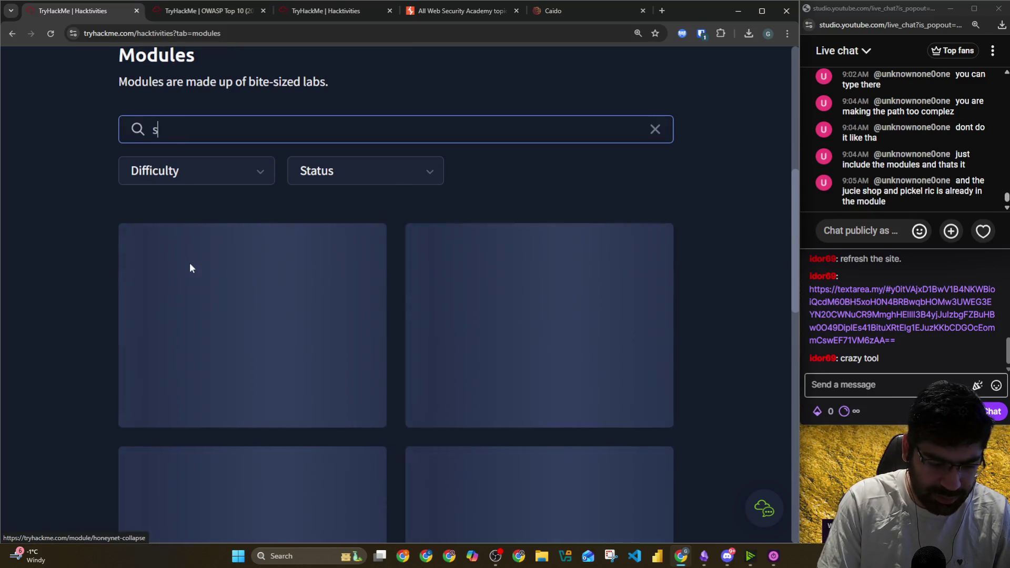
{"action": "type", "text": "ubdoamin"}
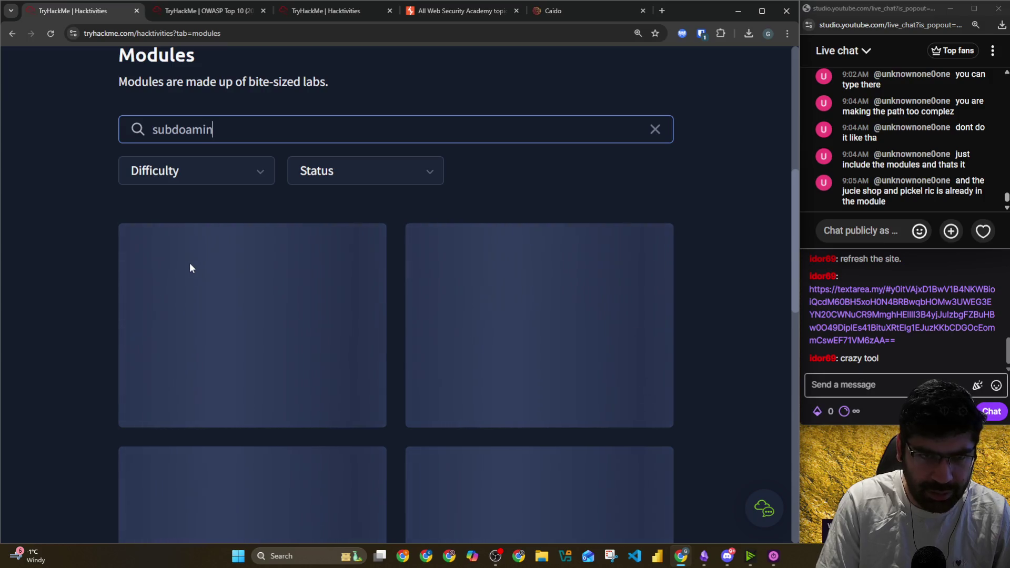
{"action": "key", "text": "BackSpace"}
{"action": "key", "text": "BackSpace"}
{"action": "key", "text": "BackSpace"}
{"action": "type", "text": "main"}
{"action": "key", "text": "Left"}
{"action": "key", "text": "Left"}
{"action": "key", "text": "Left"}
{"action": "key", "text": "BackSpace"}
{"action": "key", "text": "BackSpace"}
{"action": "key", "text": "BackSpace"}
{"action": "key", "text": "shift+Right"}
{"action": "key", "text": "shift+Right"}
{"action": "key", "text": "shift+Right"}
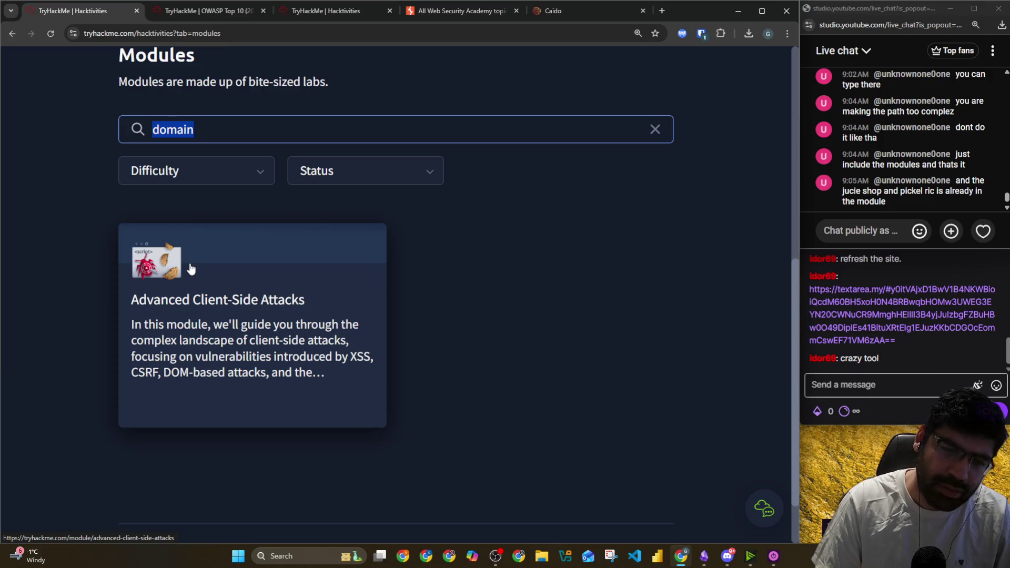
Preview Advanced Client-Side Attacks in a new tab, close it, and place the cursor below Pickle Rick
{"action": "right_click", "coordinate": [227, 300]}
{"action": "left_click", "coordinate": [279, 308]}
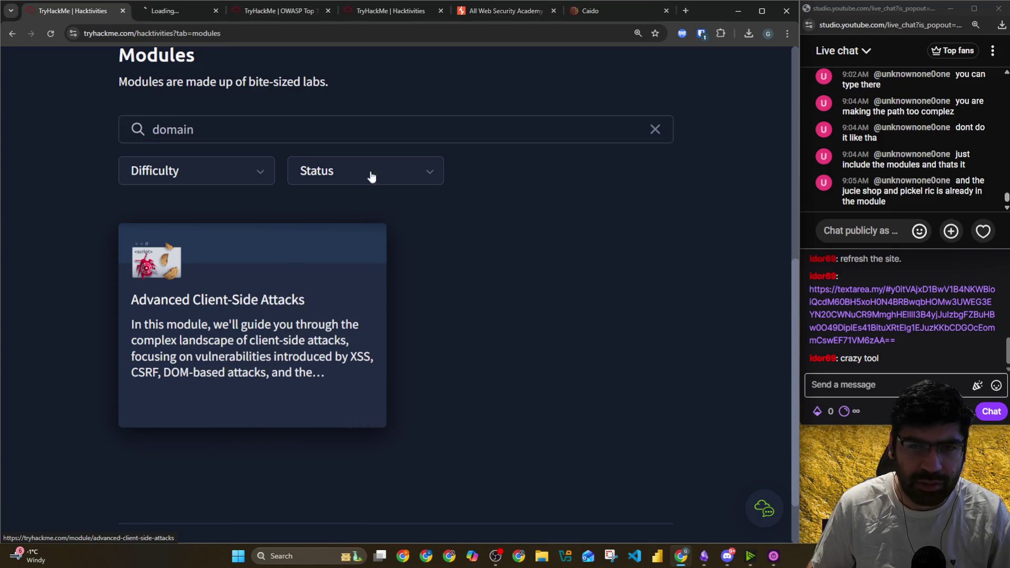
{"action": "left_click", "coordinate": [148, 15]}
{"action": "scroll", "coordinate": [154, 293], "scroll_direction": "down", "scroll_amount": 10}
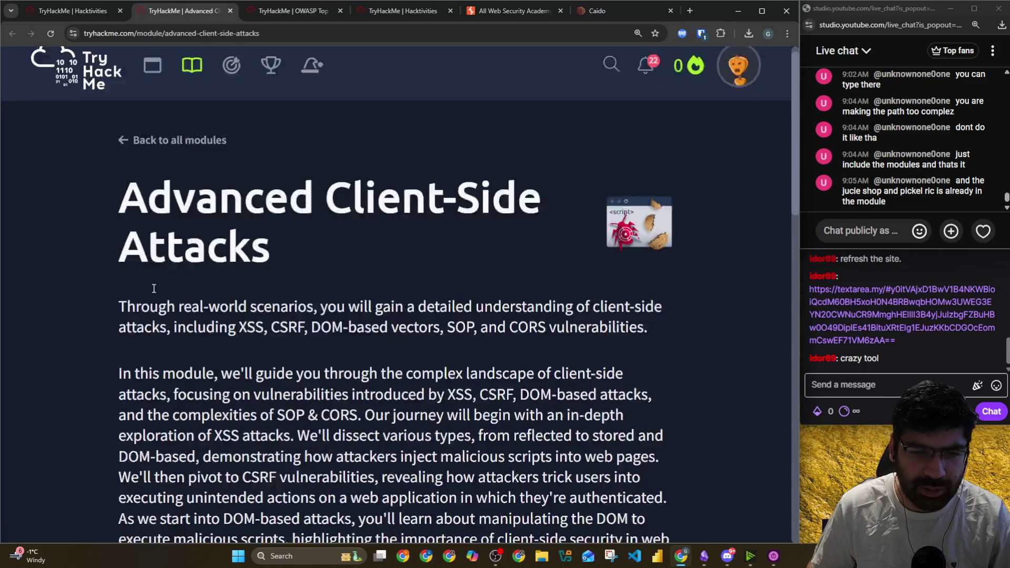
{"action": "scroll", "coordinate": [84, 278], "scroll_direction": "up", "scroll_amount": 4}
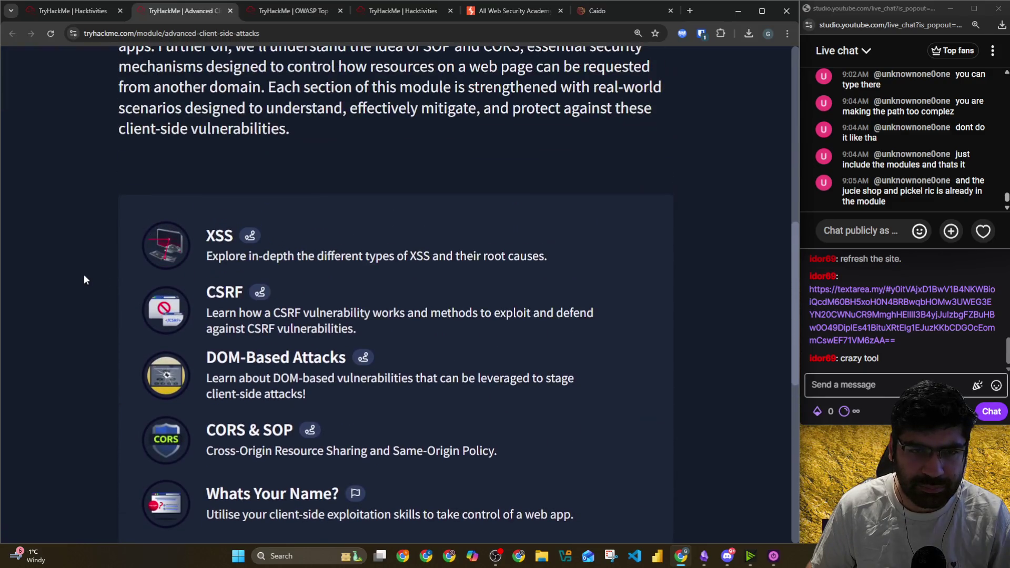
{"action": "left_click", "coordinate": [228, 14]}
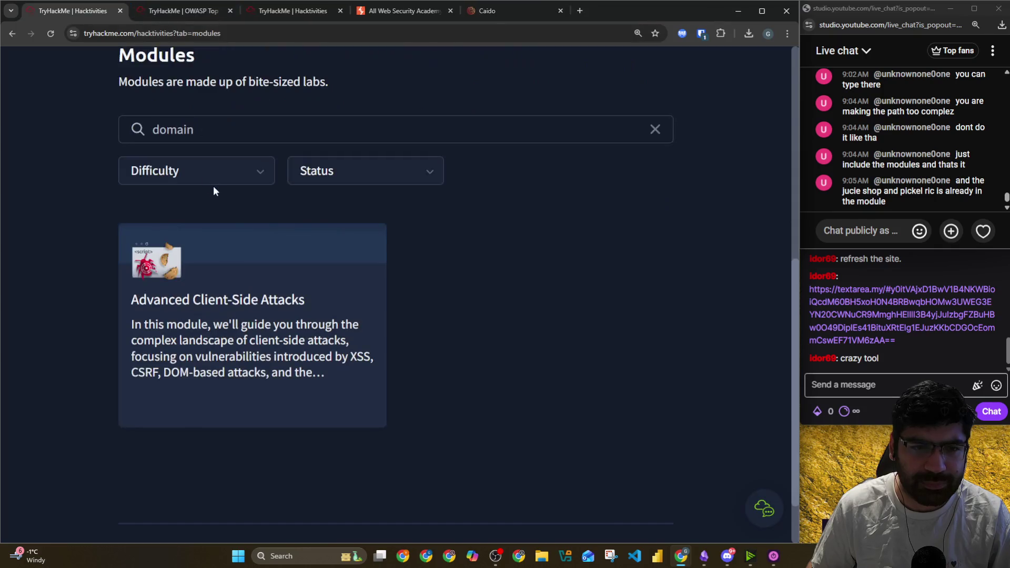
{"action": "key", "text": "alt+Tab"}
{"action": "left_click", "coordinate": [257, 341]}
{"action": "scroll", "coordinate": [214, 313], "scroll_direction": "down", "scroll_amount": 4}
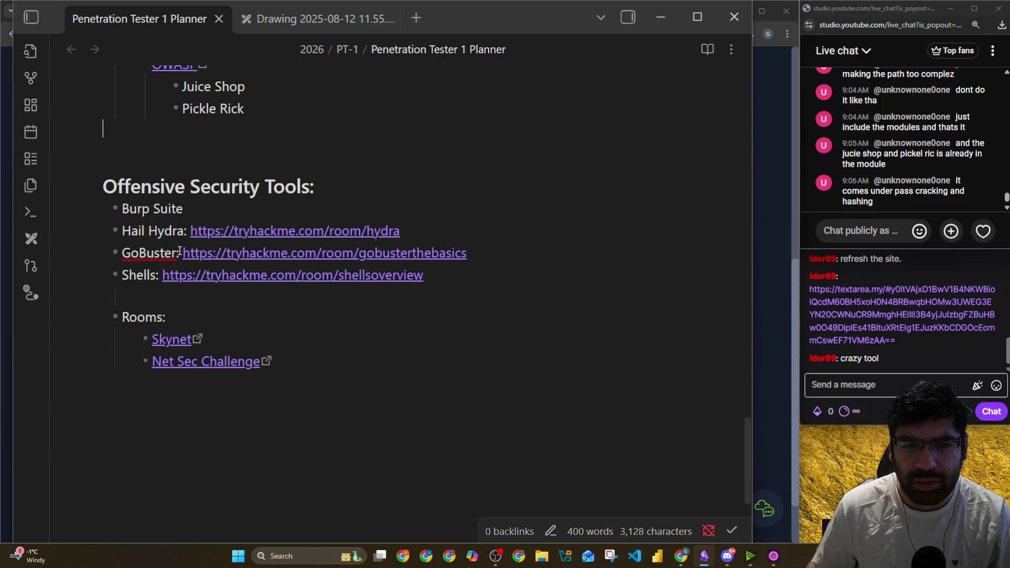
Try module searches for 'cracking' and 'hashing'
{"action": "key", "text": "alt+Tab"}
{"action": "double_click", "coordinate": [156, 129]}
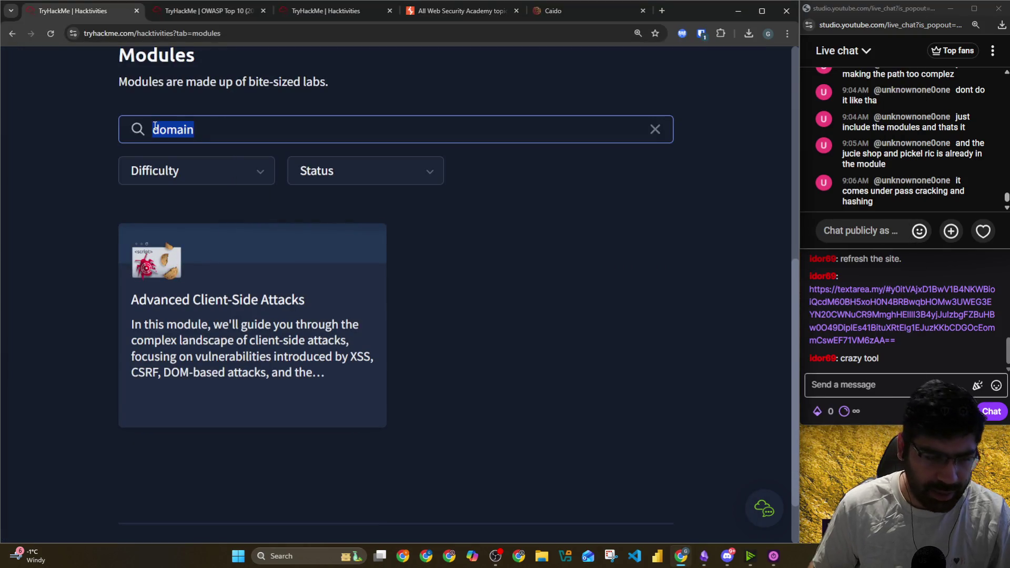
{"action": "type", "text": "cracking"}
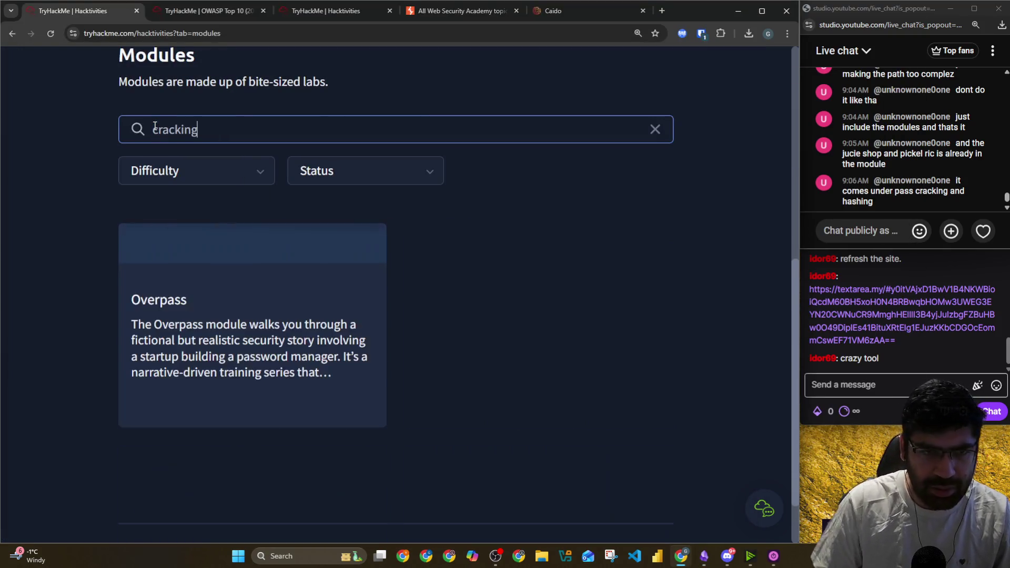
{"action": "key", "text": "BackSpace"}
{"action": "key", "text": "BackSpace"}
{"action": "key", "text": "BackSpace"}
{"action": "key", "text": "BackSpace"}
{"action": "key", "text": "BackSpace"}
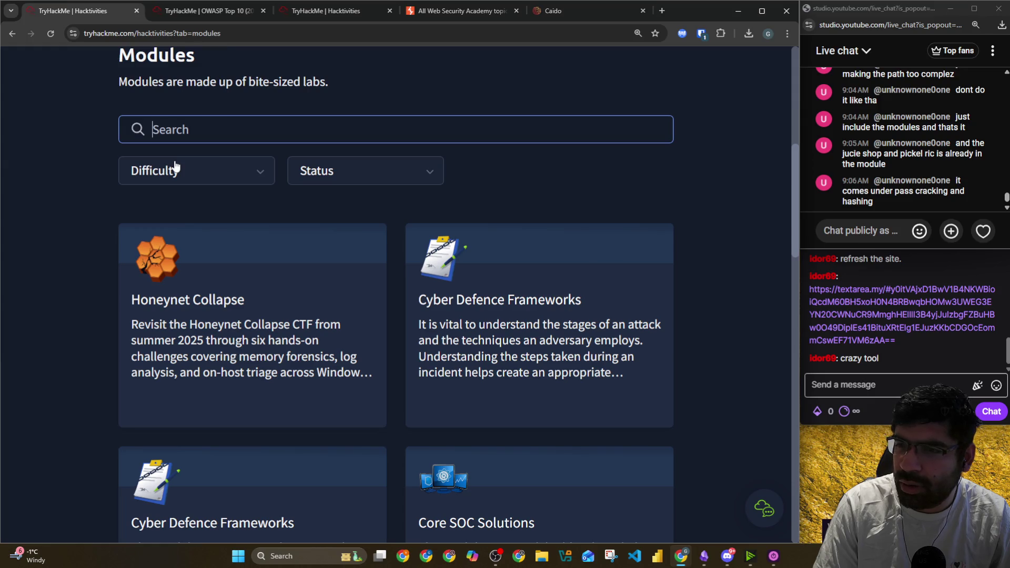
{"action": "type", "text": "hashing"}
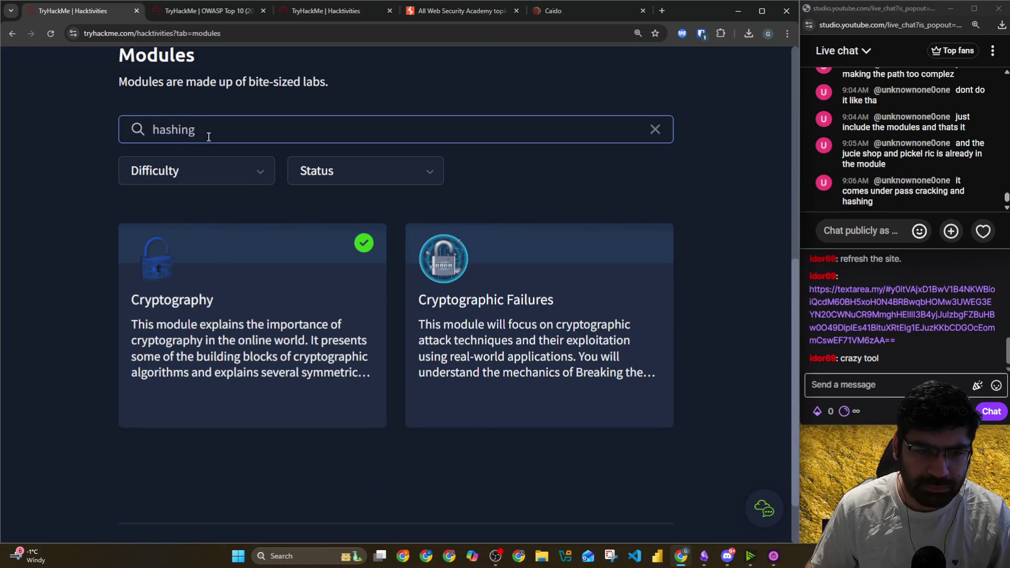
Search the modules for 'pass cracking' and open the Overpass module
{"action": "left_click_drag", "start_coordinate": [214, 130], "coordinate": [143, 133]}
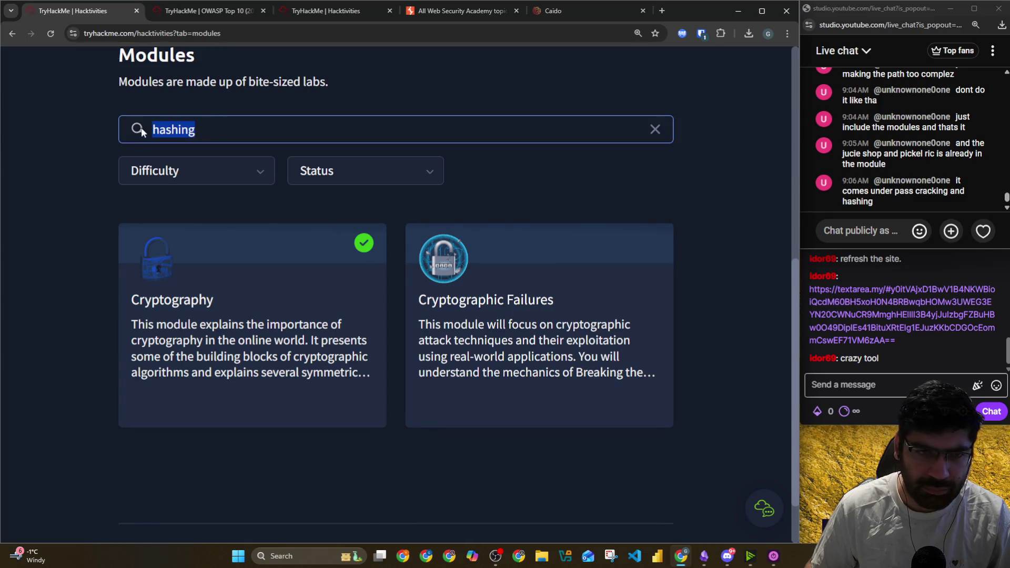
{"action": "type", "text": "pass cracin"}
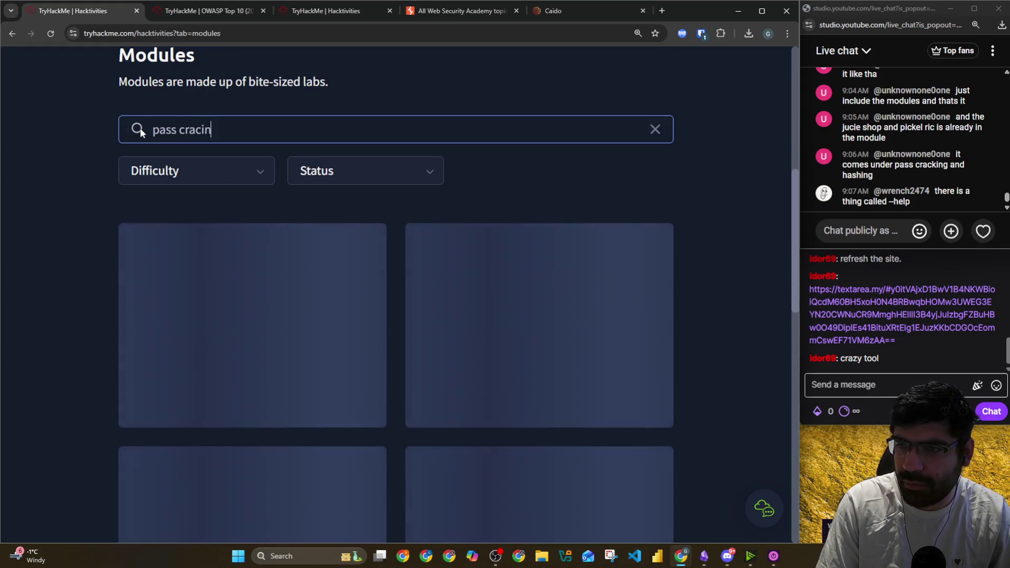
{"action": "key", "text": "BackSpace"}
{"action": "key", "text": "BackSpace"}
{"action": "type", "text": "king"}
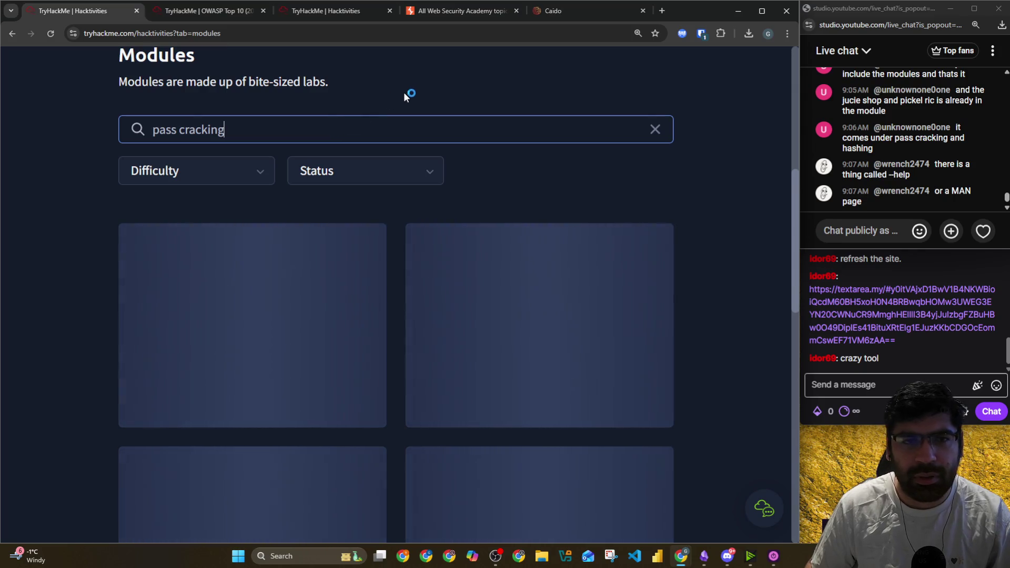
{"action": "scroll", "coordinate": [275, 210], "scroll_direction": "down", "scroll_amount": 1}
{"action": "left_click", "coordinate": [251, 236]}
Read the Overpass description, go back to the module list, and return to the planner note
{"action": "scroll", "coordinate": [388, 184], "scroll_direction": "down", "scroll_amount": 5}
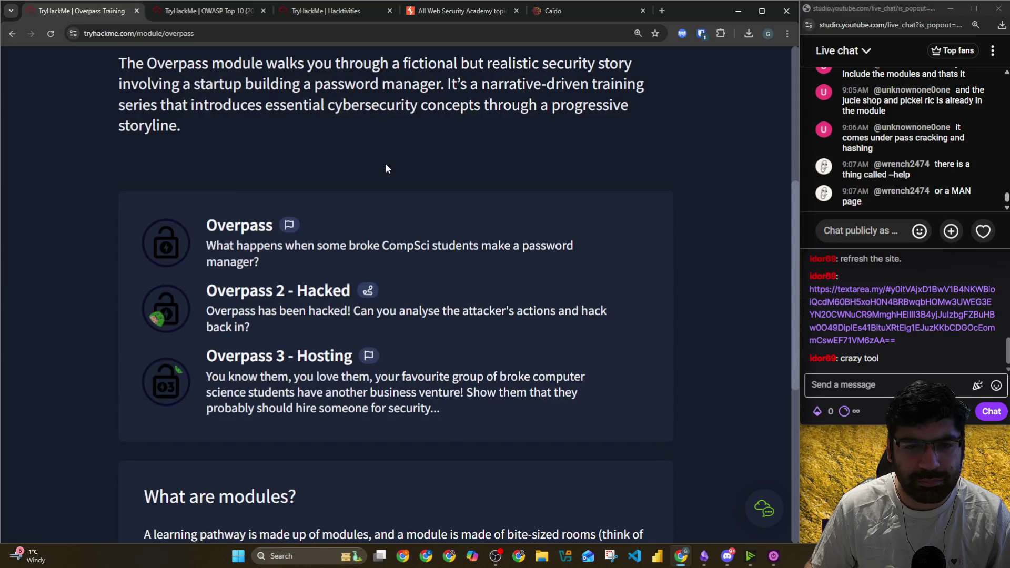
{"action": "scroll", "coordinate": [114, 122], "scroll_direction": "down", "scroll_amount": 2}
{"action": "scroll", "coordinate": [91, 133], "scroll_direction": "up", "scroll_amount": 6}
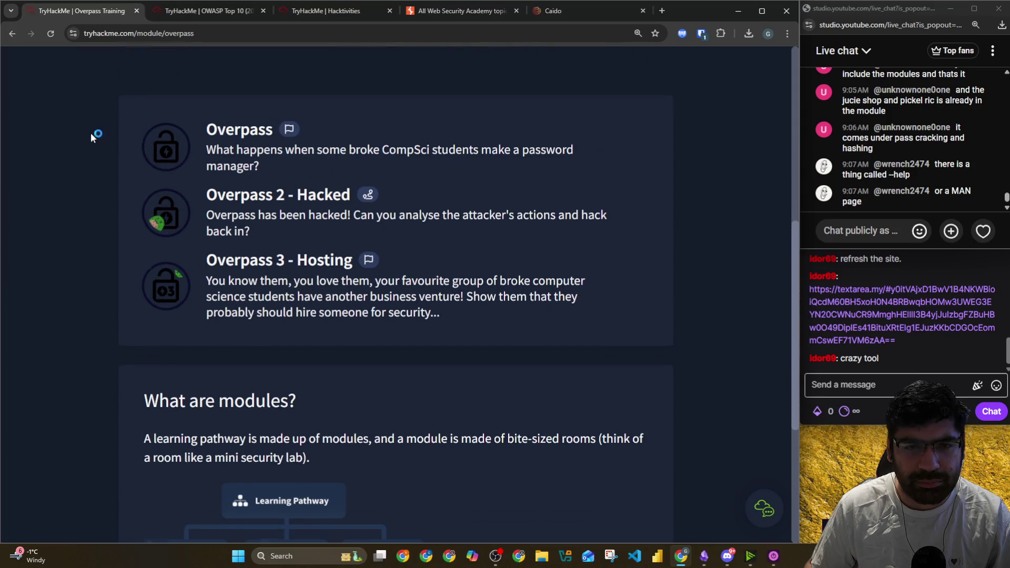
{"action": "mouse_move", "coordinate": [120, 203]}
{"action": "left_mouse_down"}
{"action": "mouse_move", "coordinate": [141, 190]}
{"action": "mouse_move", "coordinate": [395, 231]}
{"action": "left_mouse_up"}
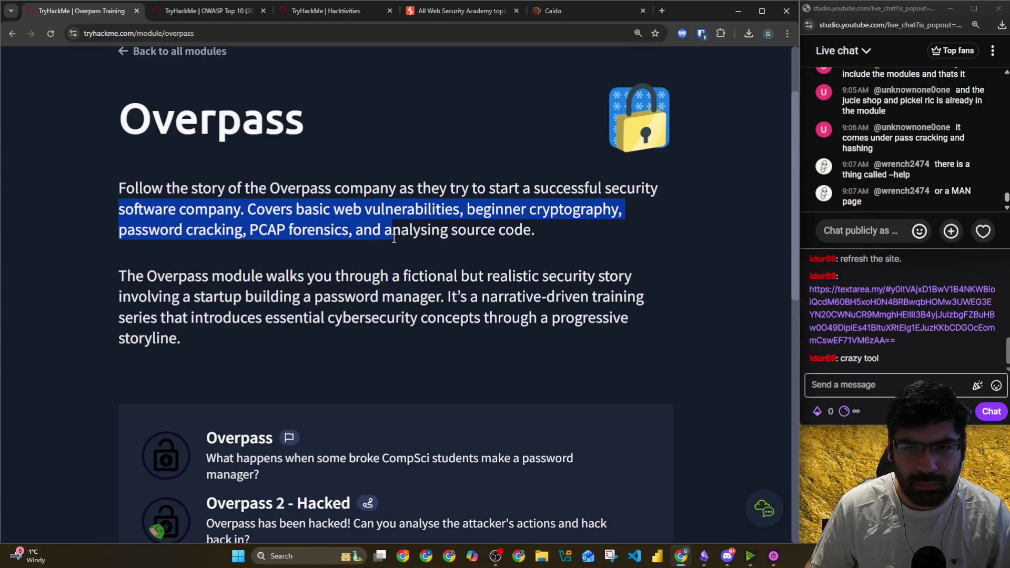
{"action": "scroll", "coordinate": [266, 216], "scroll_direction": "down", "scroll_amount": 5}
{"action": "scroll", "coordinate": [265, 216], "scroll_direction": "down", "scroll_amount": 5}
{"action": "key", "text": "alt+Left"}
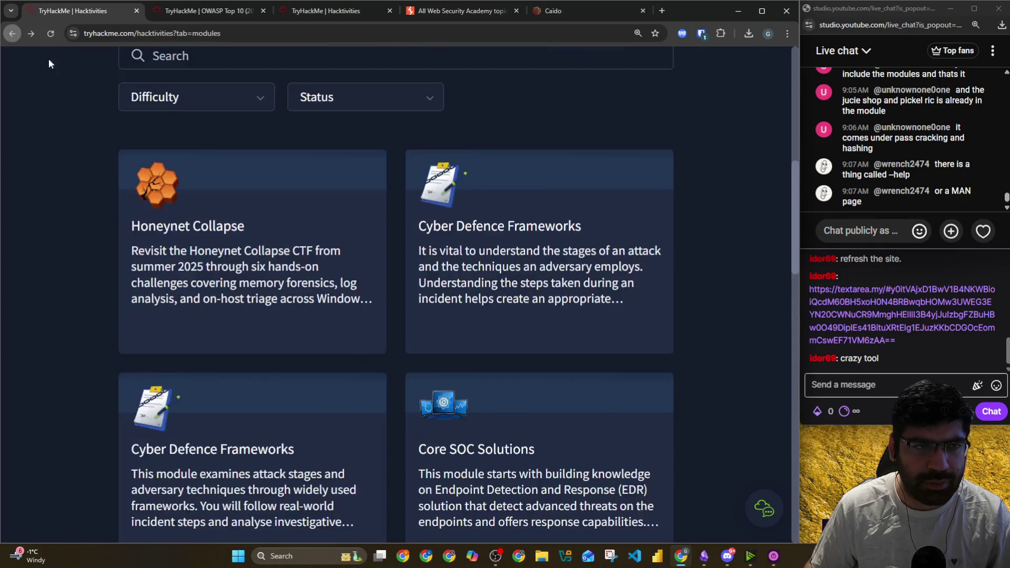
{"action": "key", "text": "alt+Tab"}
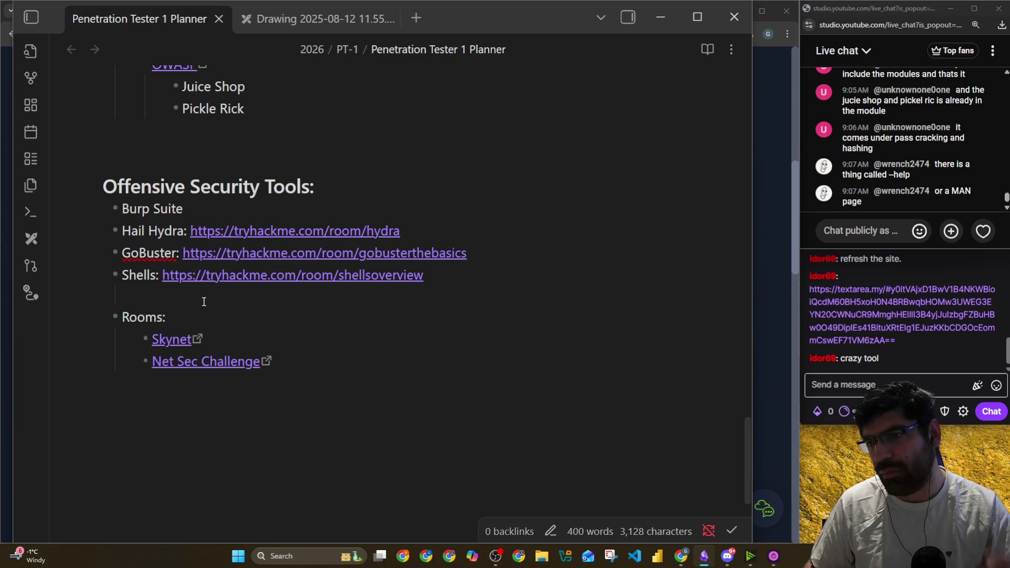
Start the Hail Hydra link by swapping its colon for '](' and bracketing the label
{"action": "scroll", "coordinate": [272, 274], "scroll_direction": "up", "scroll_amount": 2}
{"action": "scroll", "coordinate": [271, 273], "scroll_direction": "up", "scroll_amount": 1}
{"action": "scroll", "coordinate": [284, 267], "scroll_direction": "down", "scroll_amount": 3}
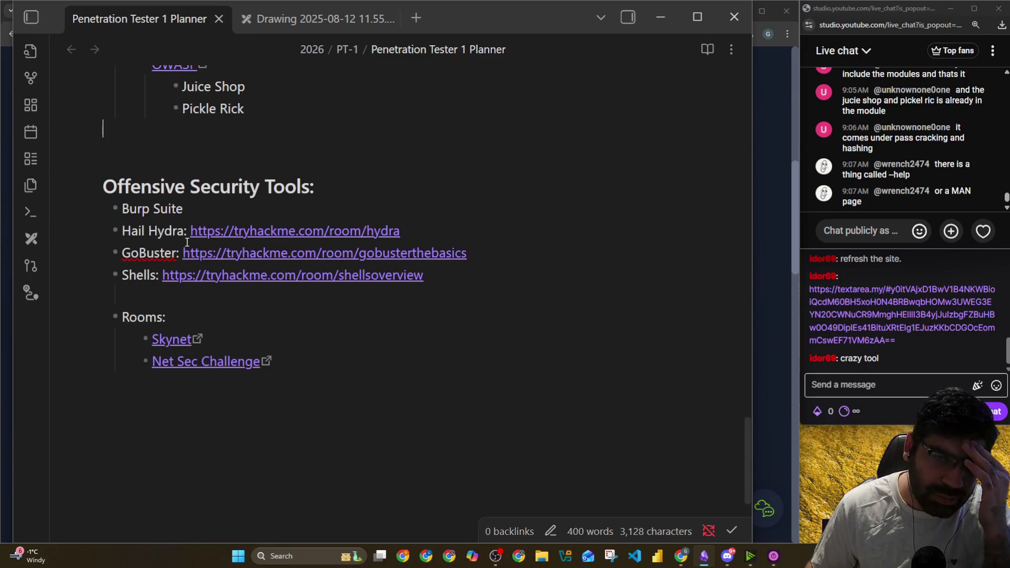
{"action": "right_click", "coordinate": [381, 230]}
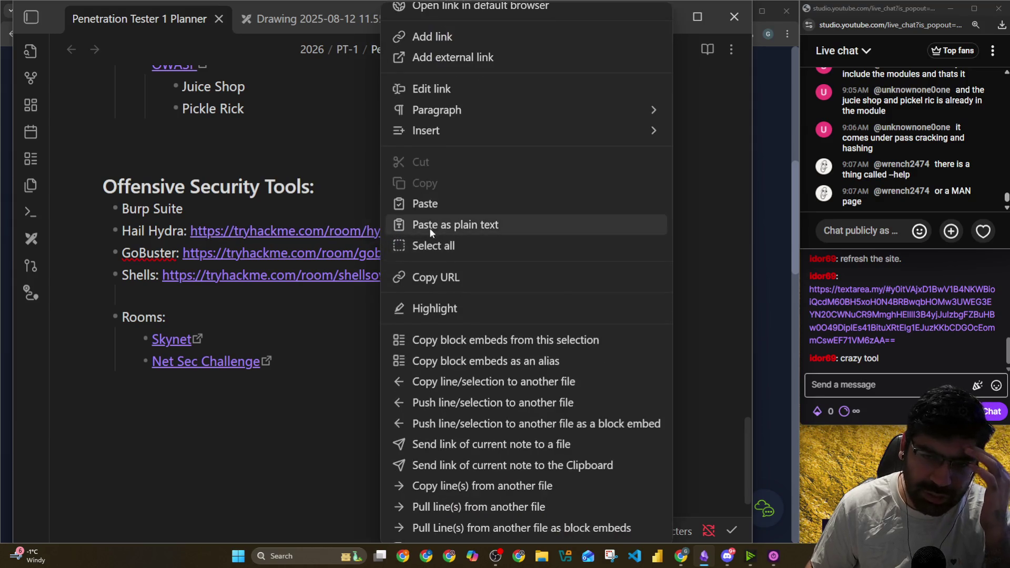
{"action": "left_click", "coordinate": [435, 340]}
{"action": "left_click", "coordinate": [188, 235]}
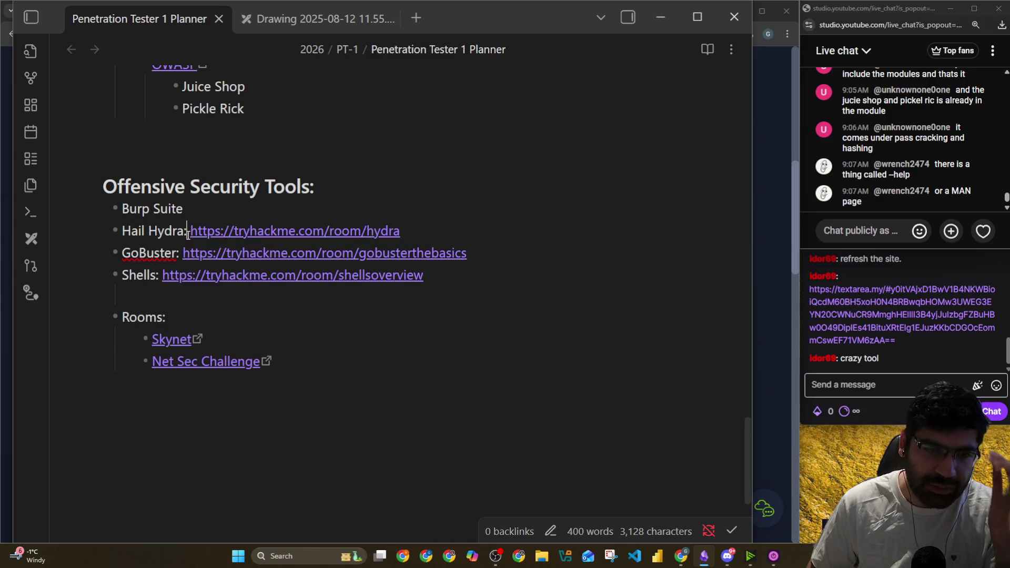
{"action": "key", "text": "BackSpace"}
{"action": "key", "text": "BackSpace"}
{"action": "type", "text": "("}
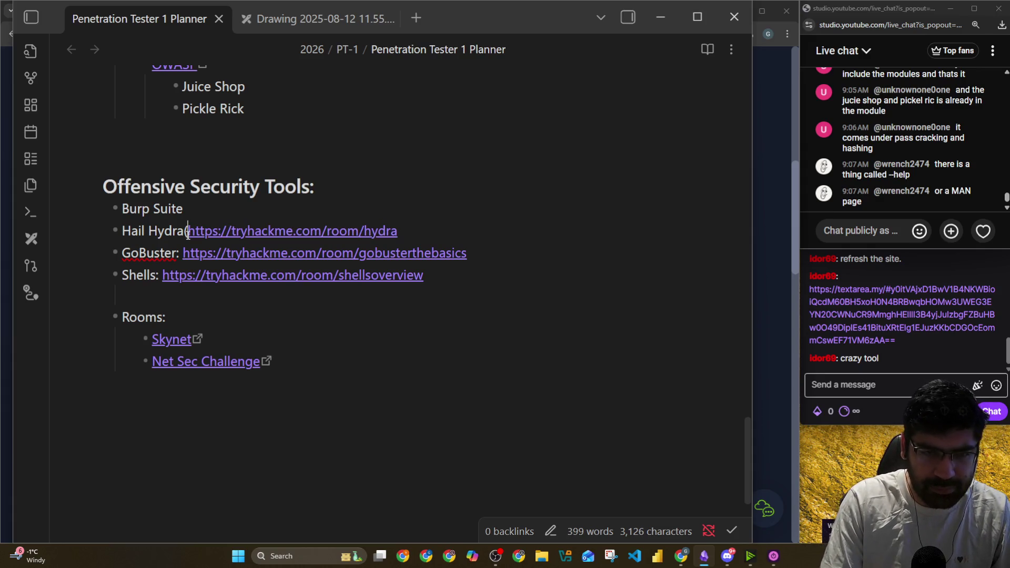
{"action": "type", "text": "]"}
{"action": "key", "text": "Home"}
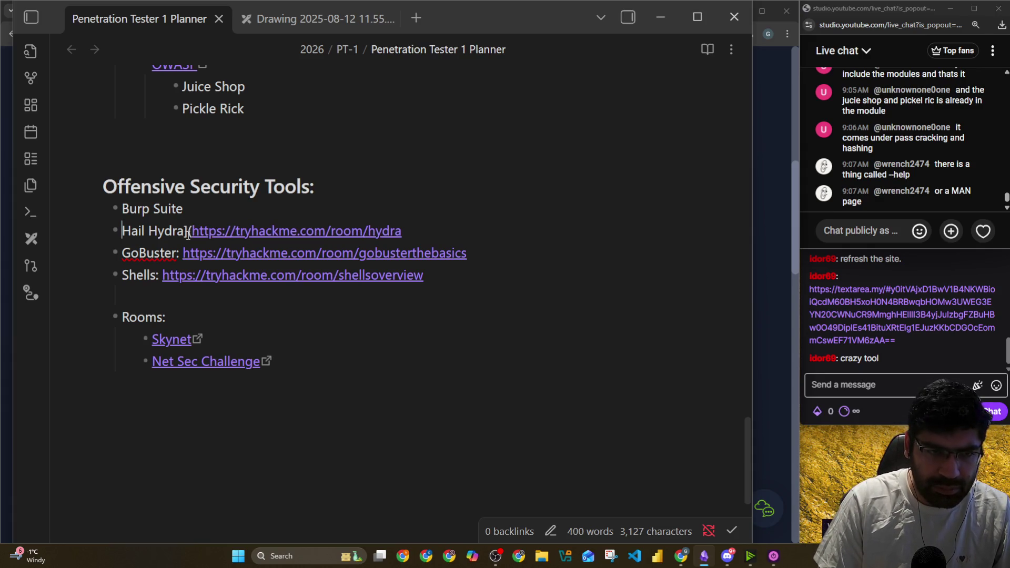
{"action": "type", "text": "["}
Bracket the GoBuster label and rewrite the Shells line fully as [Shells](URL)
{"action": "key", "text": "Down"}
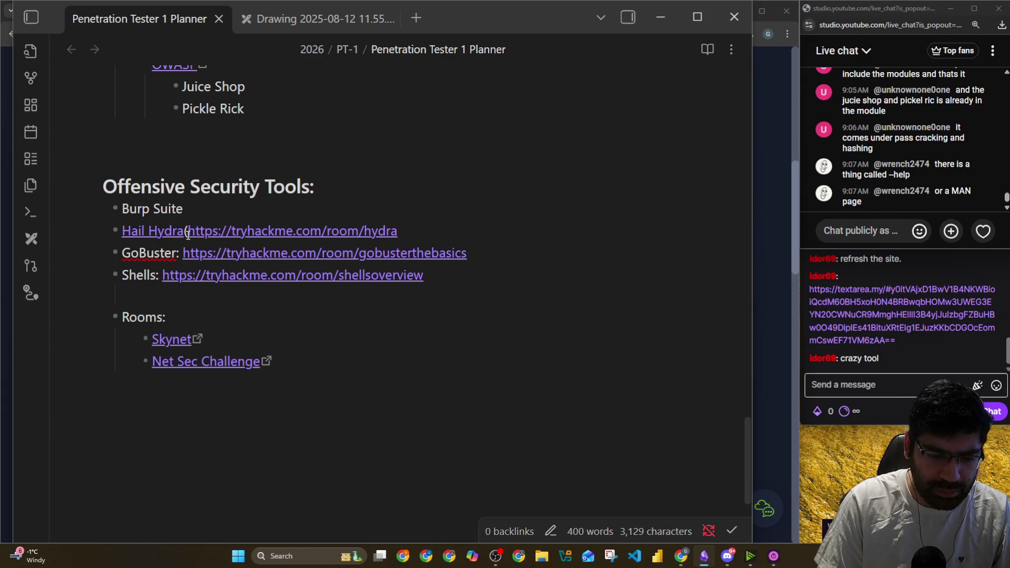
{"action": "type", "text": "["}
{"action": "key", "text": "Down"}
{"action": "type", "text": "["}
{"action": "key", "text": "Right"}
{"action": "key", "text": "Right"}
{"action": "key", "text": "Right"}
{"action": "key", "text": "BackSpace"}
{"action": "key", "text": "Delete"}
{"action": "type", "text": "]"}
{"action": "type", "text": "("}
{"action": "key", "text": "End"}
{"action": "key", "text": "BackSpace"}
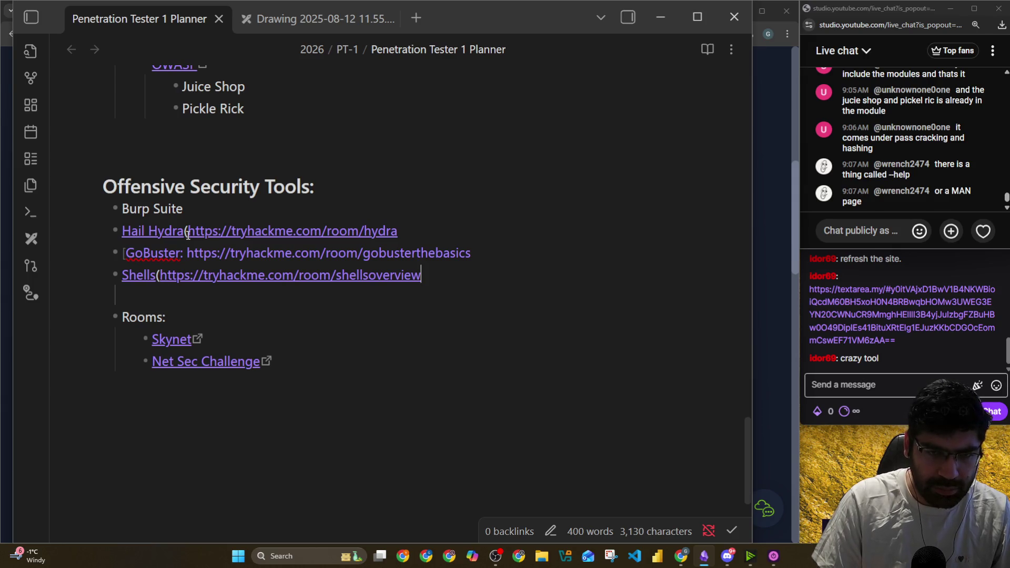
{"action": "type", "text": ")"}
Finish the GoBuster and Hail Hydra links with '](' separators and closing parentheses
{"action": "key", "text": "Up"}
{"action": "key", "text": "End"}
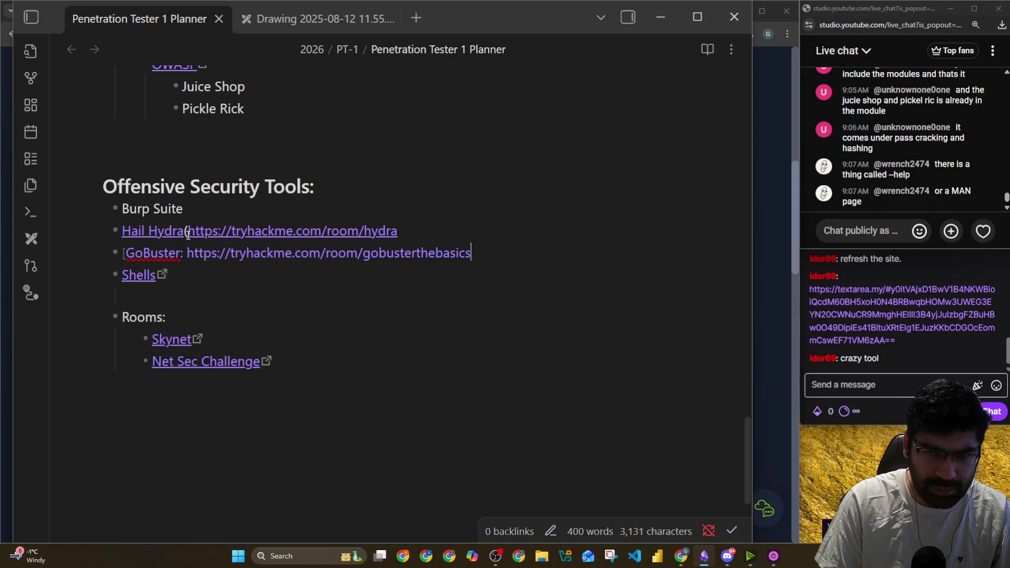
{"action": "type", "text": ")"}
{"action": "key", "text": "Right"}
{"action": "key", "text": "ctrl+Right"}
{"action": "key", "text": "Right"}
{"action": "key", "text": "Delete"}
{"action": "key", "text": "BackSpace"}
{"action": "type", "text": "]("}
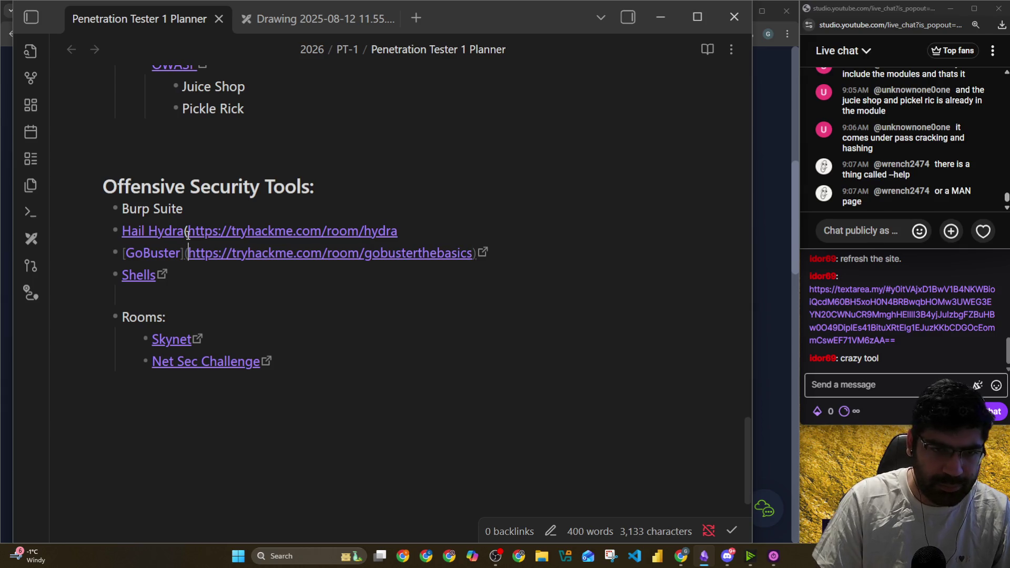
{"action": "key", "text": "Up"}
{"action": "key", "text": "End"}
{"action": "type", "text": ")"}
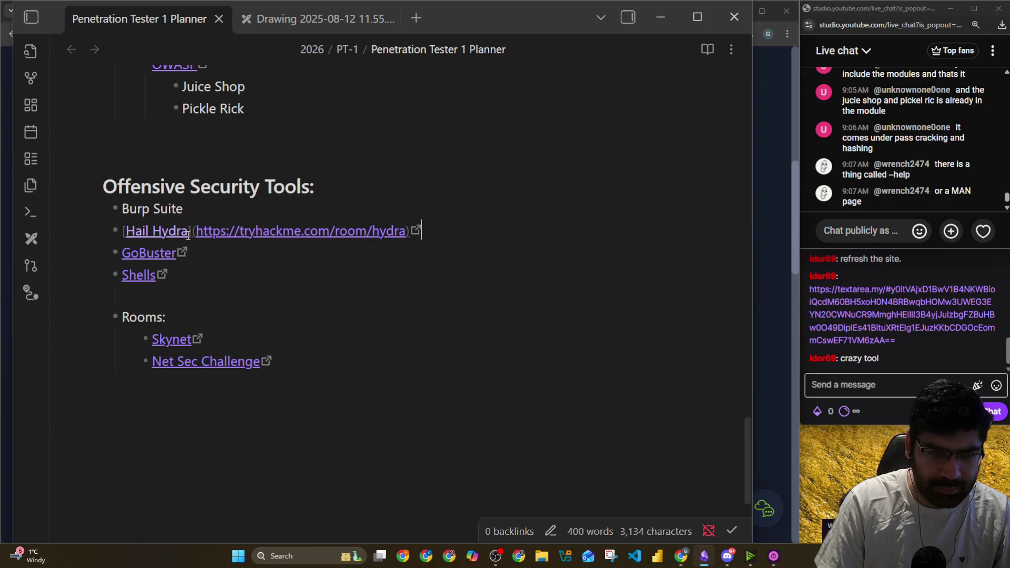
Relocate the Shells link under Burp Suite and delete the leftover empty bullet
{"action": "key", "text": "Down"}
{"action": "key", "text": "Down"}
{"action": "key", "text": "End"}
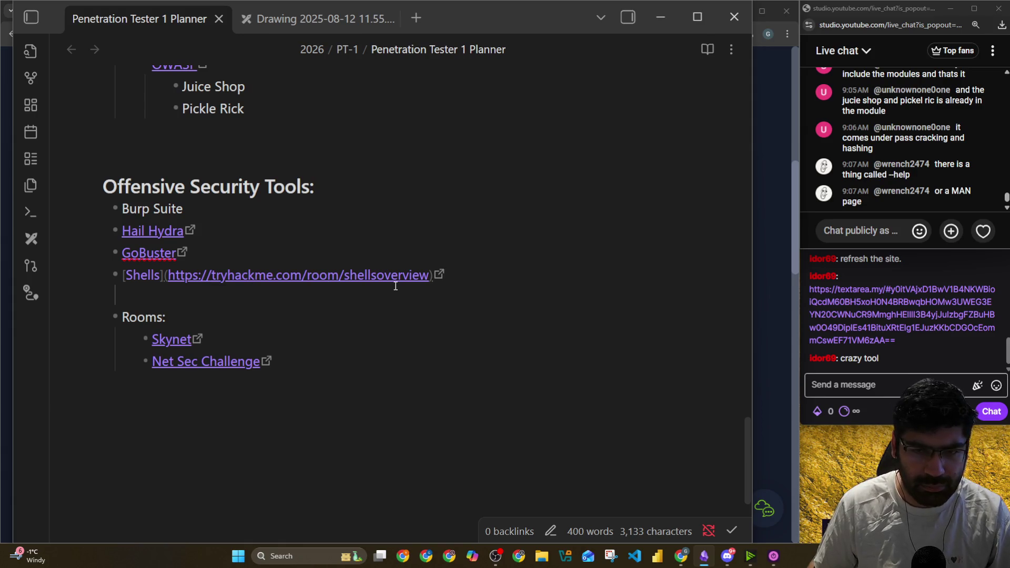
{"action": "key", "text": "shift+Up"}
{"action": "key", "text": "ctrl+c"}
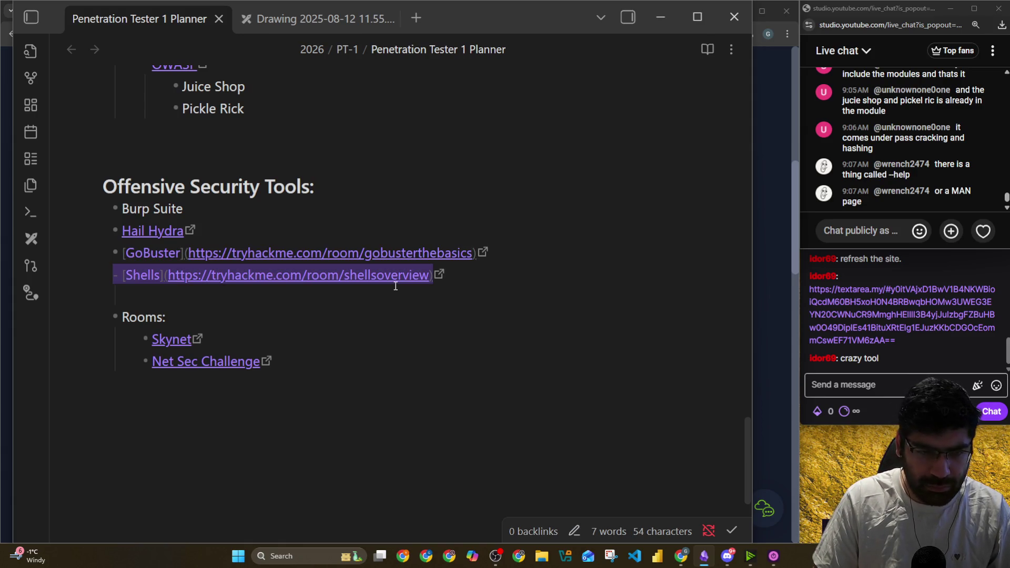
{"action": "key", "text": "BackSpace"}
{"action": "key", "text": "Up"}
{"action": "key", "text": "Up"}
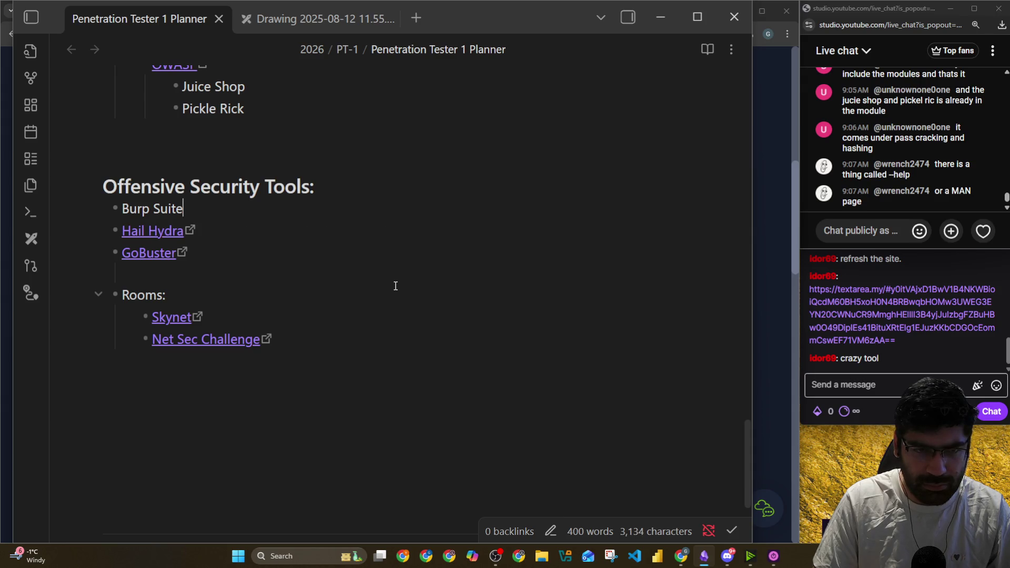
{"action": "key", "text": "Return"}
{"action": "key", "text": "ctrl+v"}
{"action": "left_click", "coordinate": [346, 240]}
{"action": "key", "text": "BackSpace"}
{"action": "key", "text": "BackSpace"}
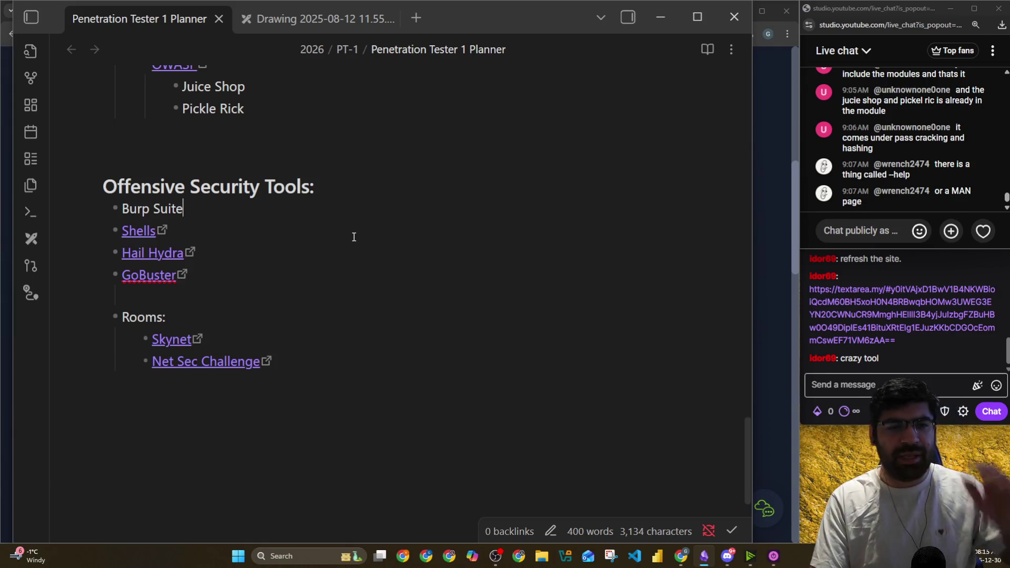
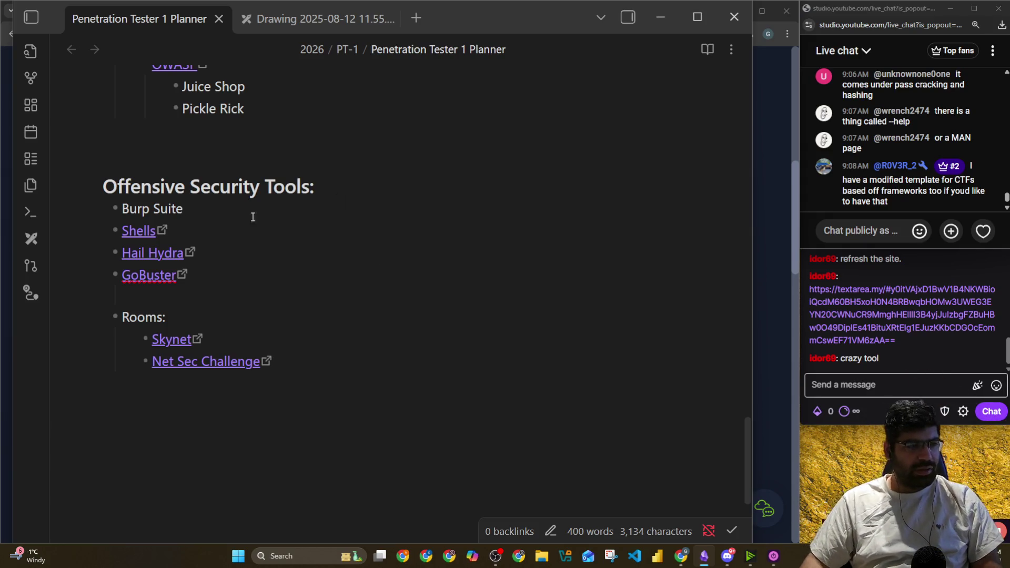
Scroll the current page and select text across the Introduction and Along lines
{"action": "scroll", "coordinate": [200, 261], "scroll_direction": "up", "scroll_amount": 5}
{"action": "scroll", "coordinate": [200, 260], "scroll_direction": "up", "scroll_amount": 10}
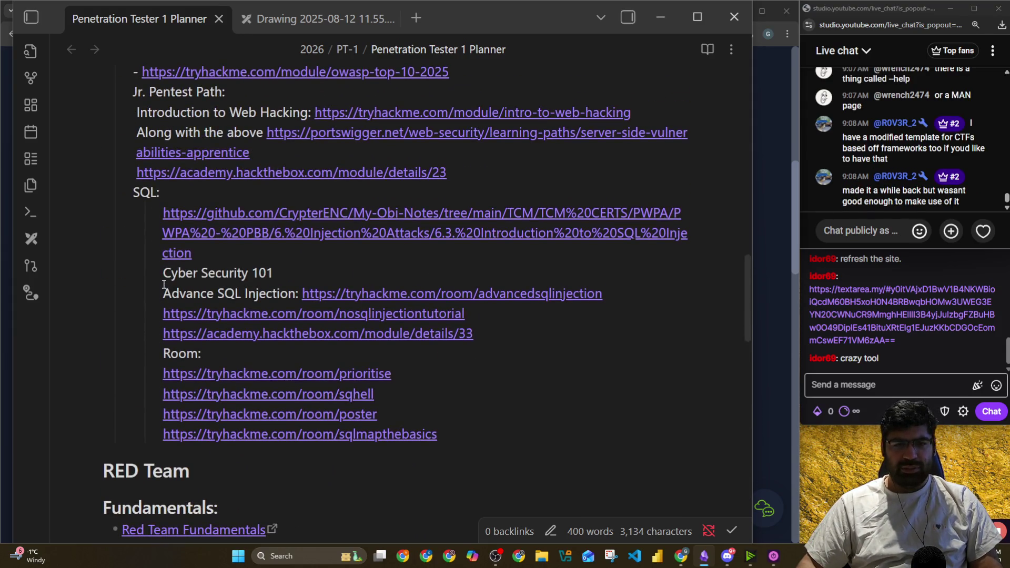
{"action": "scroll", "coordinate": [144, 277], "scroll_direction": "up", "scroll_amount": 5}
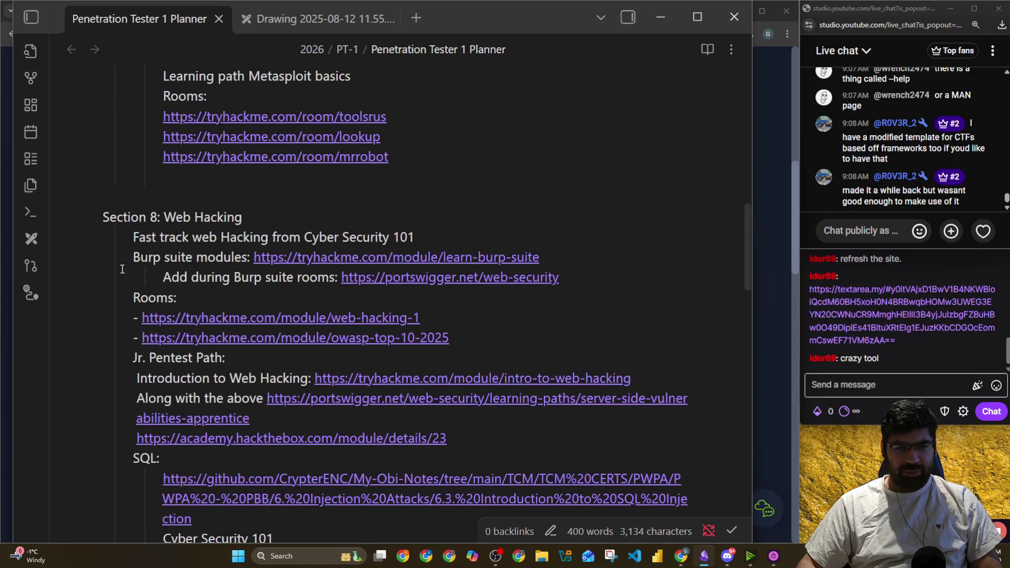
{"action": "scroll", "coordinate": [122, 264], "scroll_direction": "down", "scroll_amount": 3}
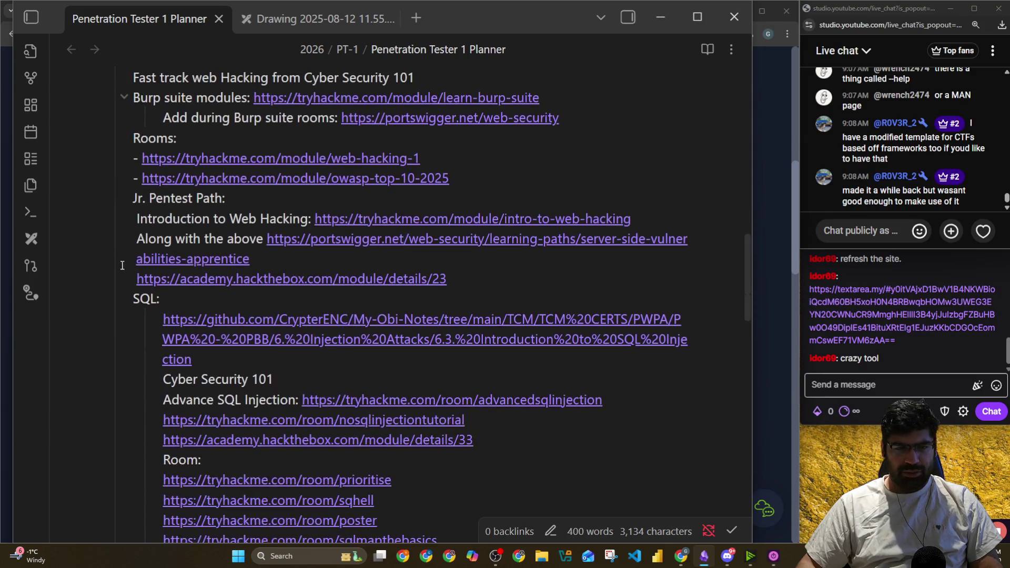
{"action": "left_click_drag", "start_coordinate": [152, 219], "coordinate": [227, 221]}
{"action": "left_click_drag", "start_coordinate": [149, 240], "coordinate": [192, 239]}
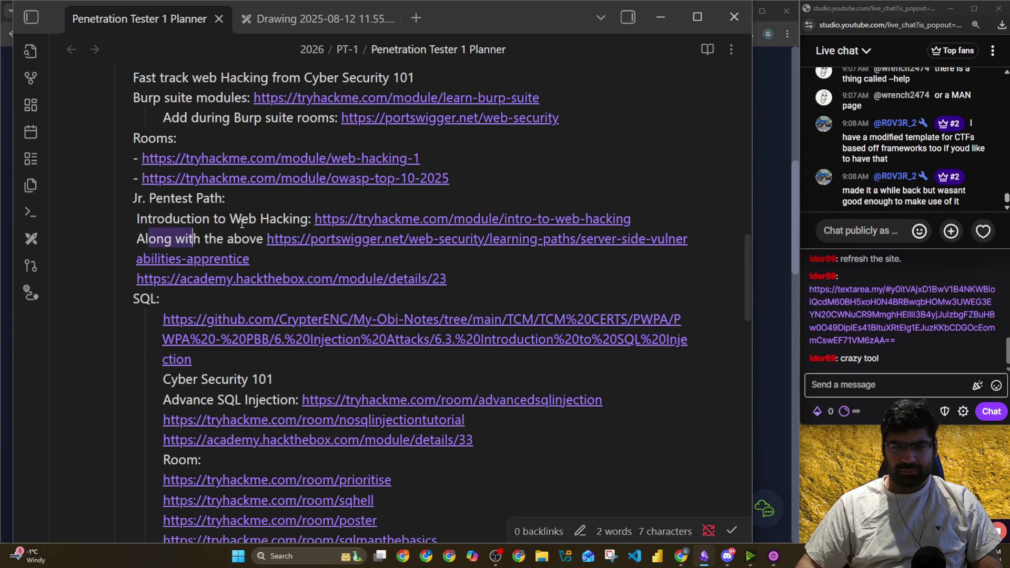
{"action": "scroll", "coordinate": [196, 212], "scroll_direction": "up", "scroll_amount": 3}
{"action": "scroll", "coordinate": [197, 212], "scroll_direction": "up", "scroll_amount": 5}
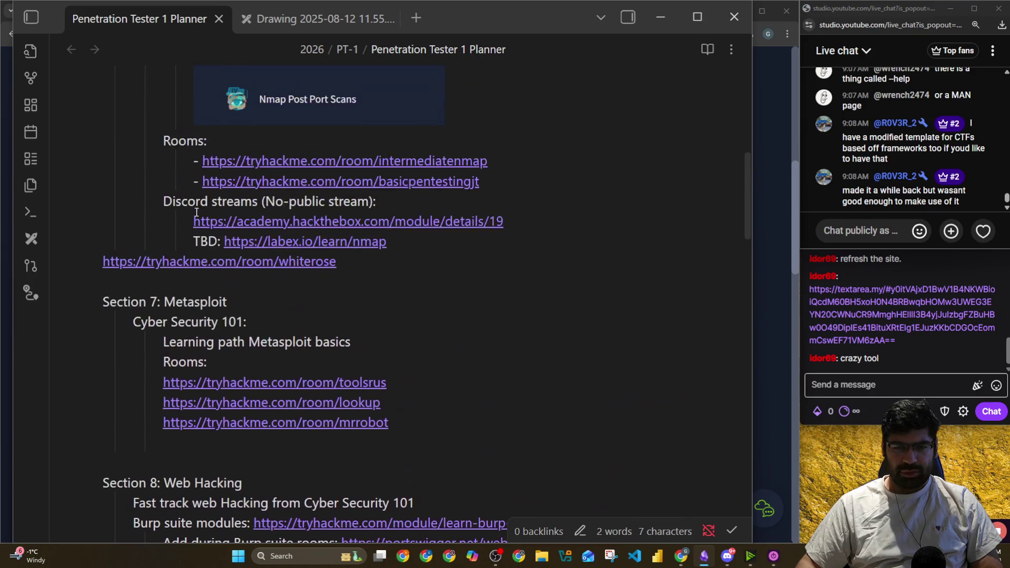
{"action": "scroll", "coordinate": [152, 300], "scroll_direction": "up", "scroll_amount": 1}
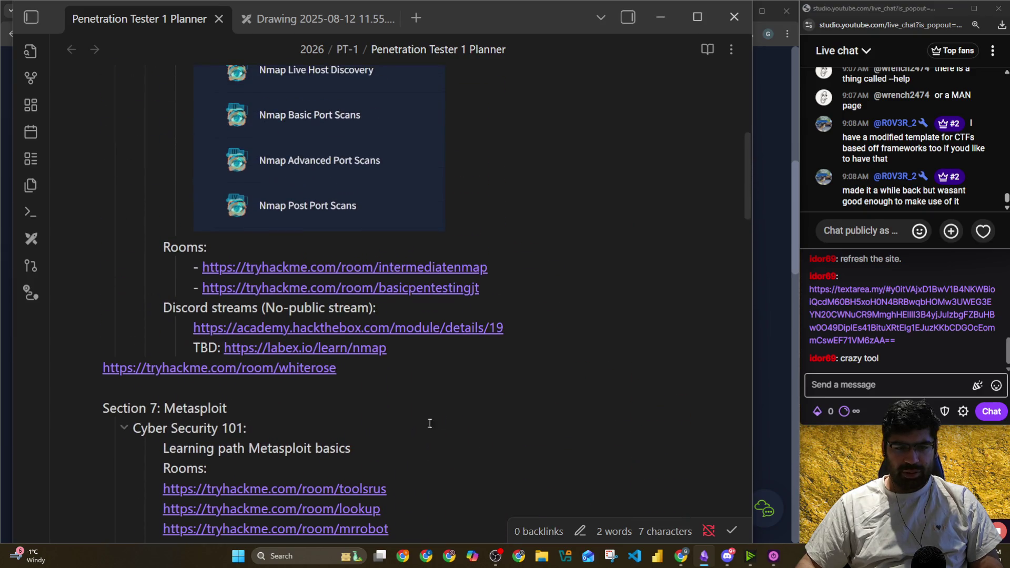
{"action": "scroll", "coordinate": [541, 398], "scroll_direction": "down", "scroll_amount": 2}
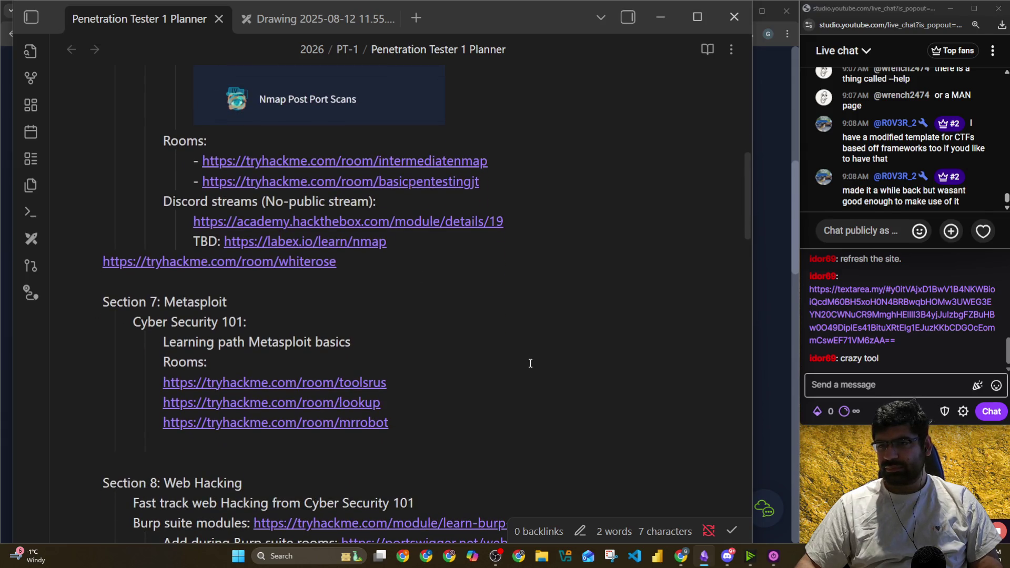
{"action": "scroll", "coordinate": [530, 363], "scroll_direction": "down", "scroll_amount": 18}
{"action": "scroll", "coordinate": [501, 356], "scroll_direction": "down", "scroll_amount": 3}
In TryHackMe, navigate back through the learning paths to the PT1 certification page
{"action": "key", "text": "alt+Tab"}
{"action": "left_click", "coordinate": [187, 11]}
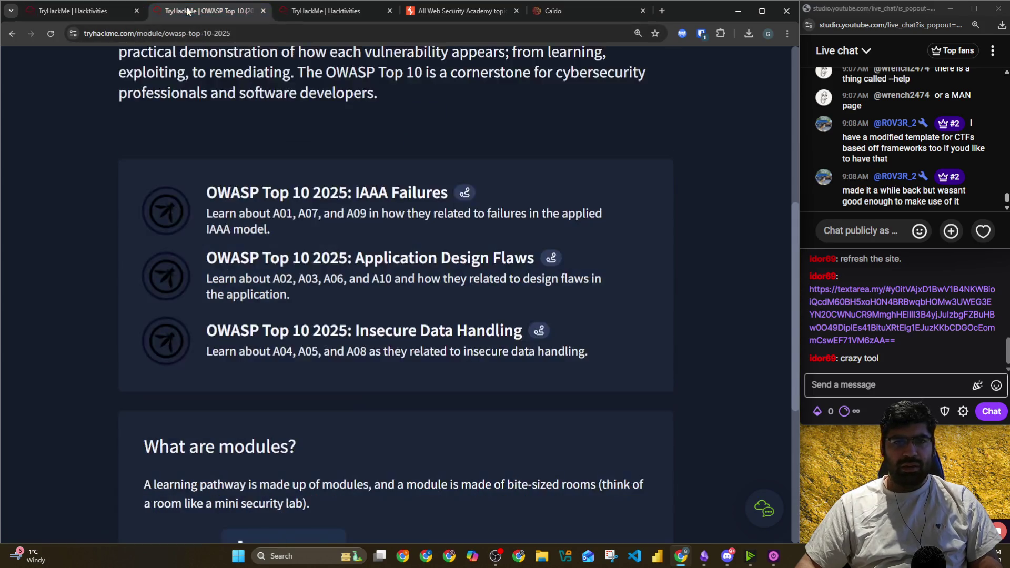
{"action": "left_click", "coordinate": [37, 18]}
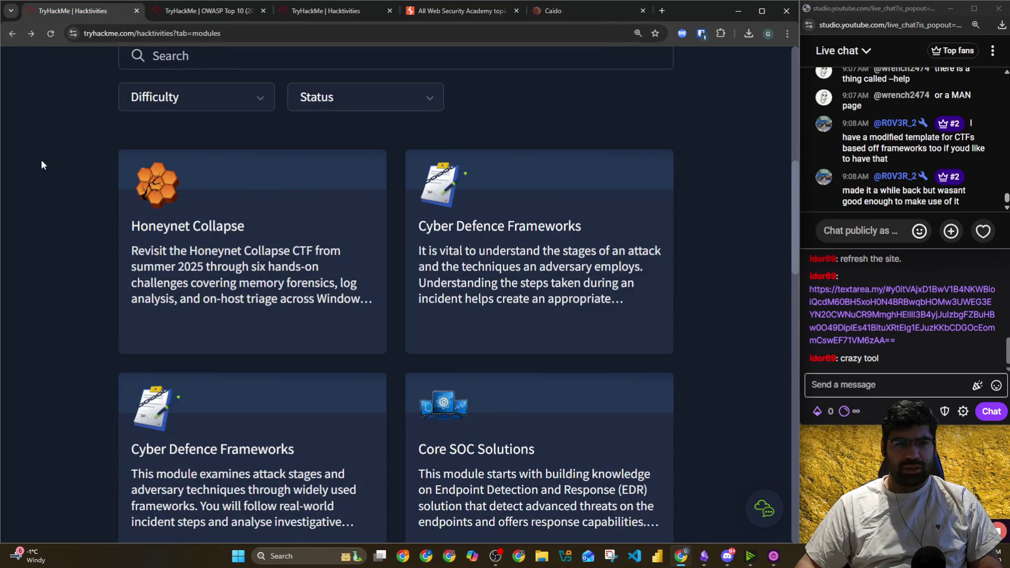
{"action": "scroll", "coordinate": [42, 164], "scroll_direction": "up", "scroll_amount": 5}
{"action": "left_click", "coordinate": [12, 33]}
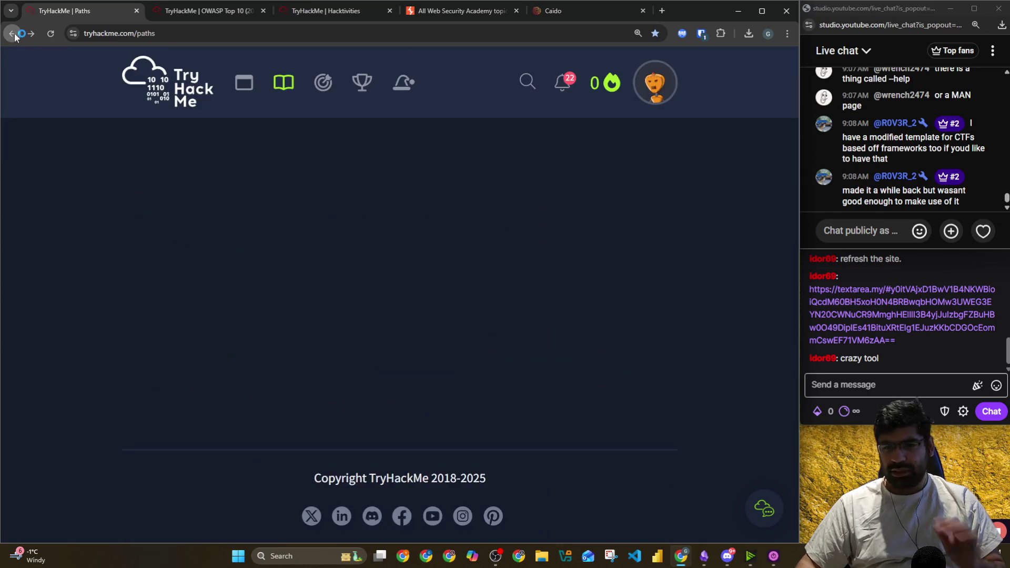
{"action": "scroll", "coordinate": [82, 106], "scroll_direction": "down", "scroll_amount": 10}
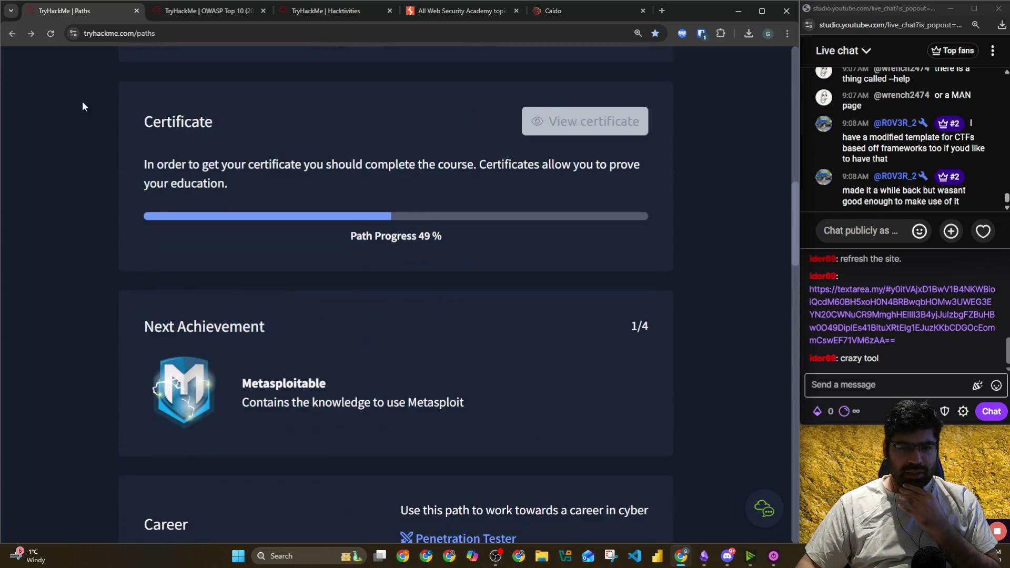
{"action": "left_click", "coordinate": [21, 34]}
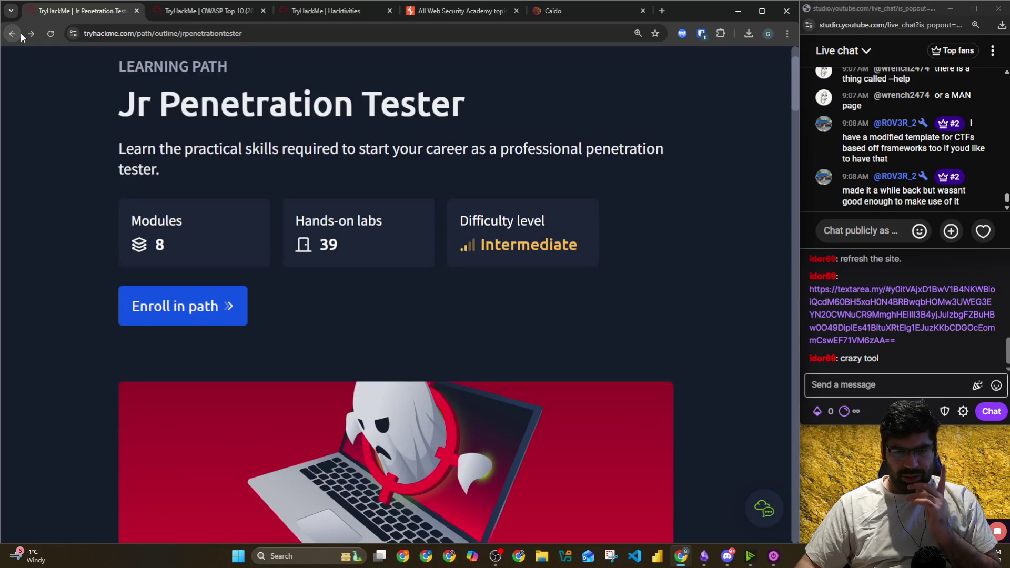
{"action": "left_click", "coordinate": [13, 33]}
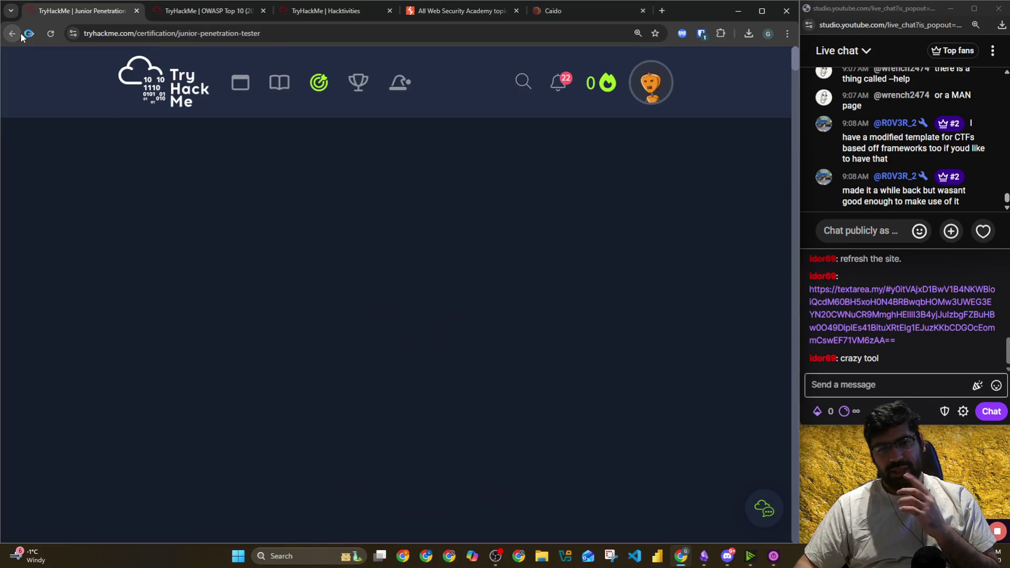
Open the PT1 details and scroll Recommended Learning to the Pickle Rick, Reset and Ledger rooms
{"action": "scroll", "coordinate": [165, 289], "scroll_direction": "down", "scroll_amount": 6}
{"action": "scroll", "coordinate": [165, 294], "scroll_direction": "up", "scroll_amount": 7}
{"action": "left_click", "coordinate": [162, 411]}
{"action": "scroll", "coordinate": [177, 290], "scroll_direction": "down", "scroll_amount": 5}
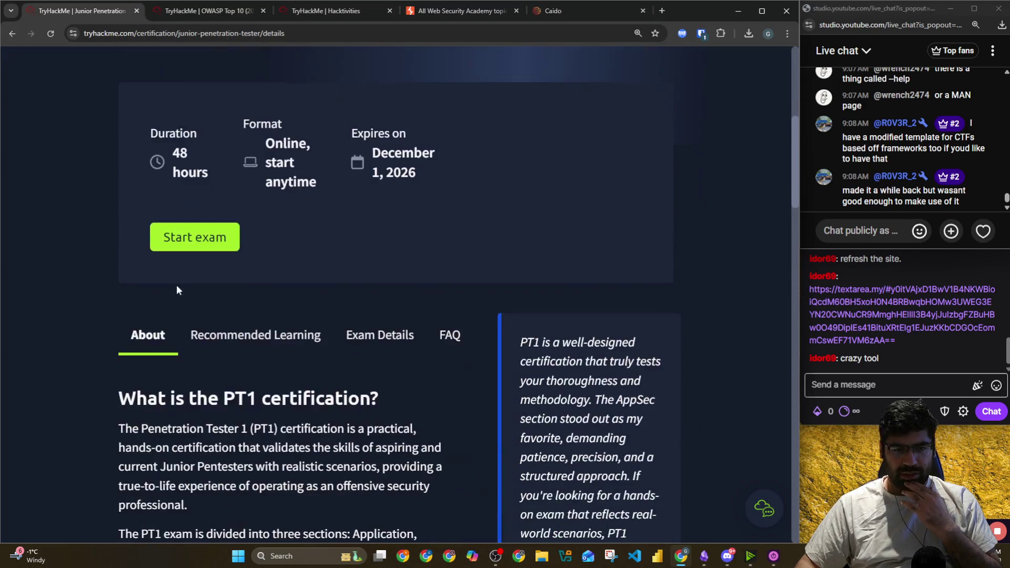
{"action": "left_click", "coordinate": [205, 324]}
{"action": "scroll", "coordinate": [192, 276], "scroll_direction": "down", "scroll_amount": 15}
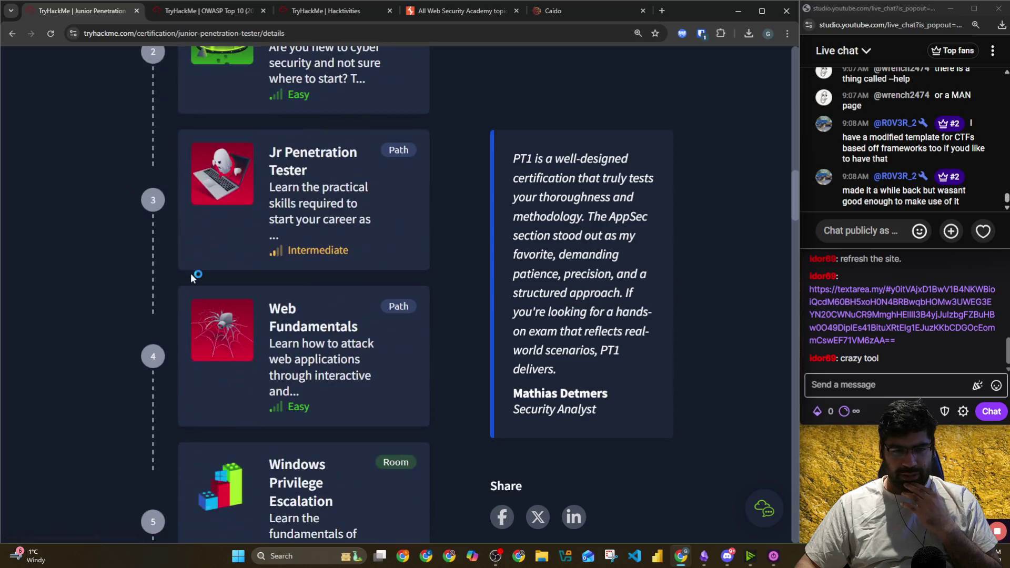
{"action": "scroll", "coordinate": [140, 266], "scroll_direction": "down", "scroll_amount": 8}
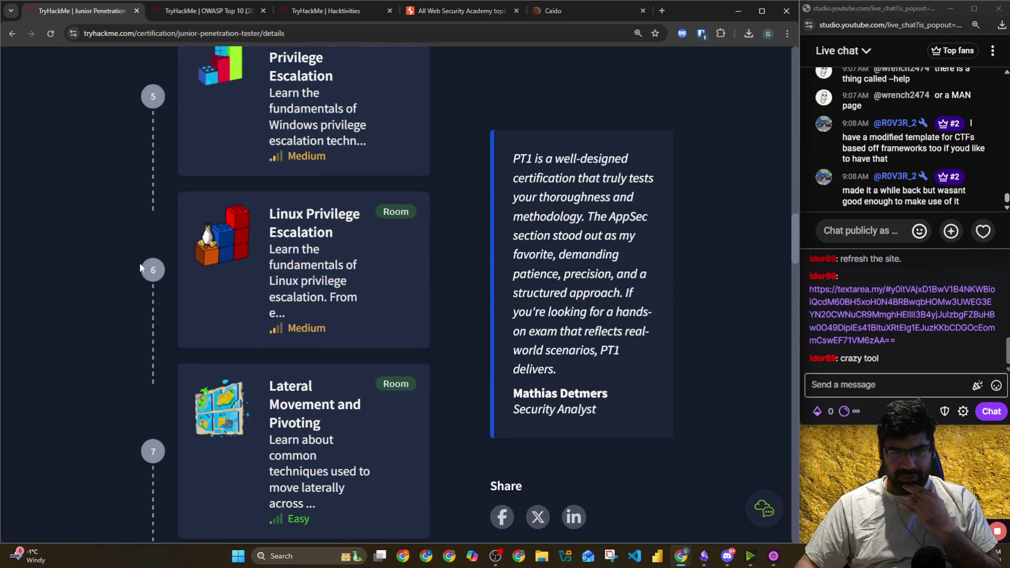
{"action": "scroll", "coordinate": [140, 263], "scroll_direction": "down", "scroll_amount": 15}
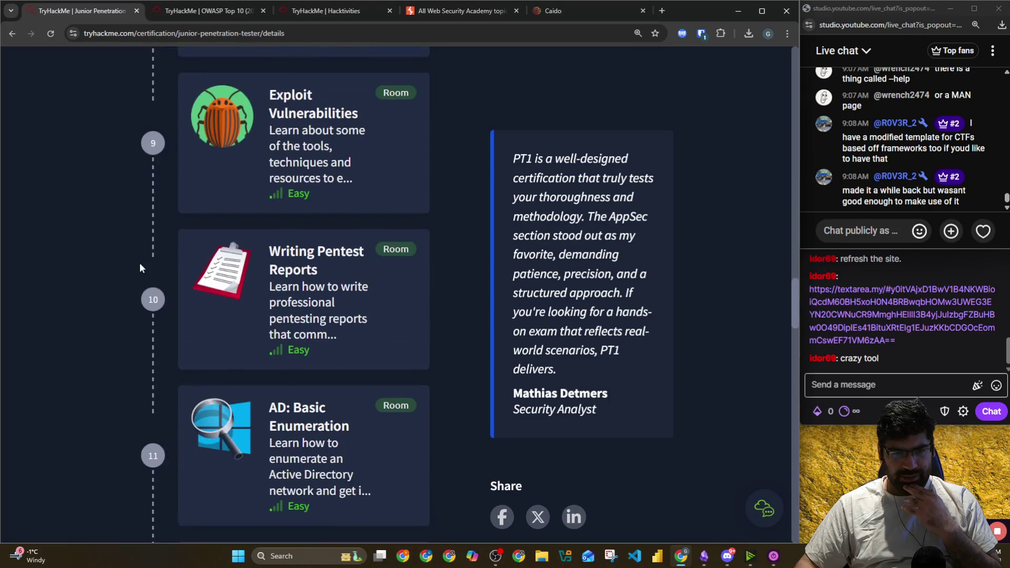
{"action": "scroll", "coordinate": [140, 263], "scroll_direction": "down", "scroll_amount": 11}
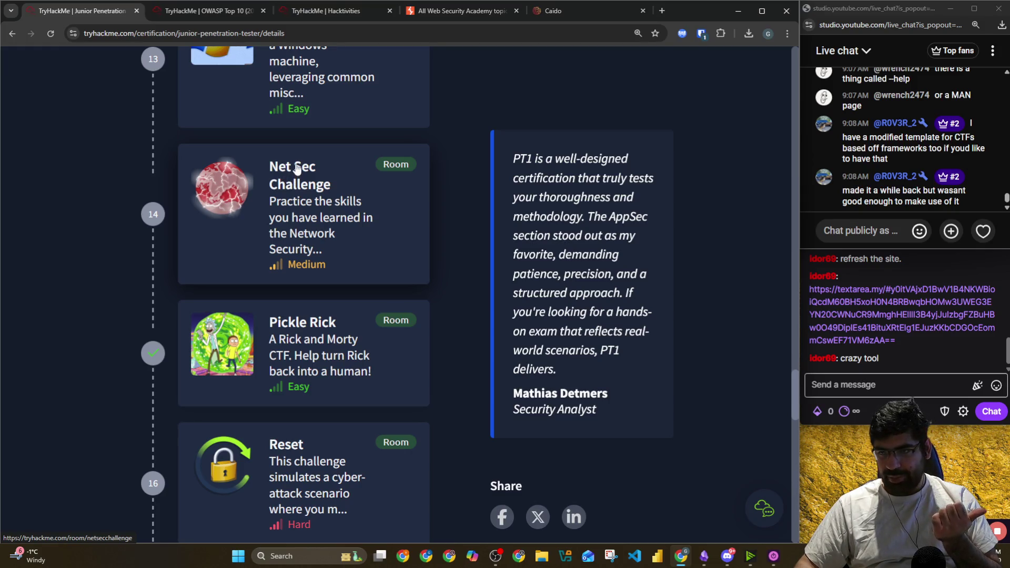
{"action": "scroll", "coordinate": [310, 211], "scroll_direction": "down", "scroll_amount": 3}
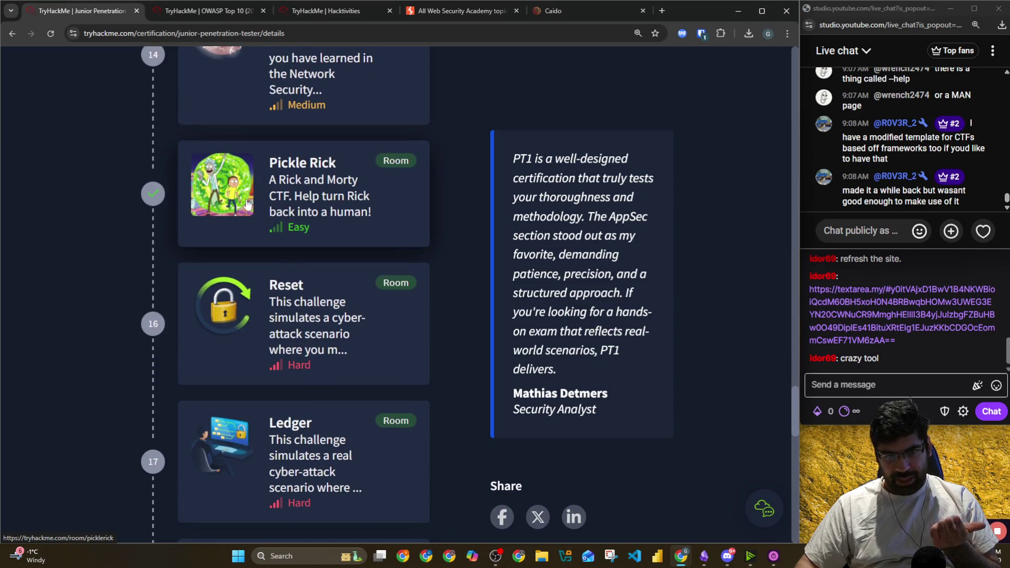
{"action": "scroll", "coordinate": [248, 205], "scroll_direction": "down", "scroll_amount": 2}
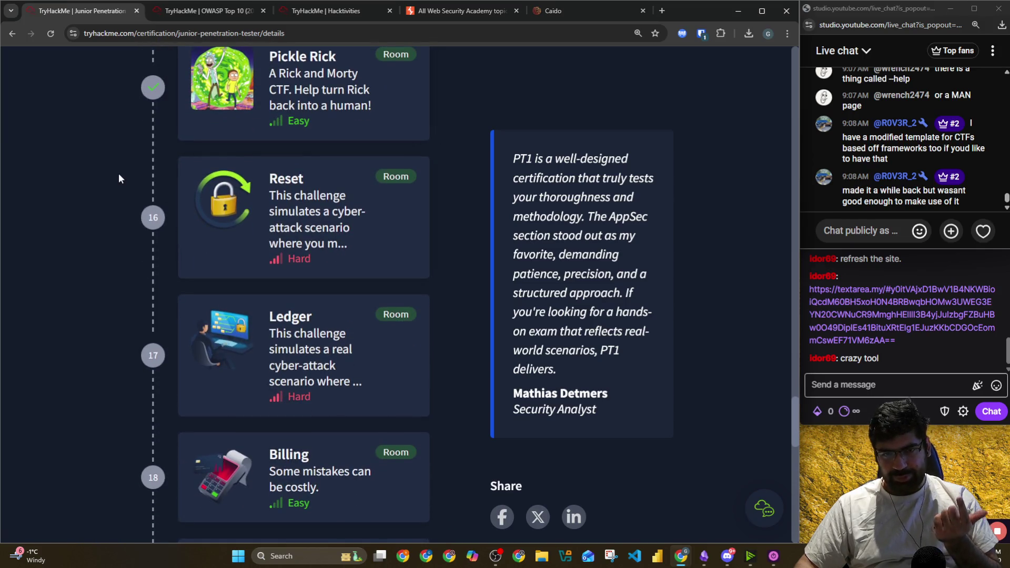
Open the Reset and Ledger rooms in new tabs and close the OWASP Top 10 and Hacktivities tabs
{"action": "right_click", "coordinate": [291, 220]}
{"action": "left_click", "coordinate": [315, 228]}
{"action": "left_click", "coordinate": [341, 10]}
{"action": "left_click", "coordinate": [341, 10]}
{"action": "scroll", "coordinate": [295, 263], "scroll_direction": "down", "scroll_amount": 2}
{"action": "right_click", "coordinate": [305, 264]}
{"action": "left_click", "coordinate": [326, 268]}
Open another recommended room plus Silver Platter, Lookback and AVenger in new tabs
{"action": "scroll", "coordinate": [276, 253], "scroll_direction": "down", "scroll_amount": 4}
{"action": "middle_click", "coordinate": [282, 162]}
{"action": "scroll", "coordinate": [284, 211], "scroll_direction": "down", "scroll_amount": 7}
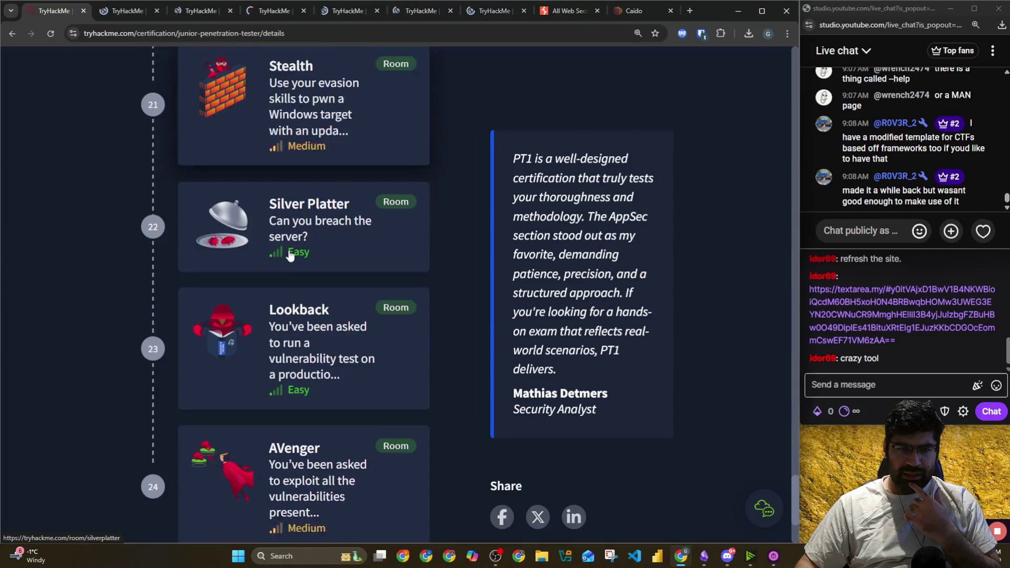
{"action": "scroll", "coordinate": [290, 255], "scroll_direction": "down", "scroll_amount": 1}
{"action": "right_click", "coordinate": [289, 200]}
{"action": "left_click", "coordinate": [311, 205]}
{"action": "right_click", "coordinate": [289, 299]}
{"action": "left_click", "coordinate": [316, 309]}
{"action": "scroll", "coordinate": [293, 302], "scroll_direction": "down", "scroll_amount": 3}
{"action": "right_click", "coordinate": [293, 292]}
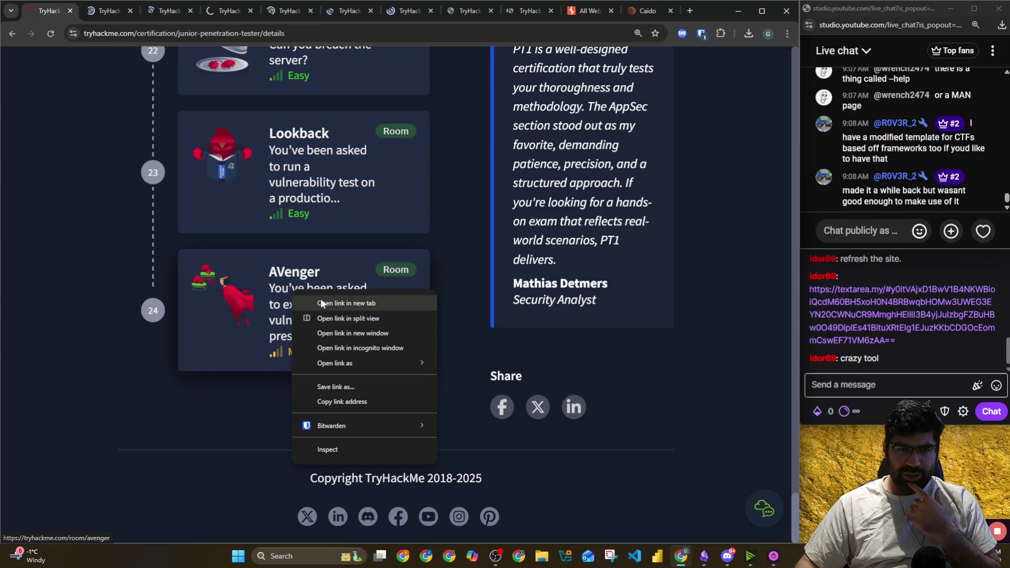
{"action": "left_click", "coordinate": [322, 304]}
Copy the Reset room's web address and return to the planner note
{"action": "left_click", "coordinate": [102, 11]}
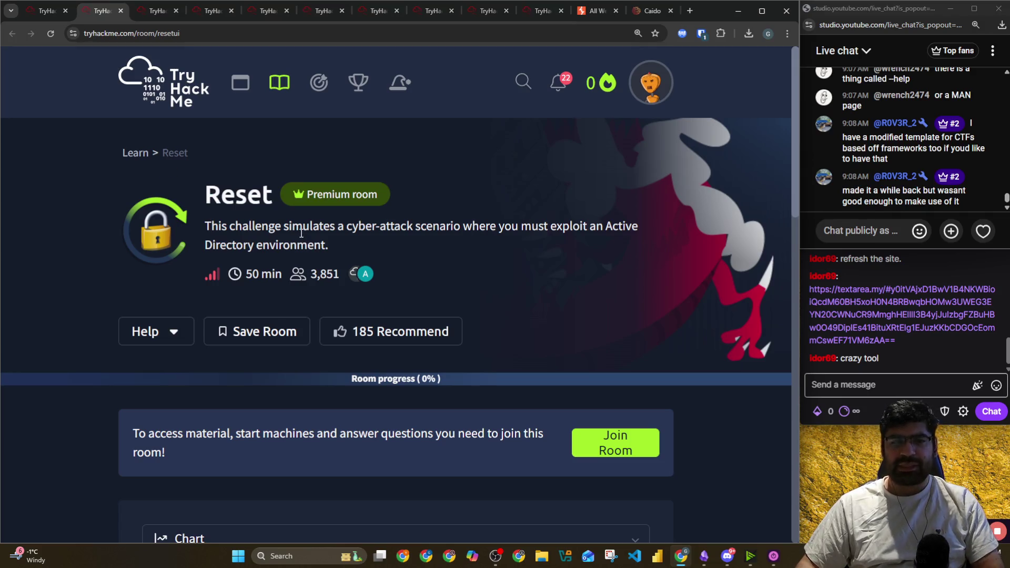
{"action": "left_click_drag", "start_coordinate": [303, 234], "coordinate": [561, 235]}
{"action": "left_click", "coordinate": [333, 245]}
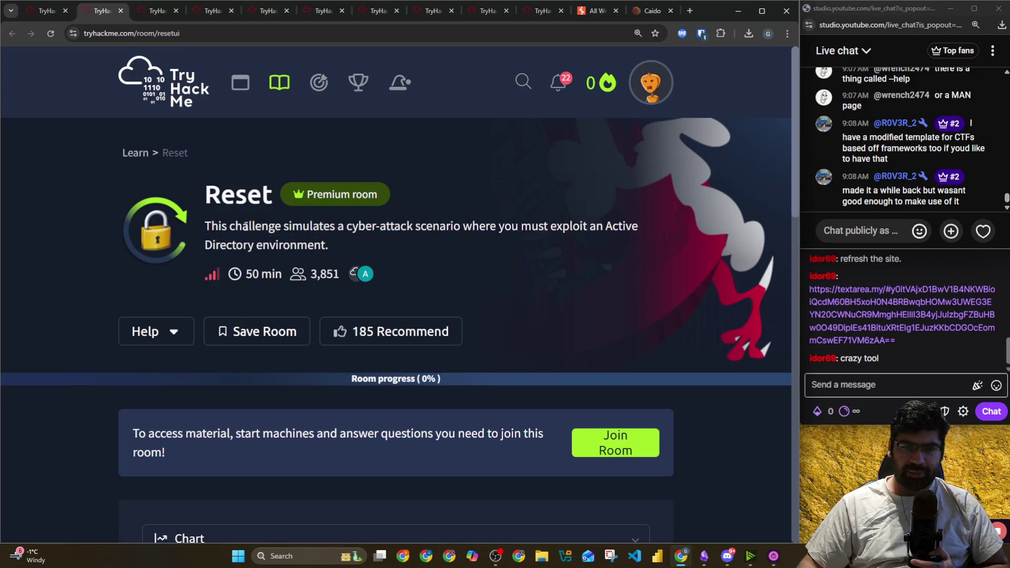
{"action": "left_click", "coordinate": [158, 33]}
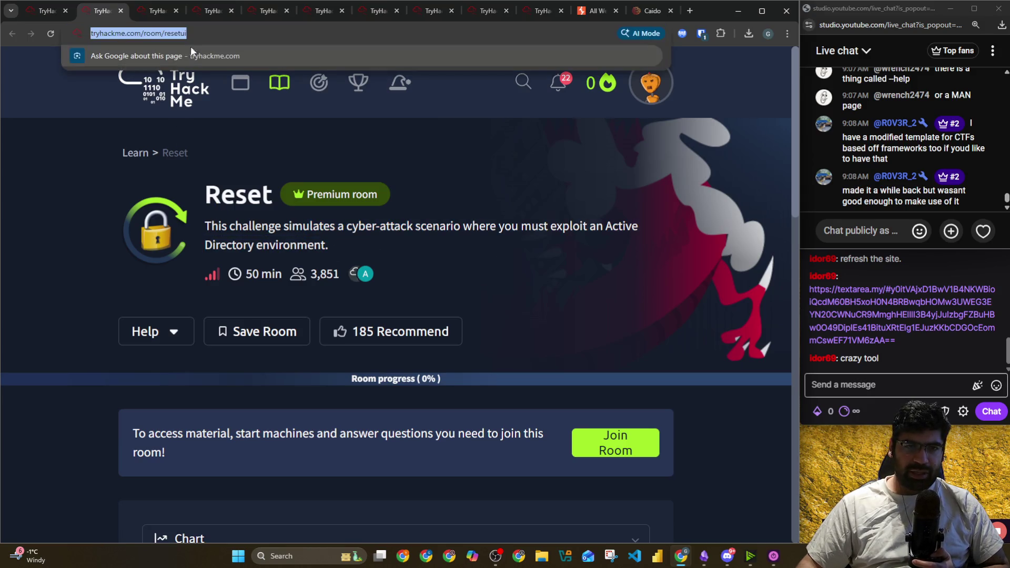
{"action": "right_click", "coordinate": [150, 33]}
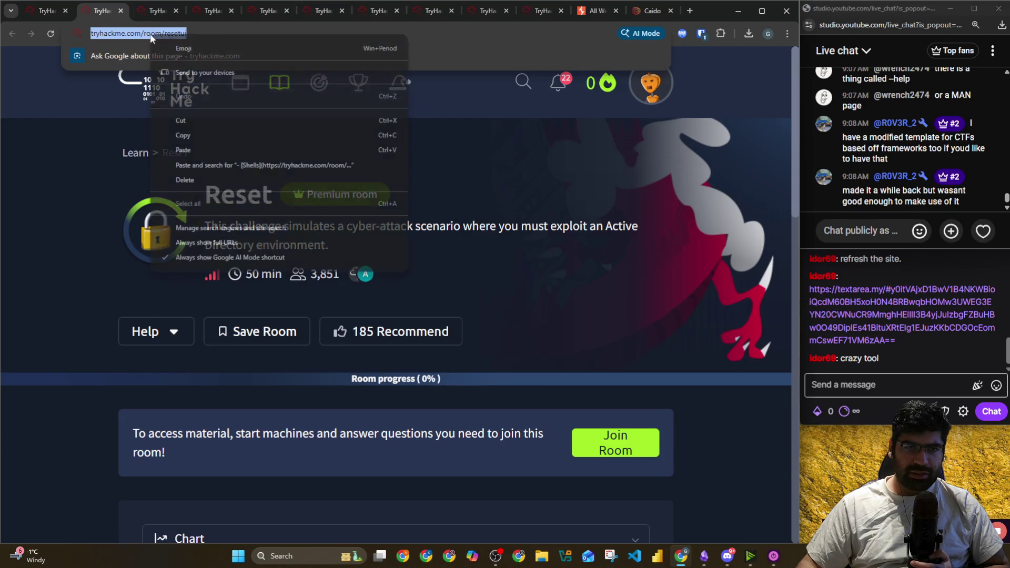
{"action": "left_click", "coordinate": [189, 136]}
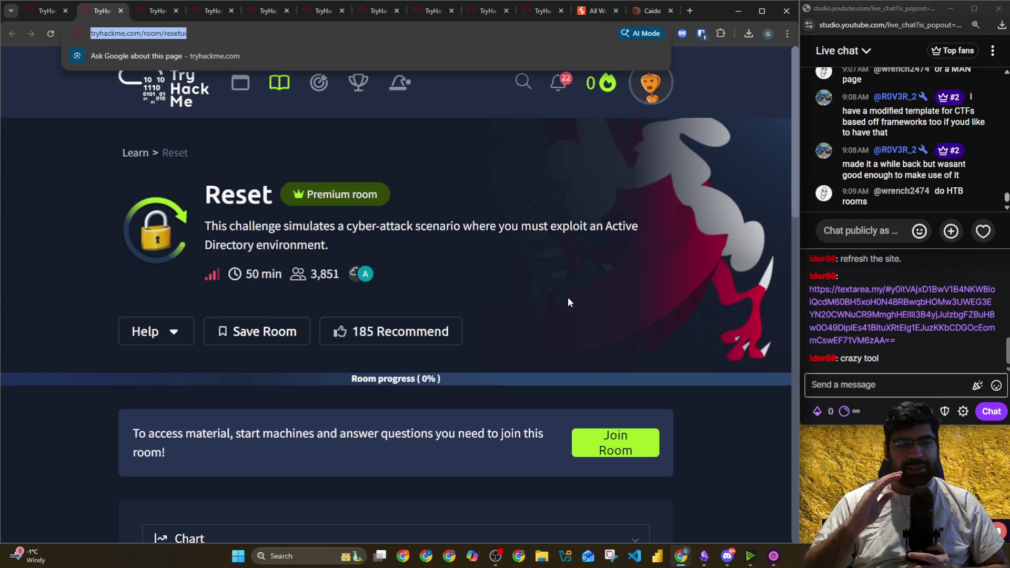
{"action": "key", "text": "alt+Tab"}
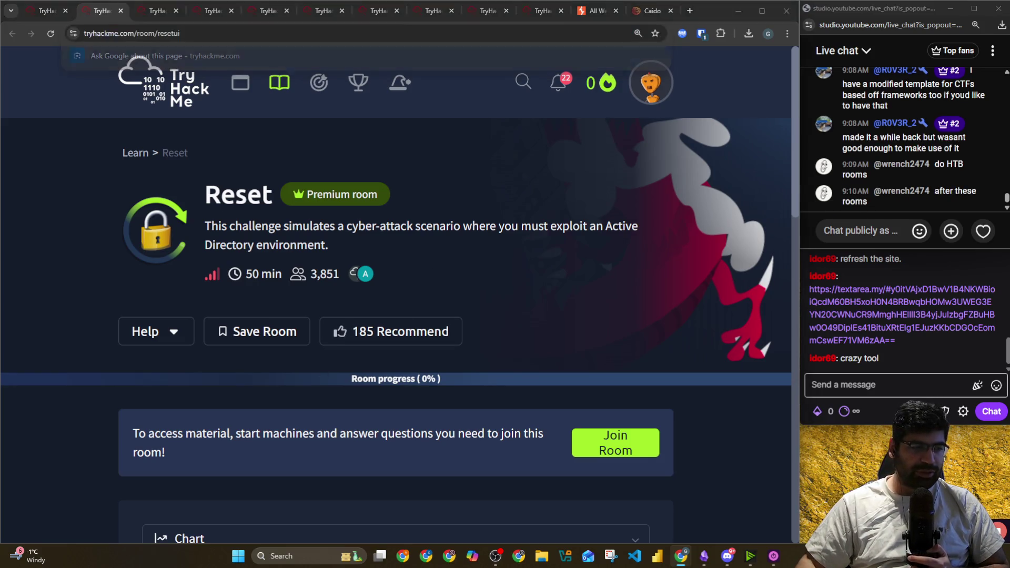
{"action": "left_click", "coordinate": [706, 557]}
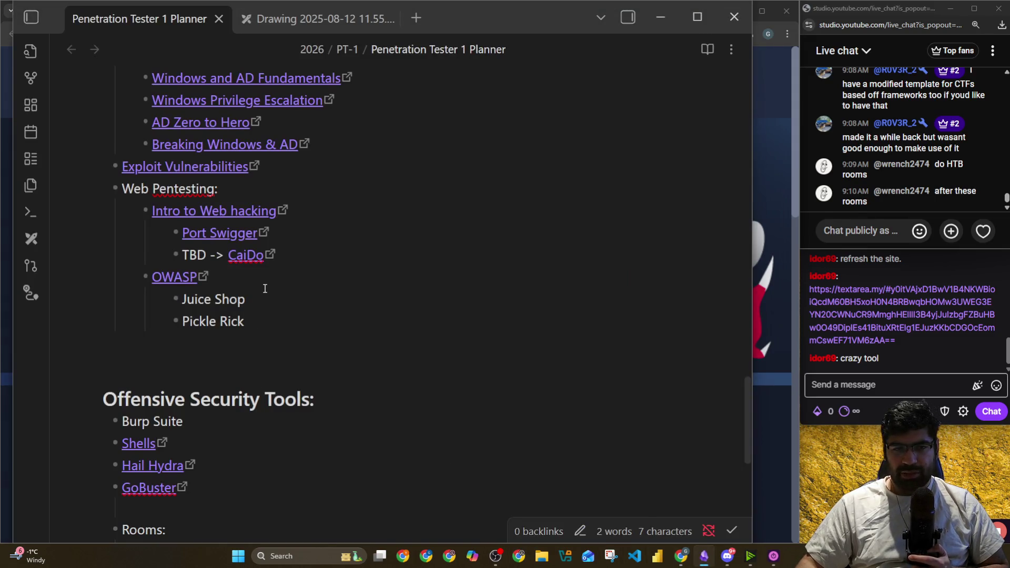
Add a 'Rooms:' bullet under Breaking Windows & AD with the resetui room link beneath it
{"action": "scroll", "coordinate": [266, 288], "scroll_direction": "up", "scroll_amount": 3}
{"action": "left_click", "coordinate": [337, 304]}
{"action": "key", "text": "ctrl+v"}
{"action": "key", "text": "ctrl+z"}
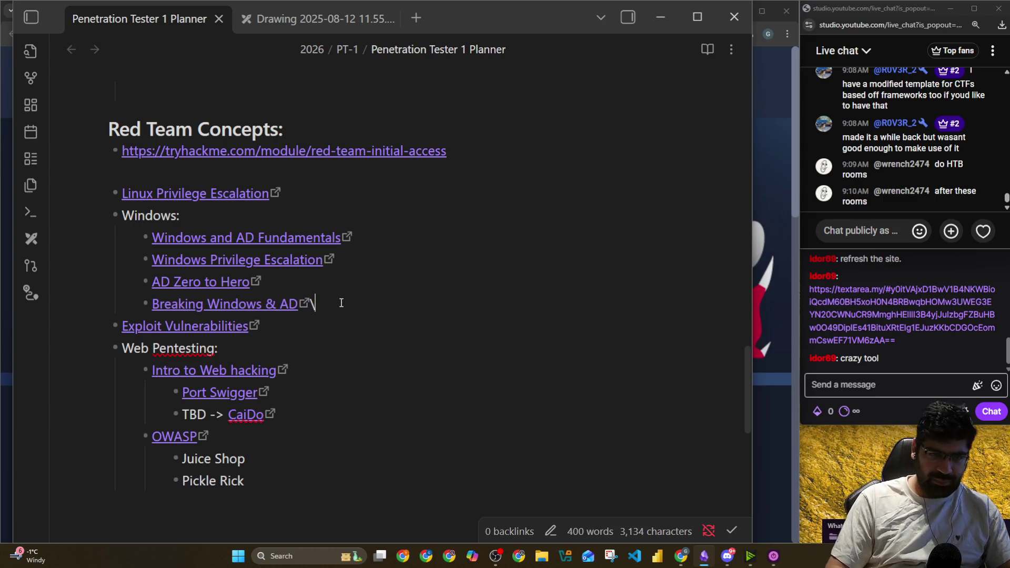
{"action": "key", "text": "BackSpace"}
{"action": "key", "text": "Return"}
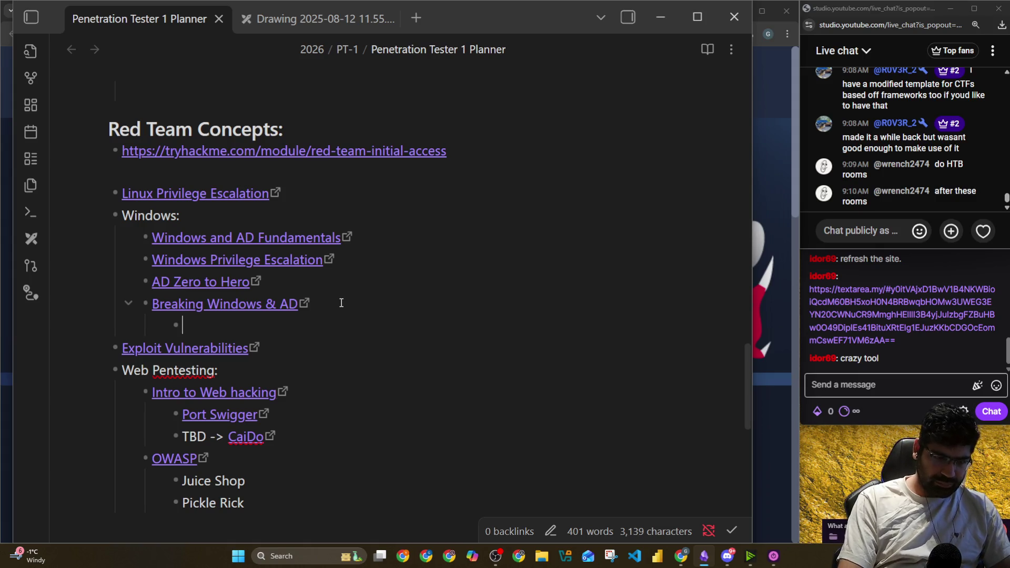
{"action": "type", "text": "Rooms:"}
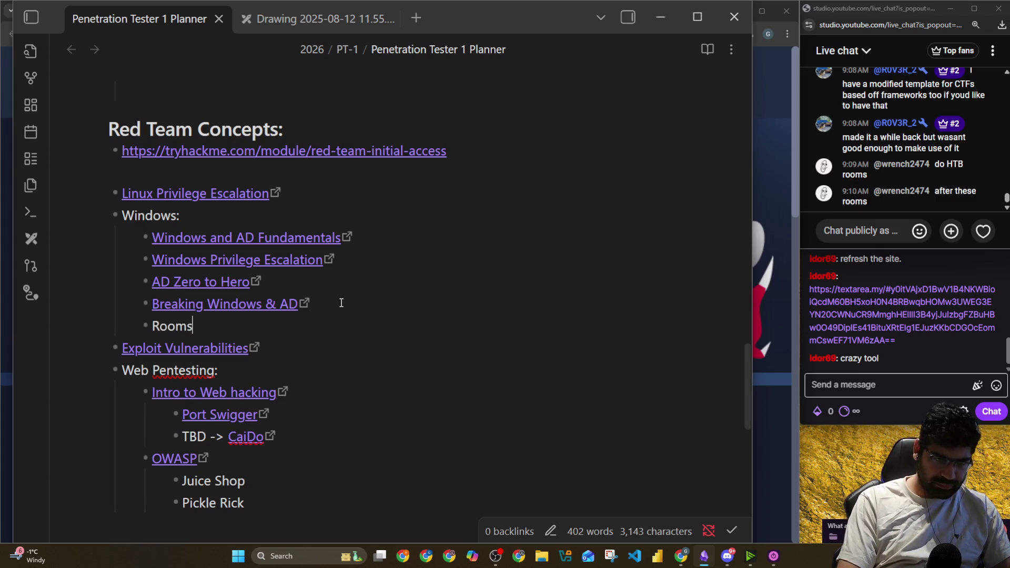
{"action": "key", "text": "Return"}
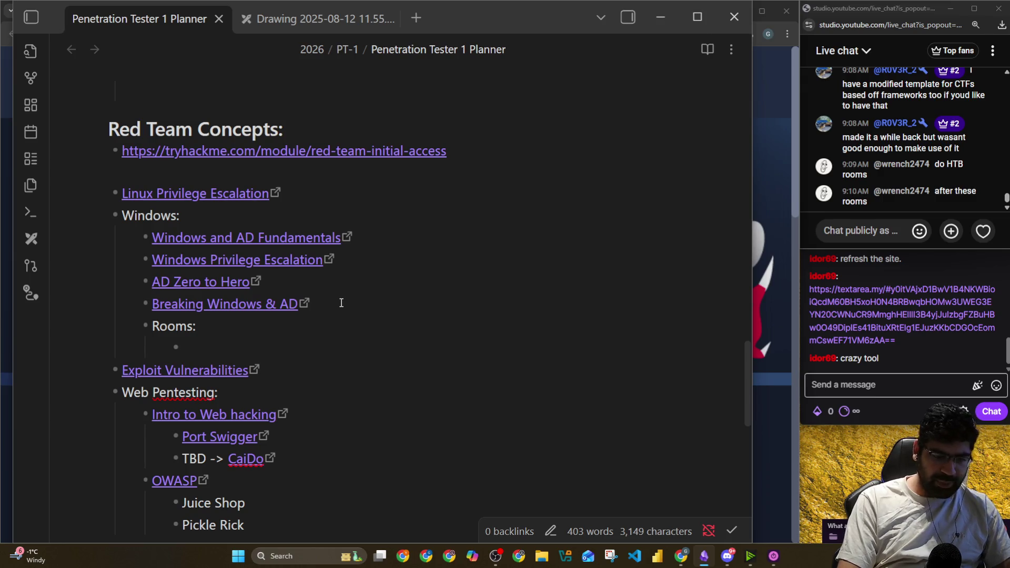
{"action": "type", "text": "https://tryhackme.com/room/resetui"}
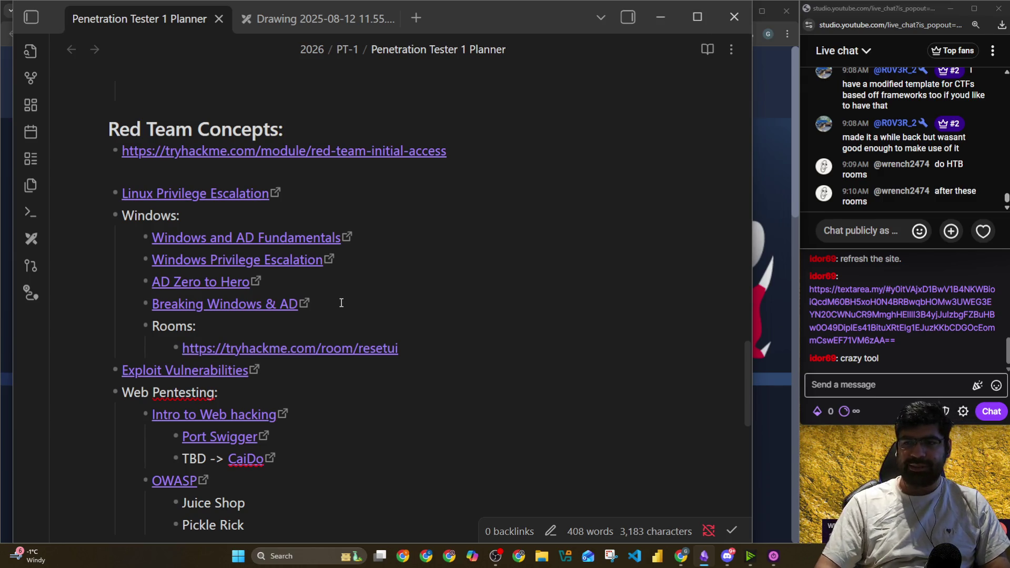
{"action": "key", "text": "Return"}
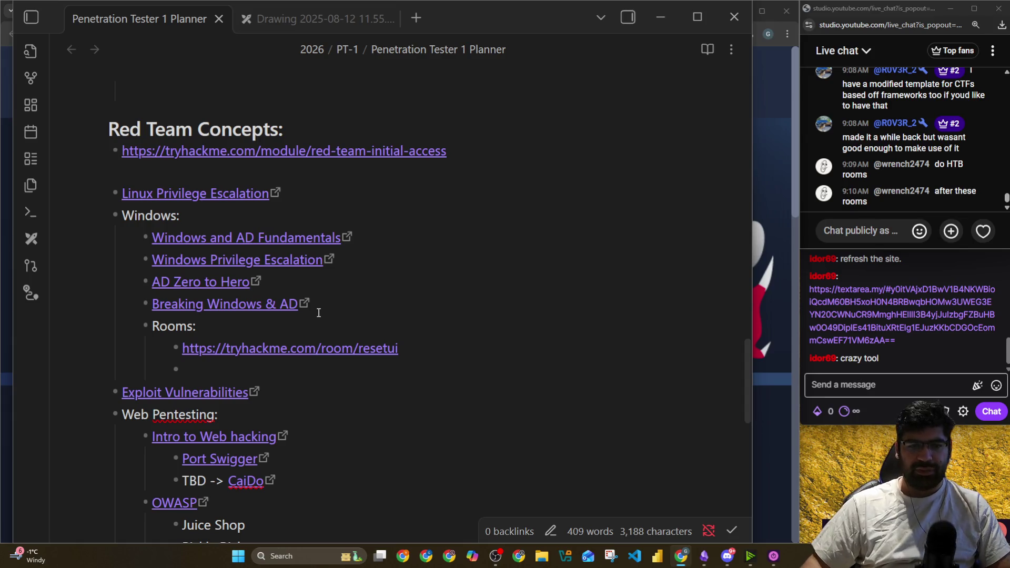
Bring up the Ledger room page in the browser
{"action": "scroll", "coordinate": [321, 336], "scroll_direction": "down", "scroll_amount": 3}
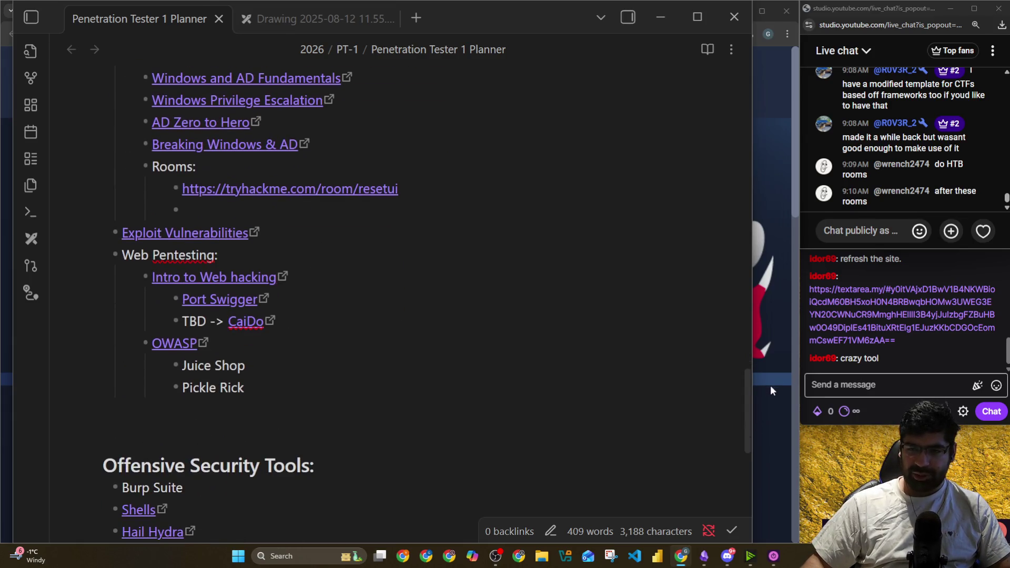
{"action": "left_click", "coordinate": [771, 390]}
{"action": "left_click", "coordinate": [118, 13]}
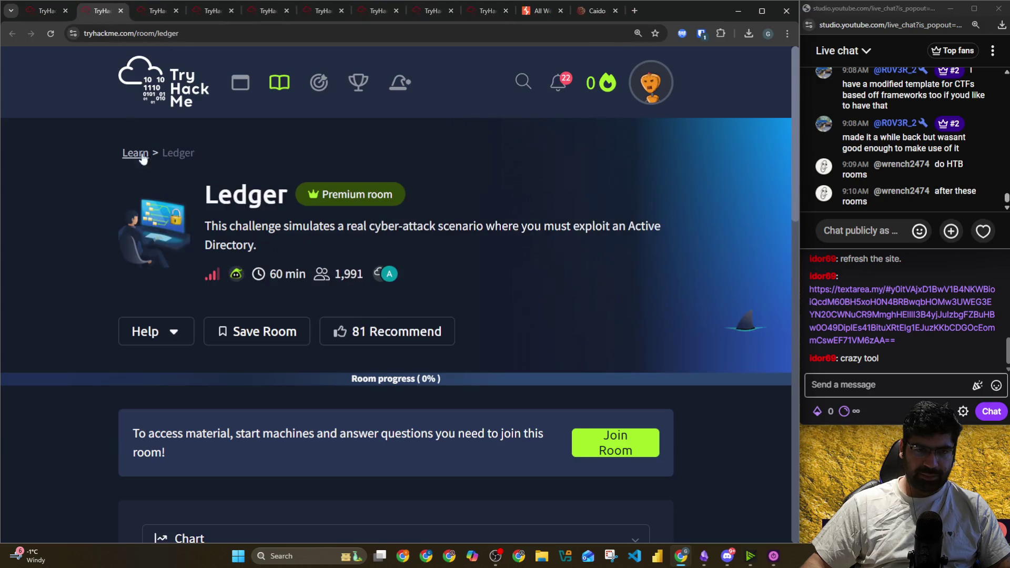
Copy the Ledger room's address and paste it under the resetui link in the Rooms list
{"action": "left_click_drag", "start_coordinate": [208, 225], "coordinate": [635, 223]}
{"action": "left_click", "coordinate": [198, 30]}
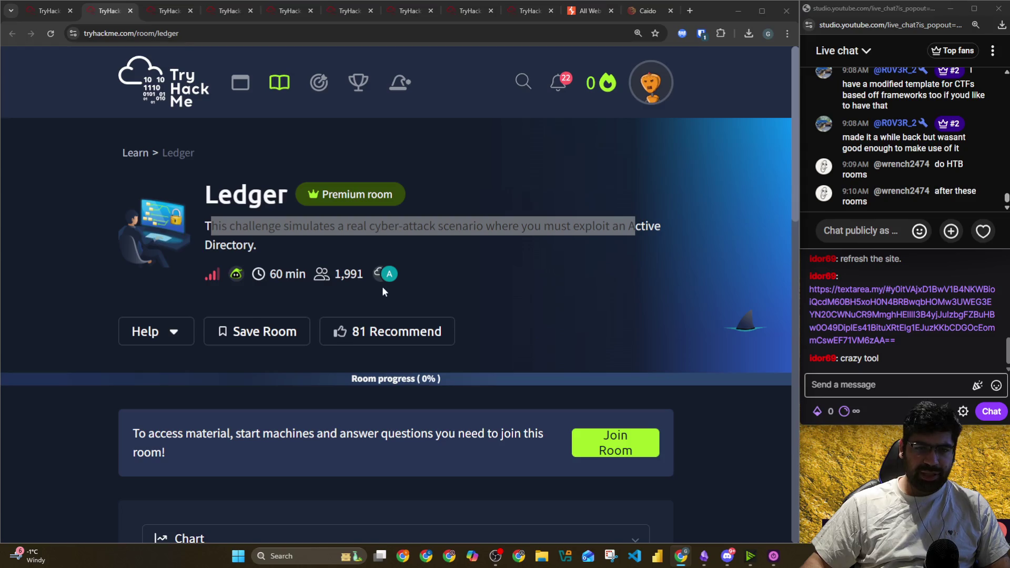
{"action": "key", "text": "alt+Tab"}
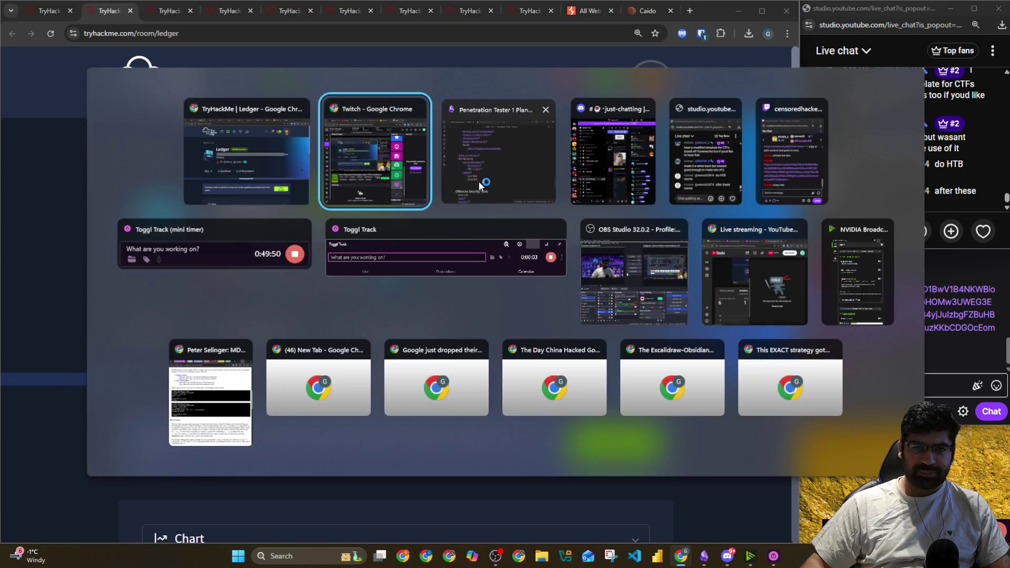
{"action": "type", "text": "https://tryhackme.com/room/ledger"}
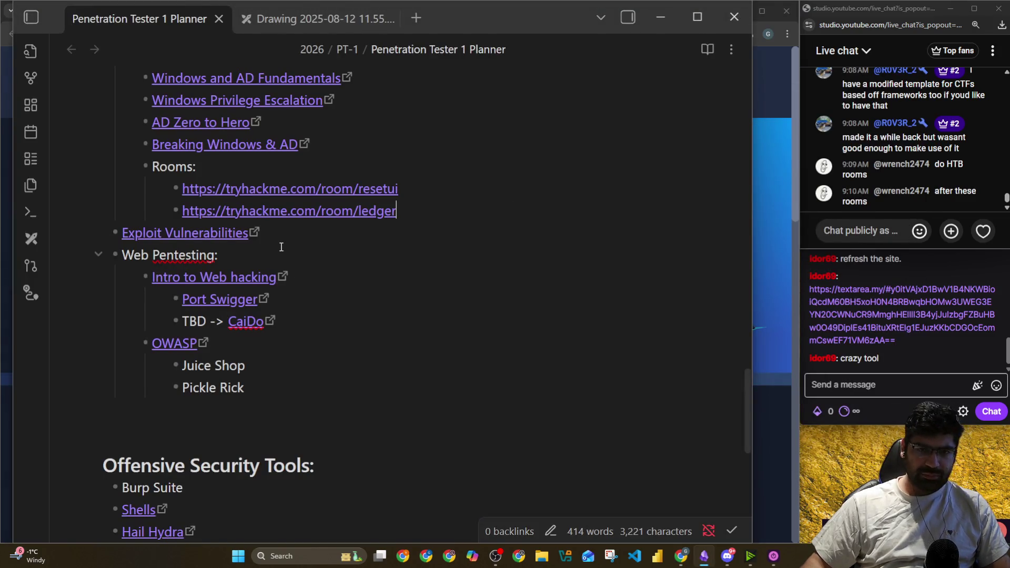
{"action": "key", "text": "alt+Tab"}
{"action": "left_click", "coordinate": [130, 11]}
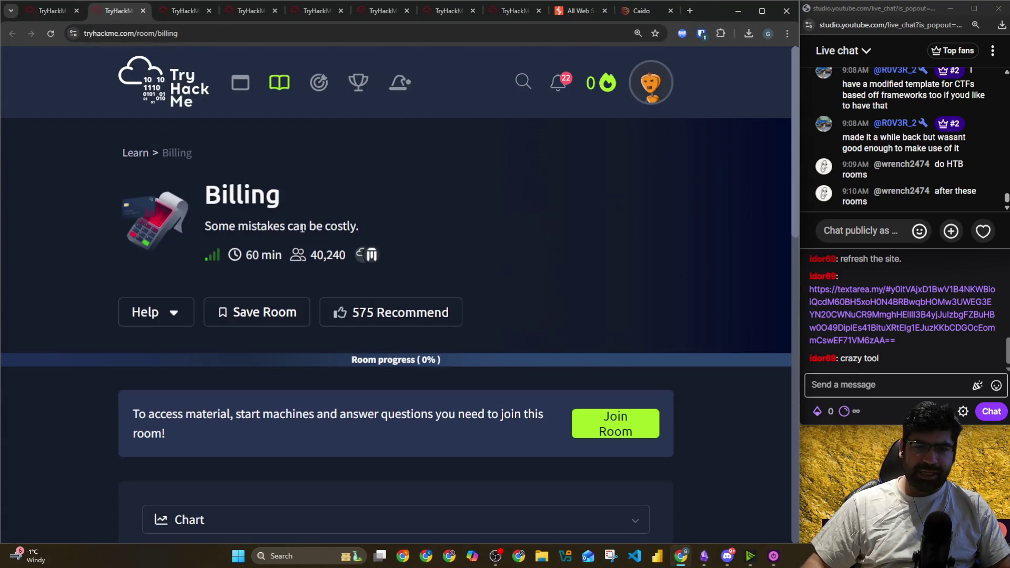
Copy the Billing room's web address and switch to the planner note
{"action": "scroll", "coordinate": [303, 228], "scroll_direction": "down", "scroll_amount": 15}
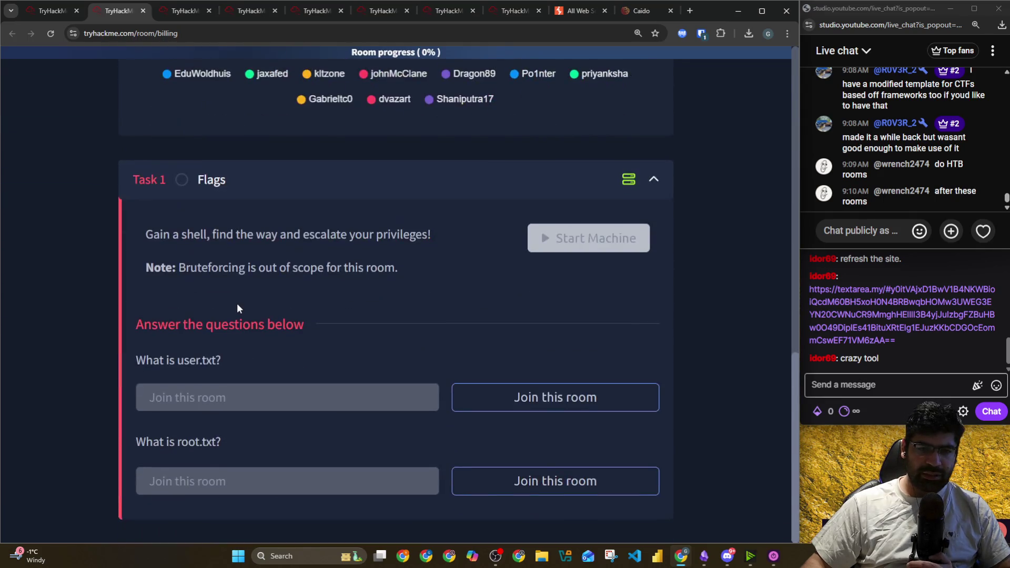
{"action": "left_click_drag", "start_coordinate": [146, 234], "coordinate": [417, 235]}
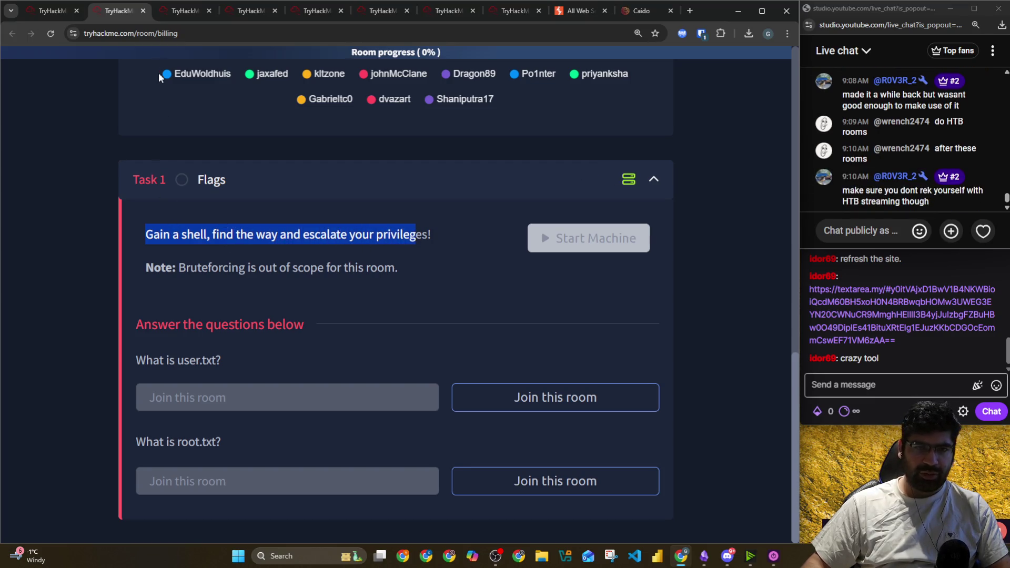
{"action": "left_click", "coordinate": [168, 35]}
{"action": "key", "text": "alt+Tab"}
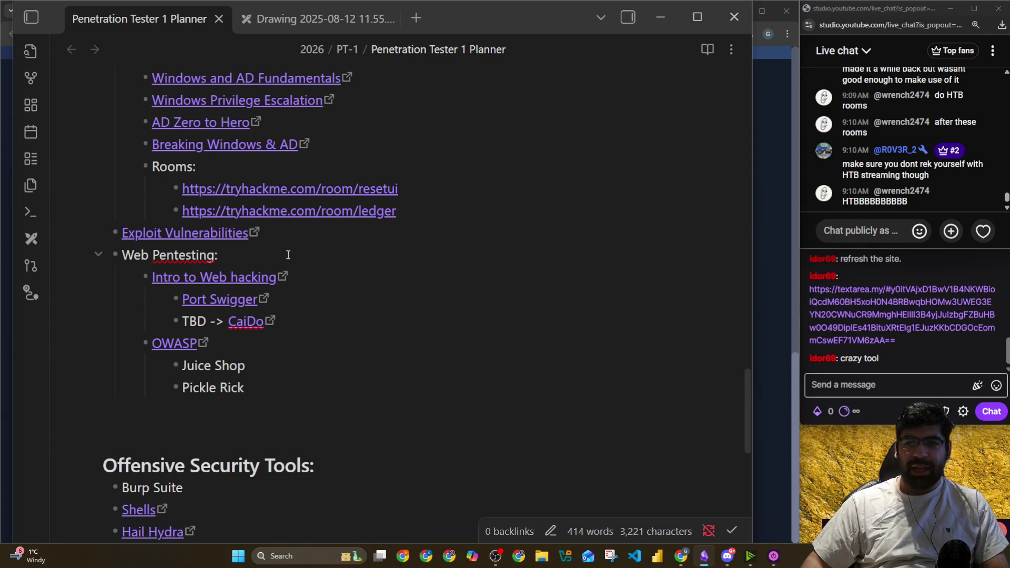
Paste the Billing room link as a new bullet below Linux Privilege Escalation
{"action": "scroll", "coordinate": [326, 331], "scroll_direction": "up", "scroll_amount": 2}
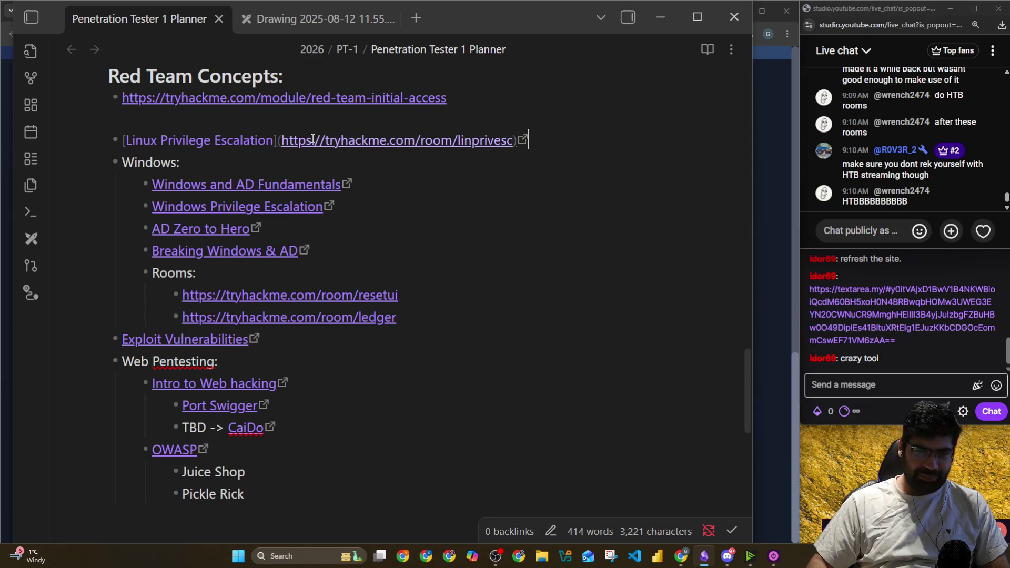
{"action": "key", "text": "Return"}
{"action": "type", "text": "https://tryhackme.com/room/billing"}
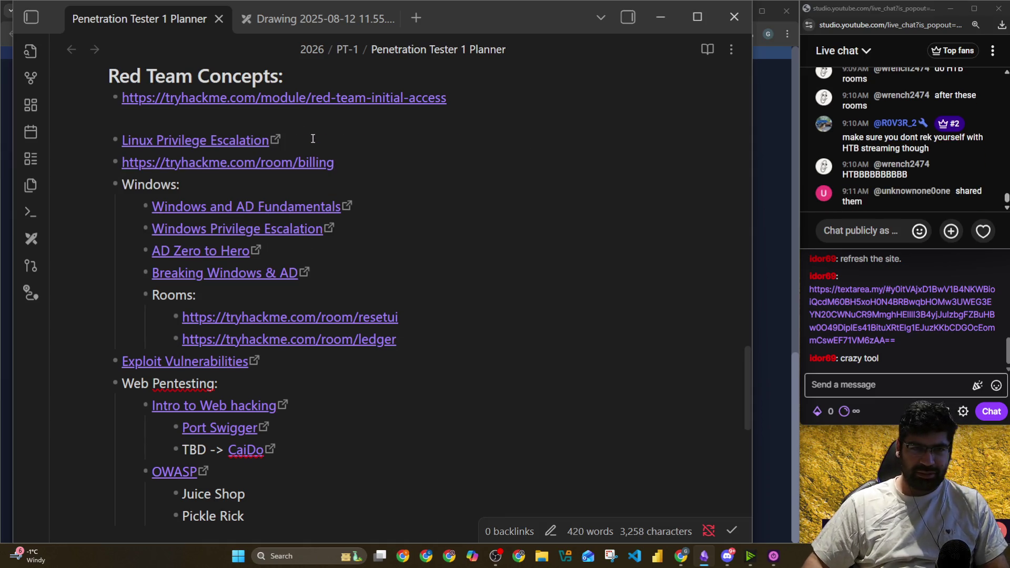
{"action": "key", "text": "alt+Tab"}
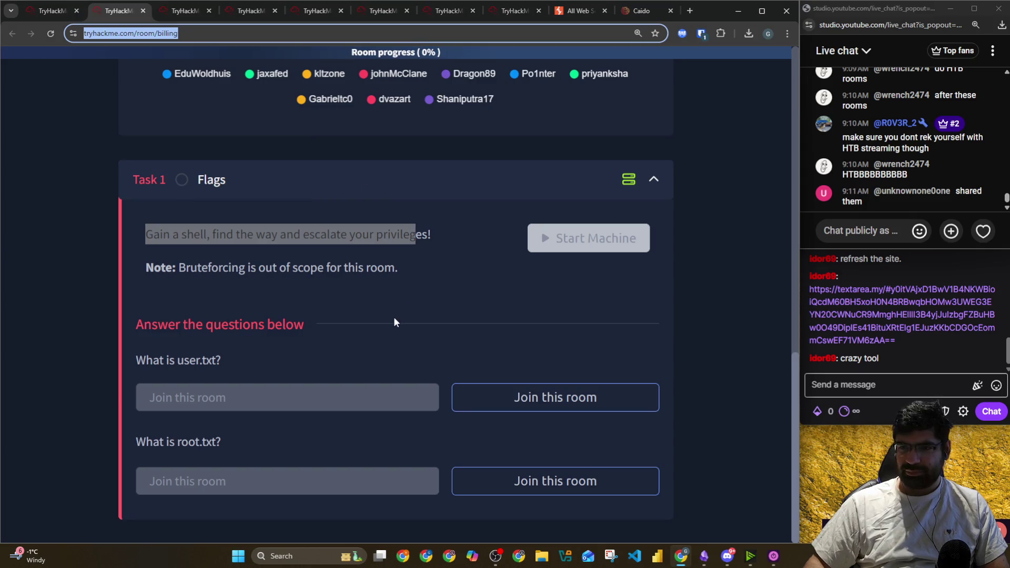
Preview the Cryptography module link shared in the Discord chat
{"action": "left_click", "coordinate": [727, 556]}
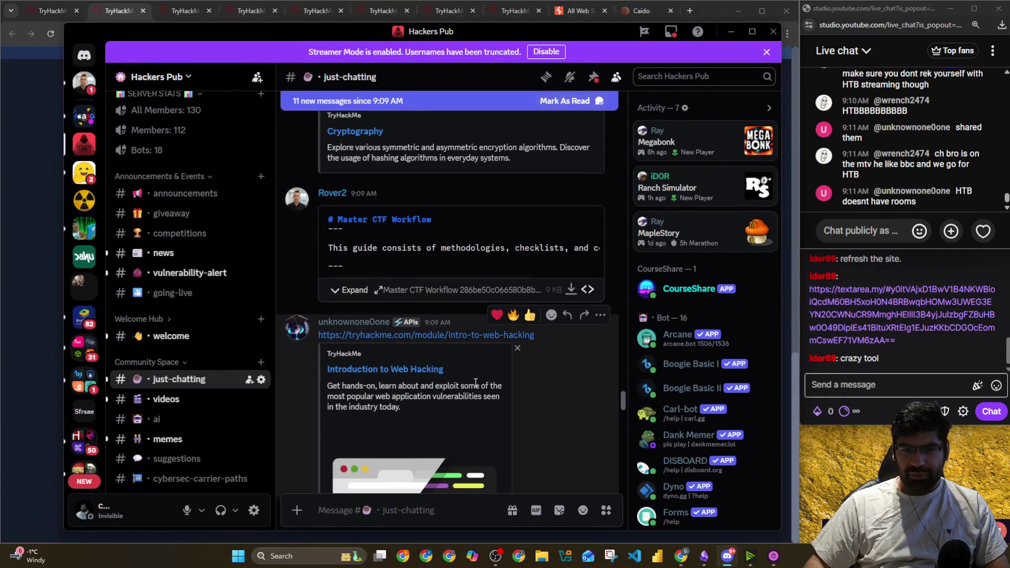
{"action": "scroll", "coordinate": [446, 351], "scroll_direction": "up", "scroll_amount": 3}
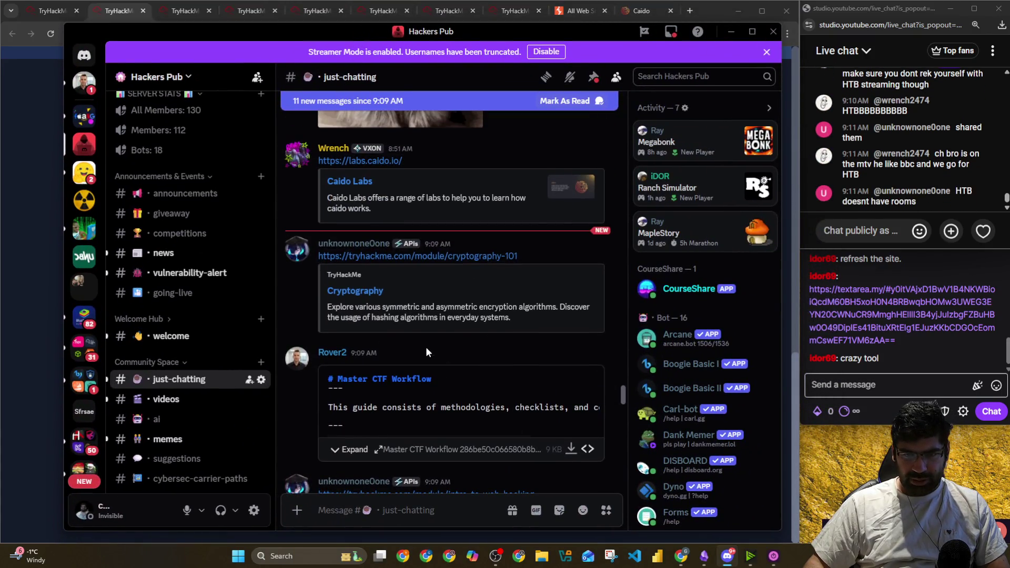
{"action": "left_click", "coordinate": [344, 295]}
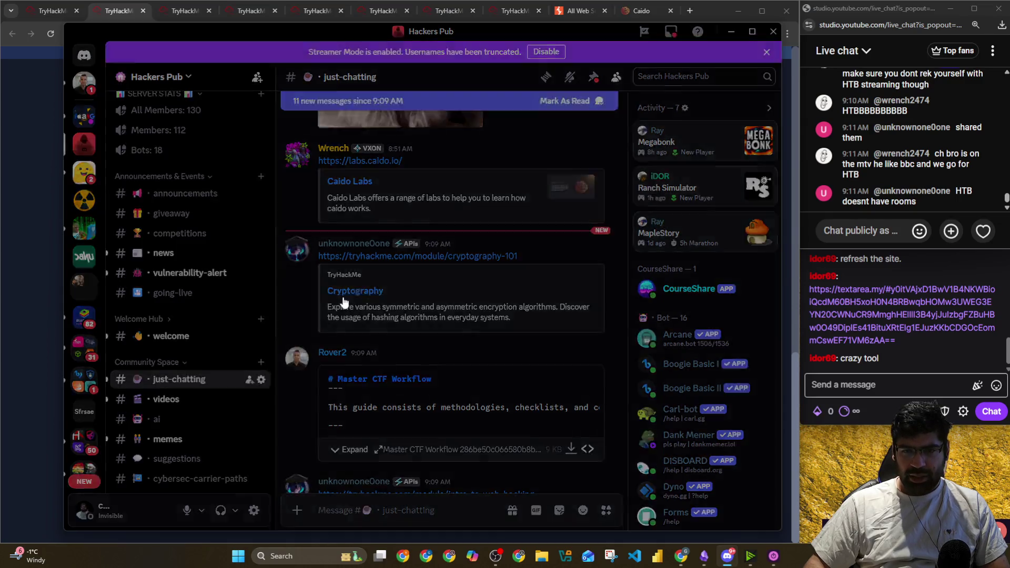
{"action": "left_click", "coordinate": [461, 335]}
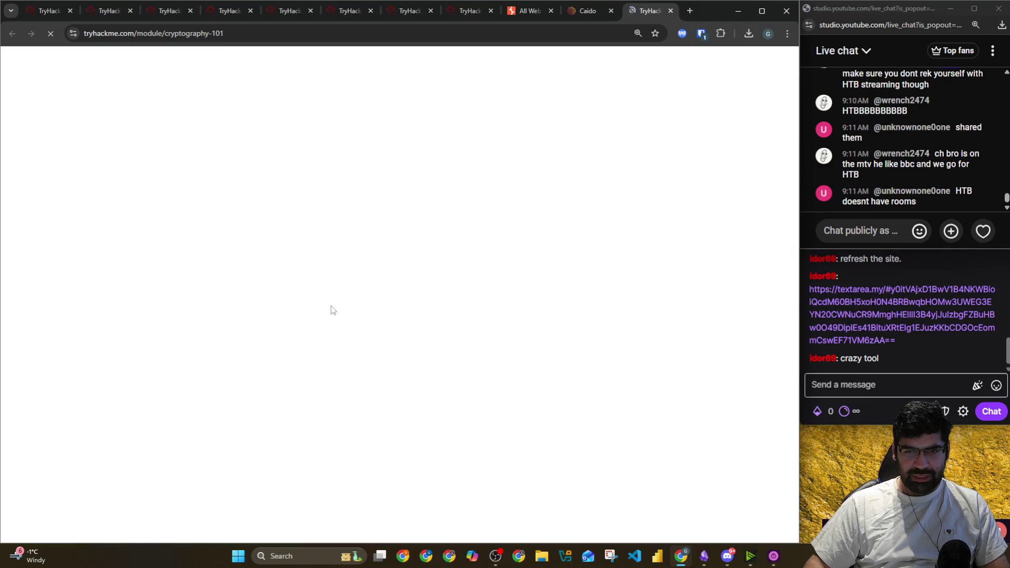
{"action": "scroll", "coordinate": [331, 306], "scroll_direction": "down", "scroll_amount": 8}
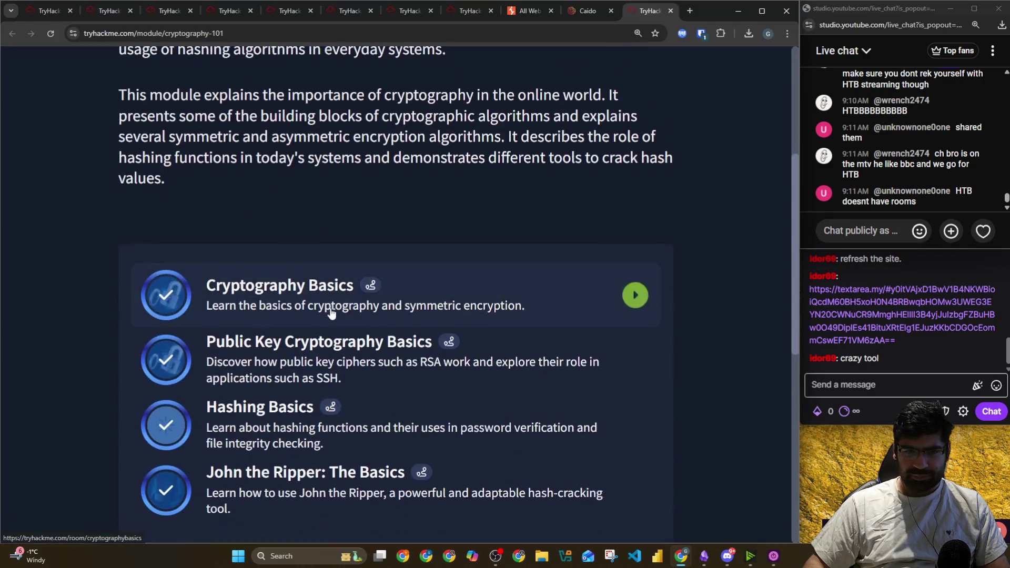
{"action": "key", "text": "alt+Tab"}
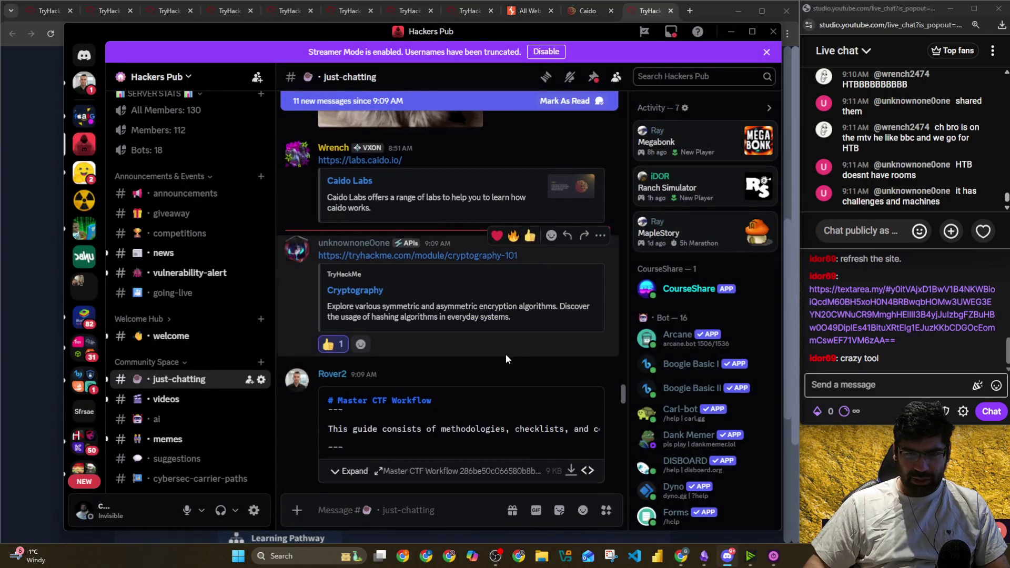
Preview the Introduction to Pentesting link, then select and copy it from the chat
{"action": "scroll", "coordinate": [506, 353], "scroll_direction": "down", "scroll_amount": 5}
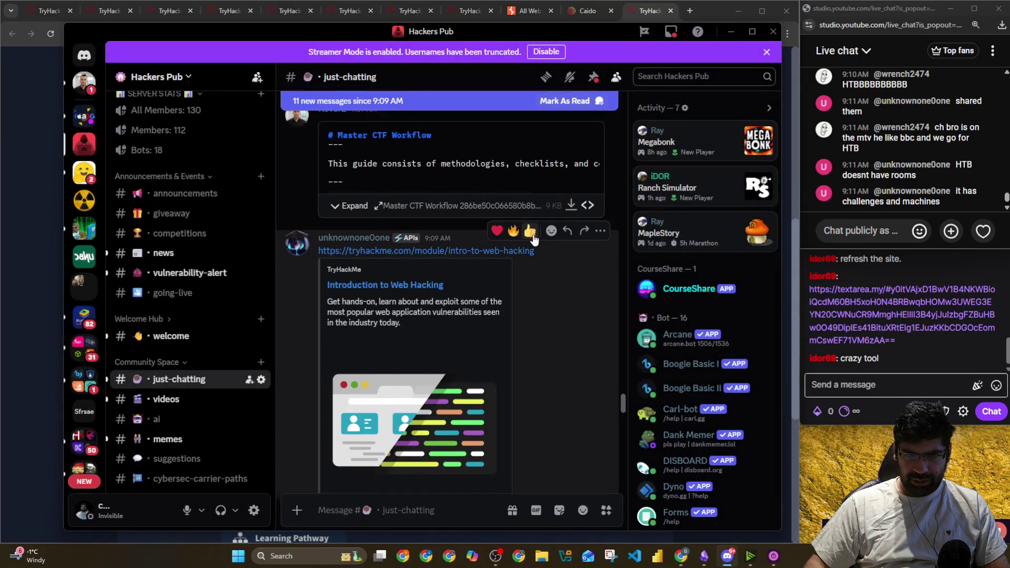
{"action": "scroll", "coordinate": [524, 307], "scroll_direction": "down", "scroll_amount": 3}
{"action": "scroll", "coordinate": [525, 313], "scroll_direction": "down", "scroll_amount": 6}
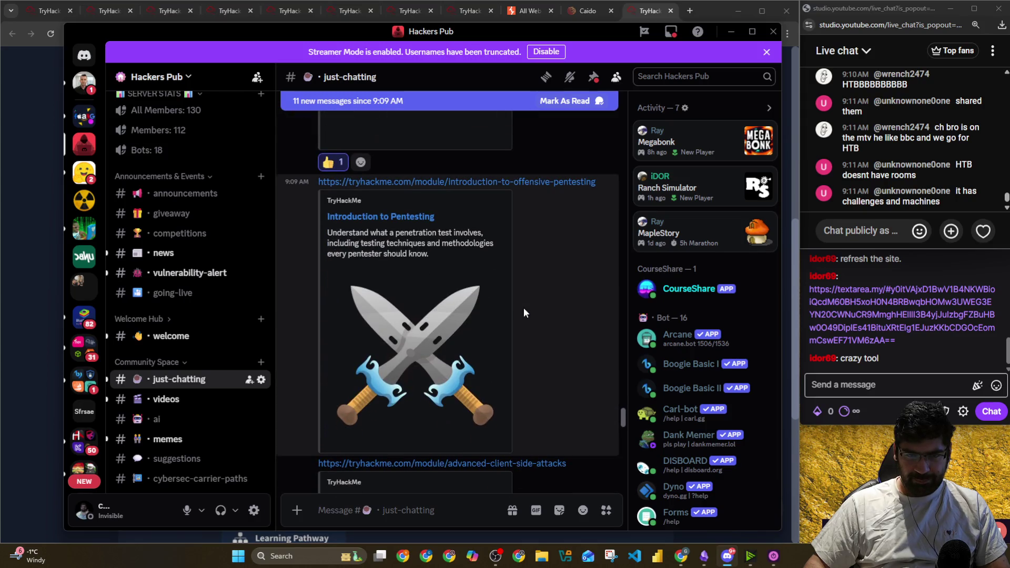
{"action": "left_click", "coordinate": [410, 221]}
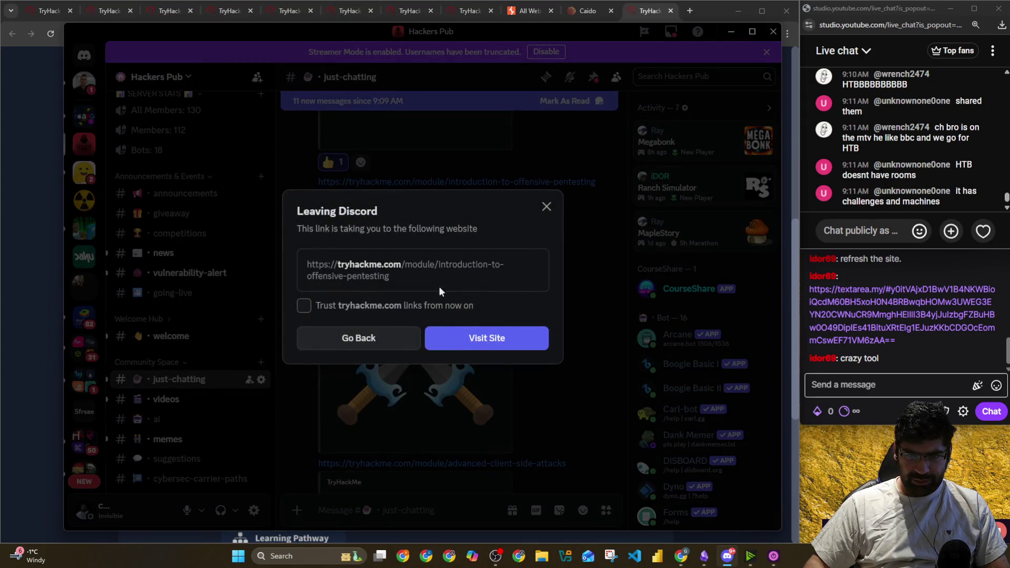
{"action": "left_click", "coordinate": [470, 338]}
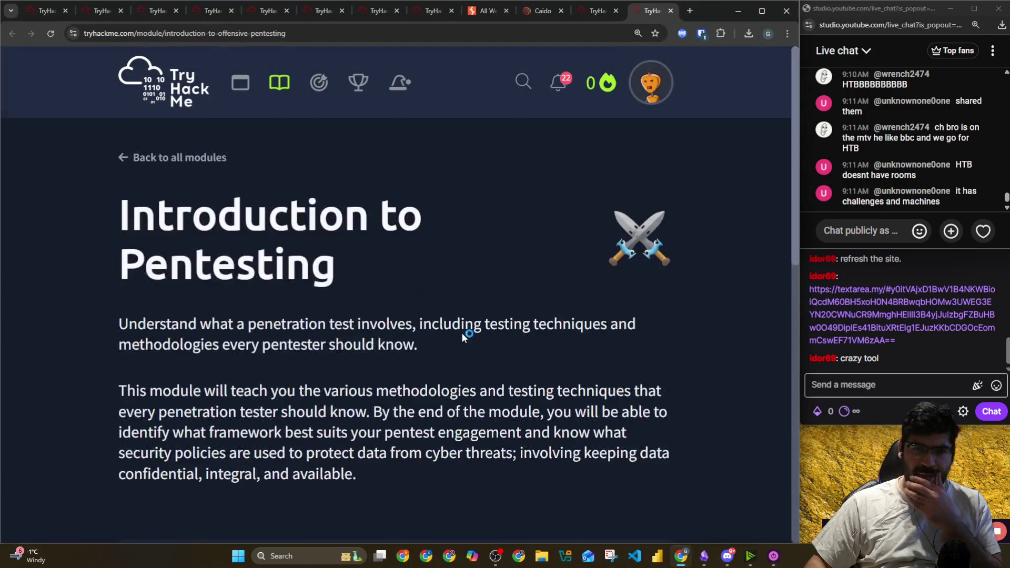
{"action": "scroll", "coordinate": [373, 312], "scroll_direction": "down", "scroll_amount": 5}
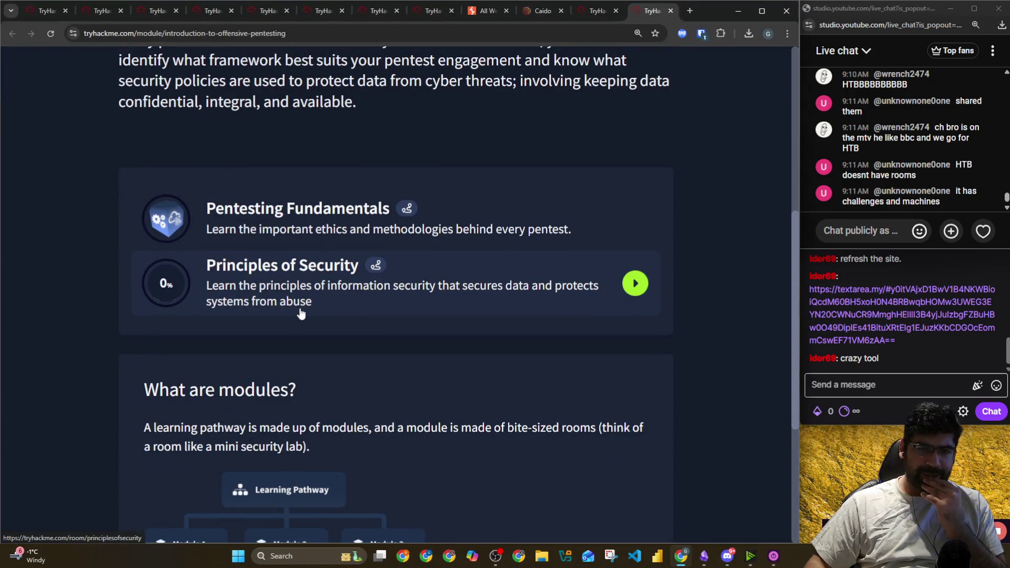
{"action": "left_click", "coordinate": [670, 10]}
{"action": "scroll", "coordinate": [542, 246], "scroll_direction": "down", "scroll_amount": 5}
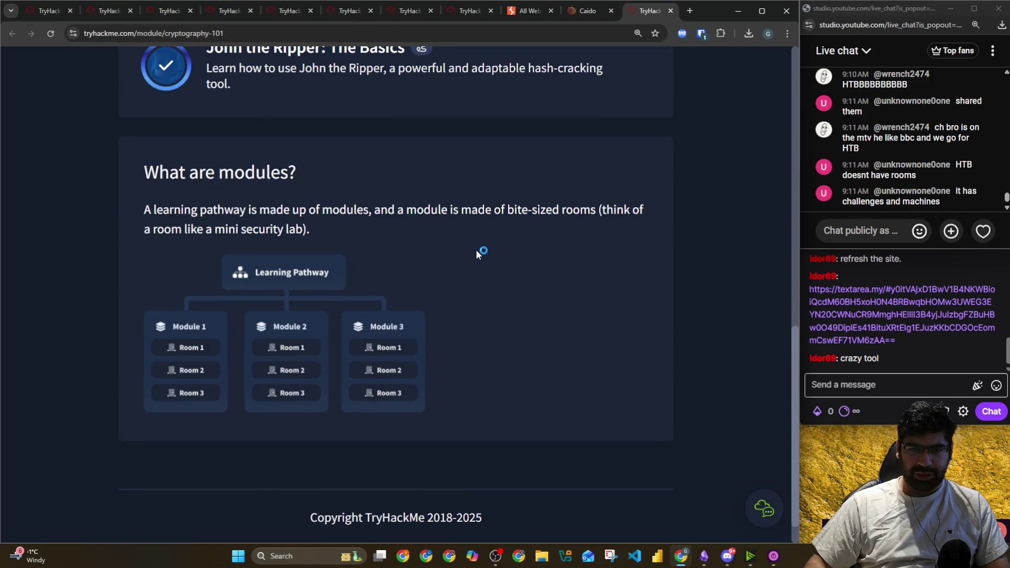
{"action": "key", "text": "alt+Tab"}
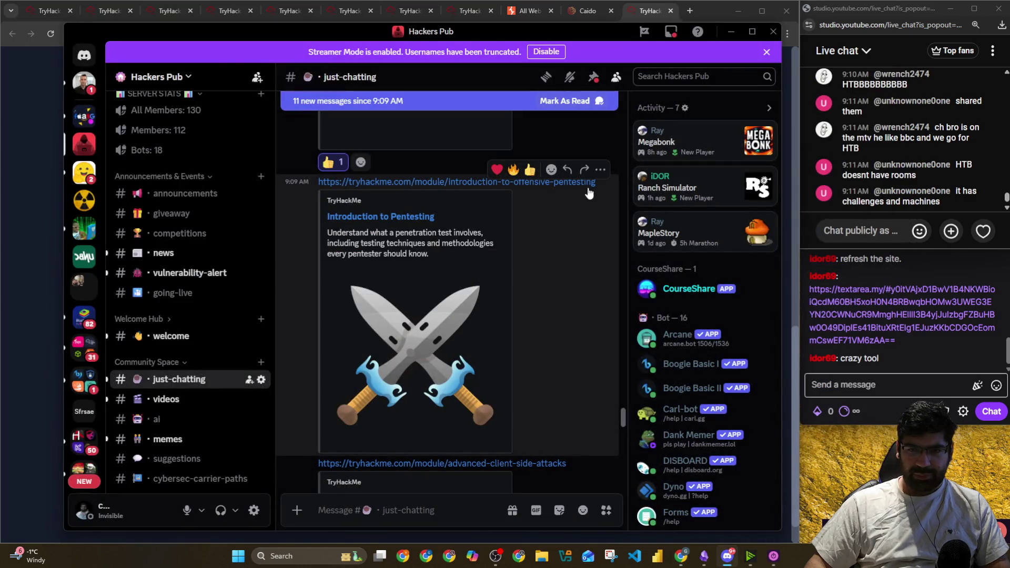
{"action": "left_click_drag", "start_coordinate": [605, 191], "coordinate": [318, 182]}
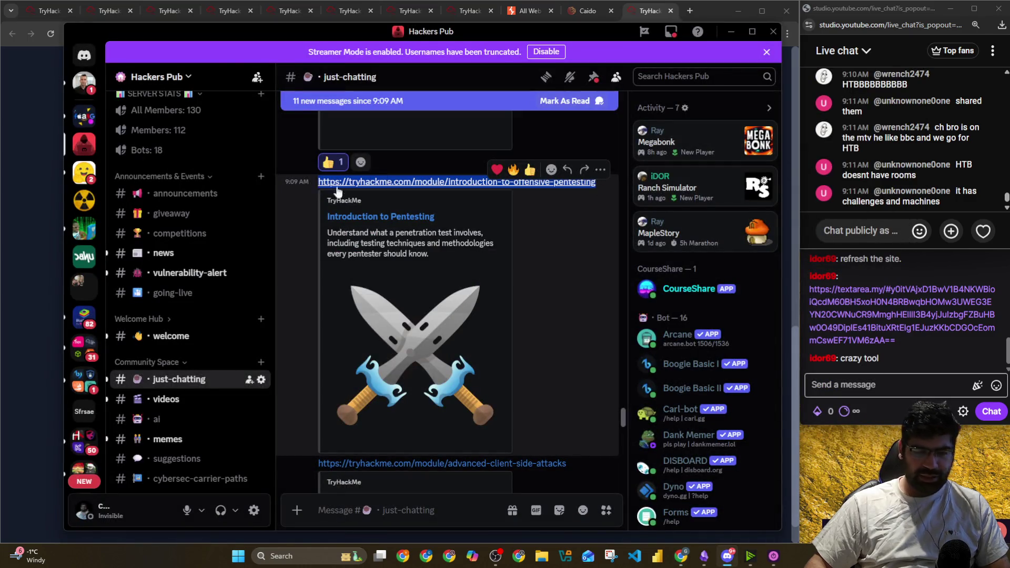
{"action": "key", "text": "alt+Tab"}
{"action": "key", "text": "alt+Tab"}
{"action": "key", "text": "alt+Tab"}
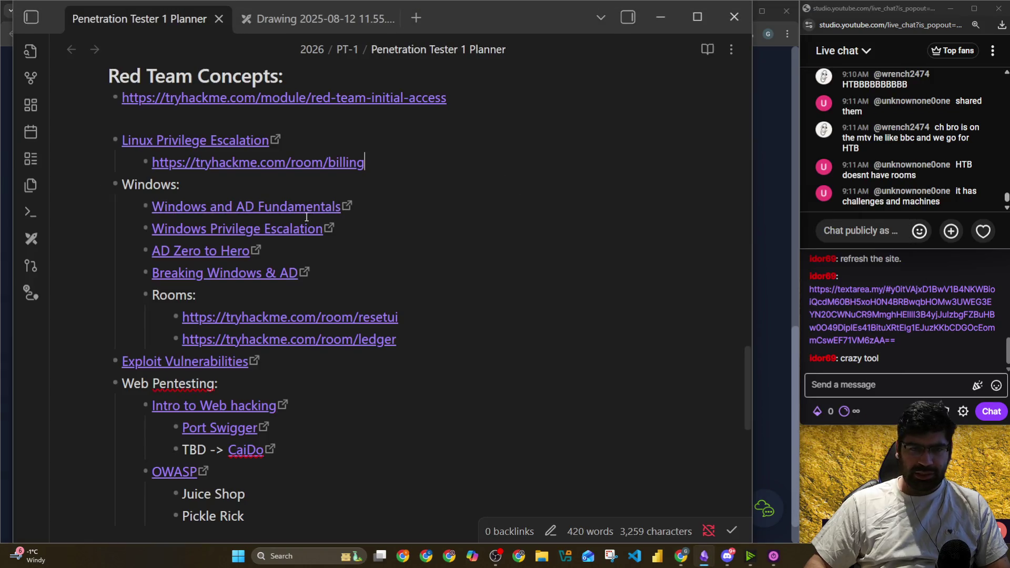
Paste the offensive-pentesting module link as a new bullet under Red Team Fundamentals
{"action": "scroll", "coordinate": [306, 219], "scroll_direction": "up", "scroll_amount": 3}
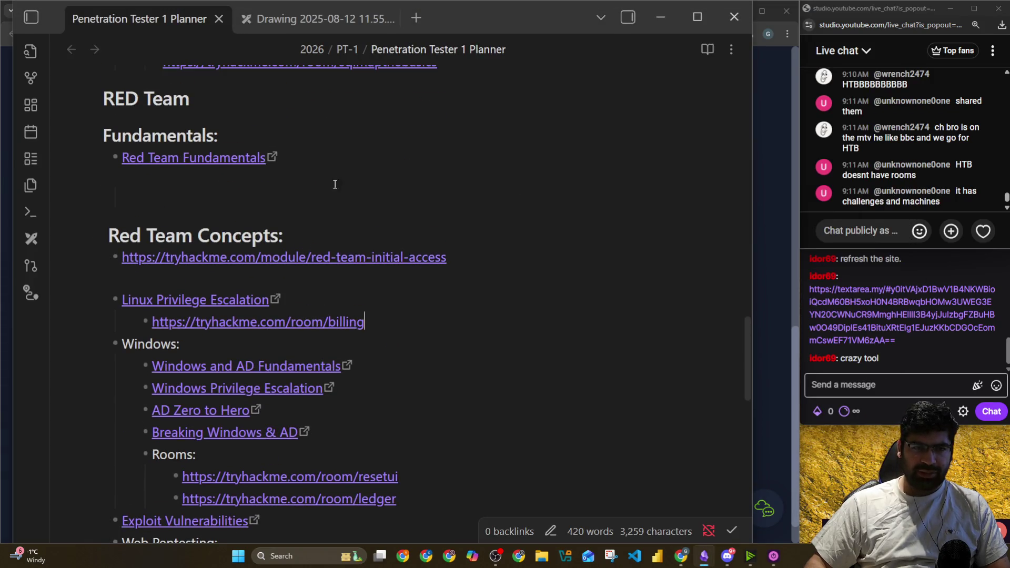
{"action": "left_click", "coordinate": [327, 167]}
{"action": "key", "text": "Return"}
{"action": "type", "text": "[https://tryhackme.com/module/introduction-to-offensive-pentesting](https://tryhackme.com/module/introduction-to-offensive-pentesting \"https://tryhackme.com/module/introduction-to-offensive-pentesting\")"}
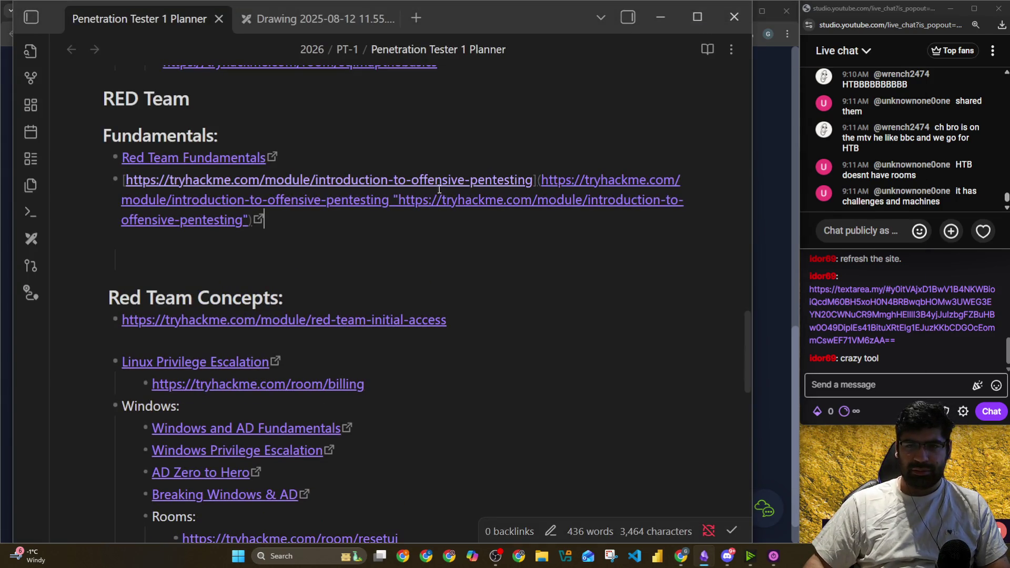
Delete the duplicated link text and stray bracket, labelling the link [Intro]
{"action": "mouse_move", "coordinate": [503, 233]}
{"action": "left_mouse_down"}
{"action": "mouse_move", "coordinate": [125, 180]}
{"action": "mouse_move", "coordinate": [538, 181]}
{"action": "left_mouse_up"}
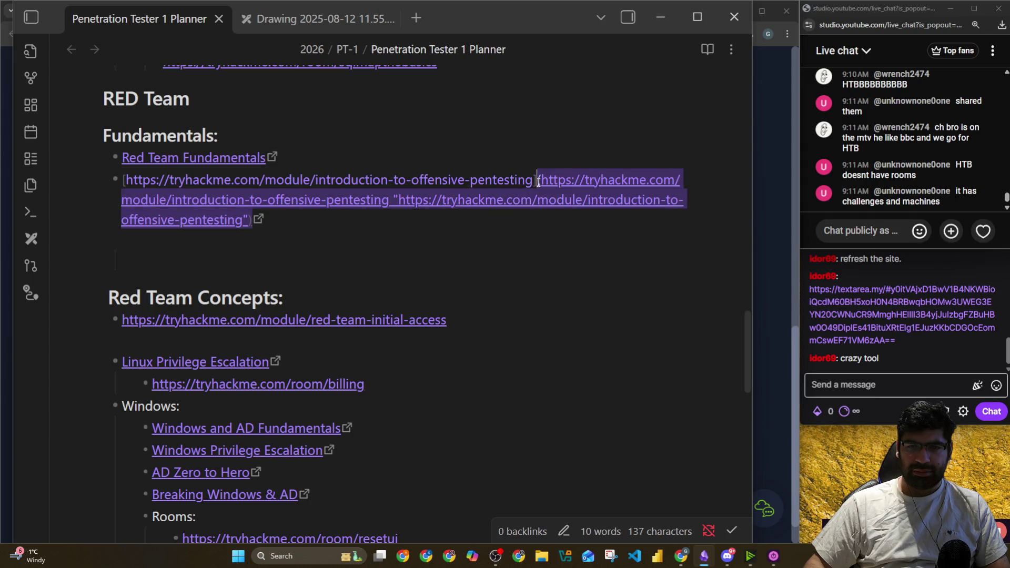
{"action": "key", "text": "BackSpace"}
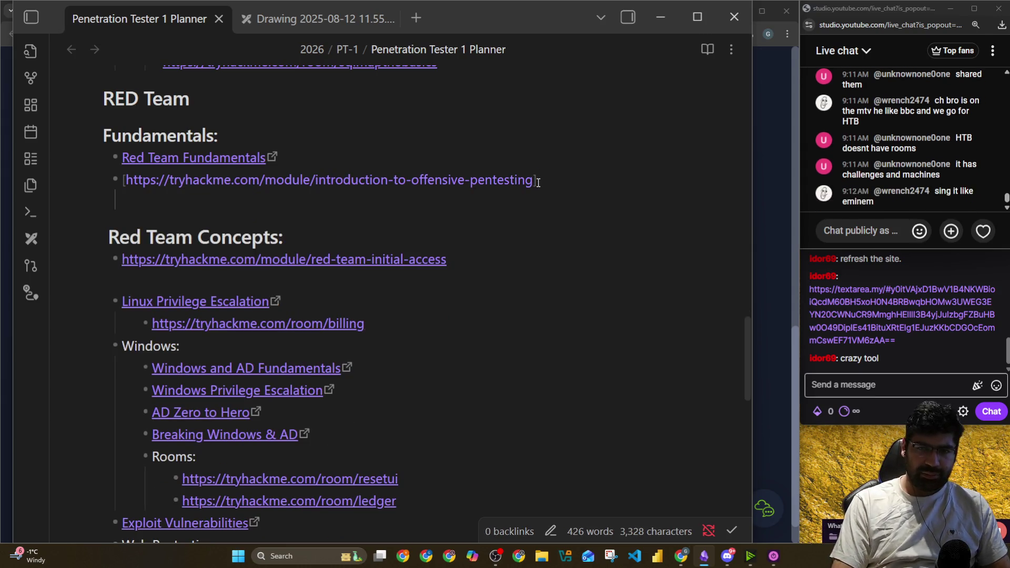
{"action": "key", "text": "Up"}
{"action": "key", "text": "Down"}
{"action": "key", "text": "BackSpace"}
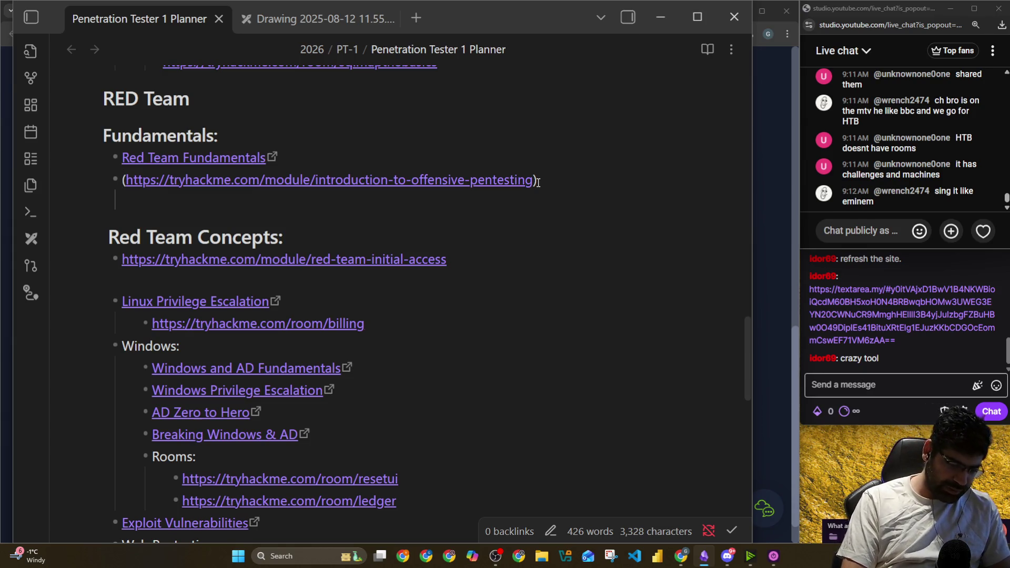
{"action": "type", "text": "["}
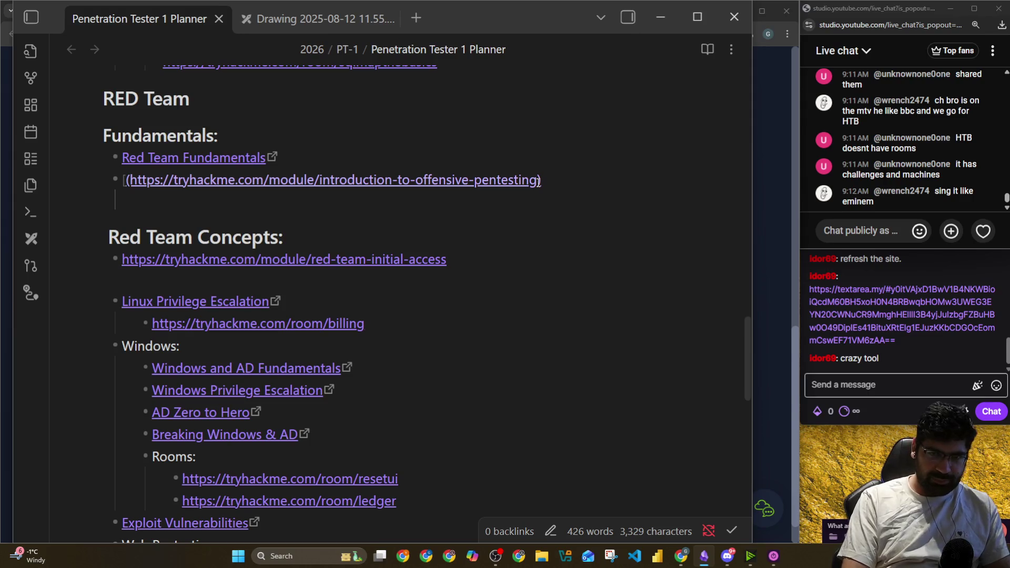
{"action": "type", "text": "Intro"}
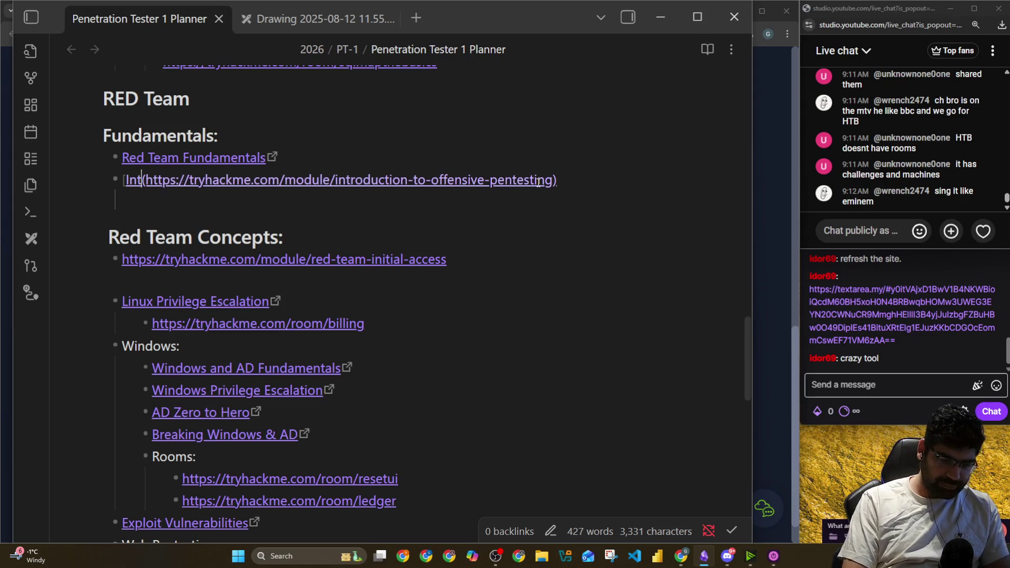
{"action": "type", "text": "]"}
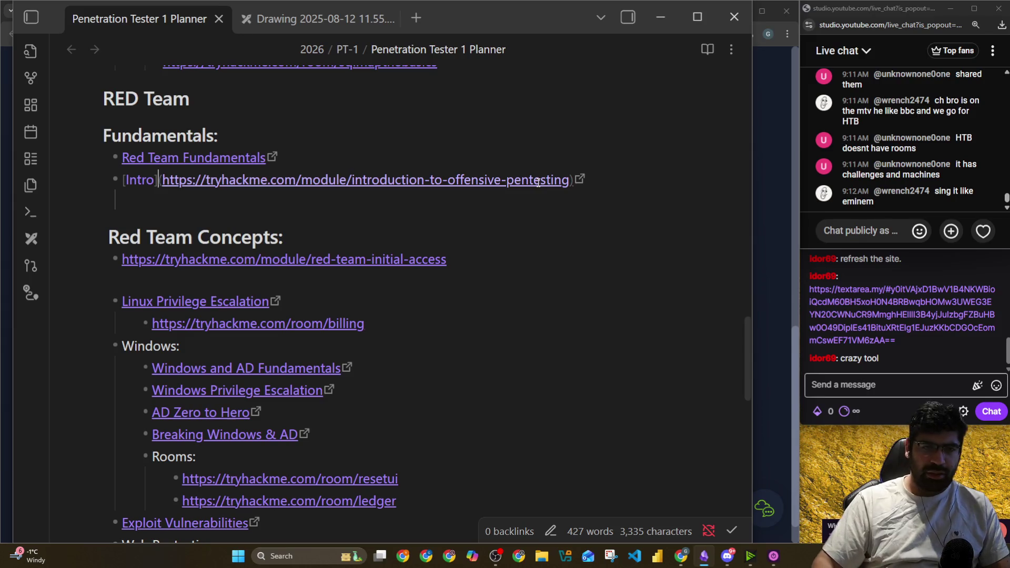
{"action": "left_click", "coordinate": [533, 217]}
{"action": "key", "text": "alt+Tab"}
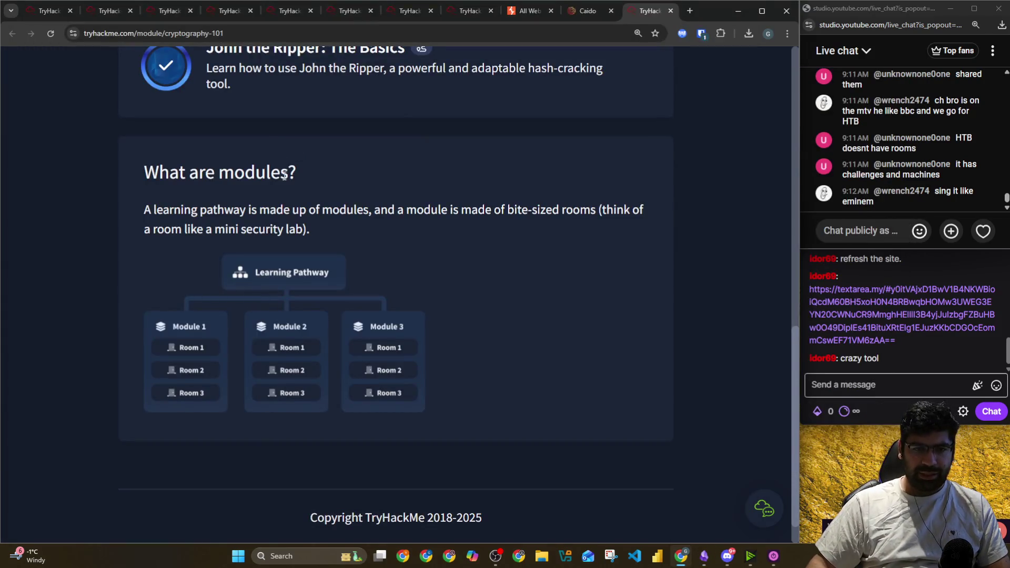
Open the Pentesting Tools link from Discord and scroll through the module's tool rooms
{"action": "key", "text": "alt+Tab"}
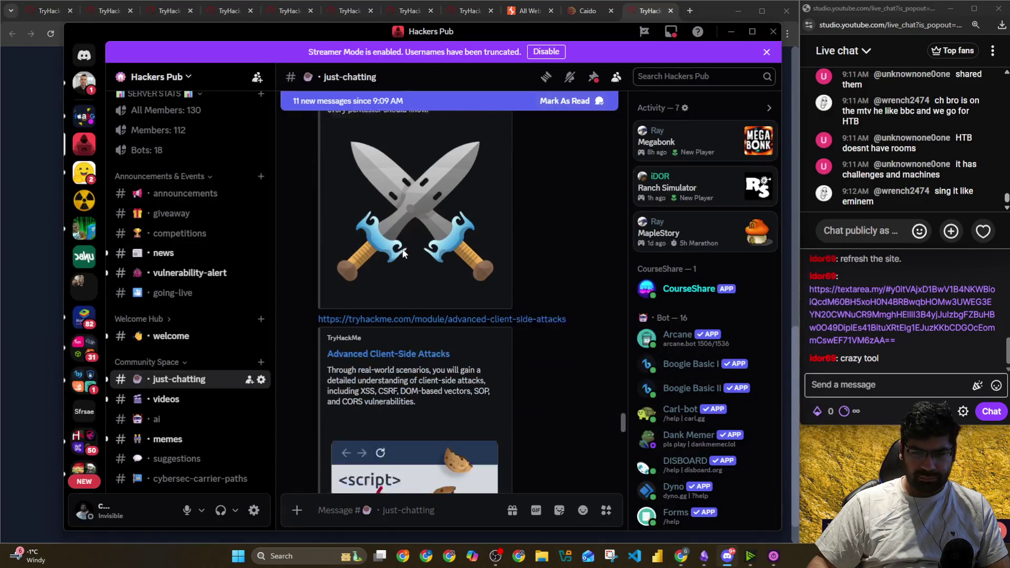
{"action": "scroll", "coordinate": [403, 253], "scroll_direction": "down", "scroll_amount": 3}
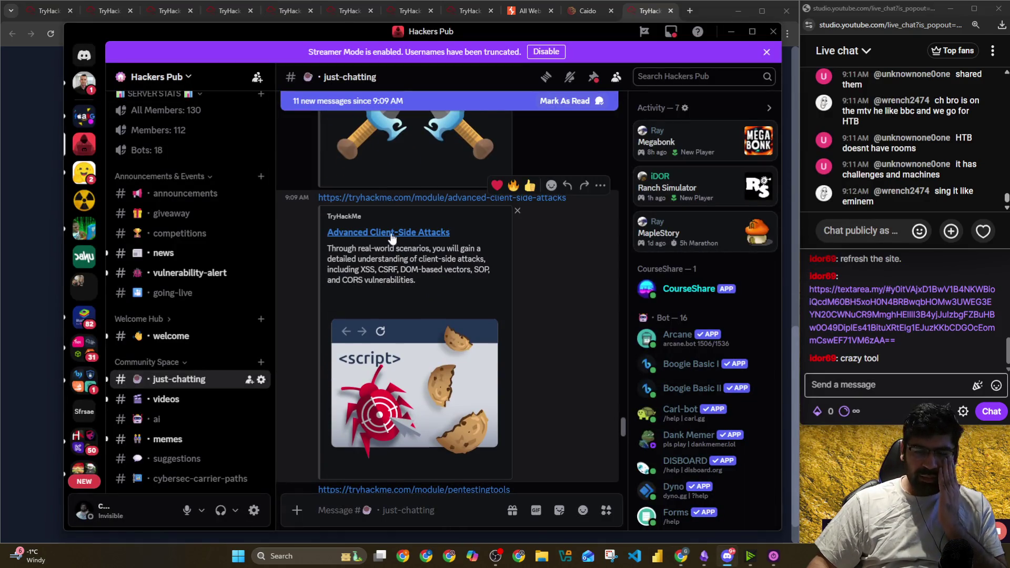
{"action": "scroll", "coordinate": [392, 238], "scroll_direction": "down", "scroll_amount": 1}
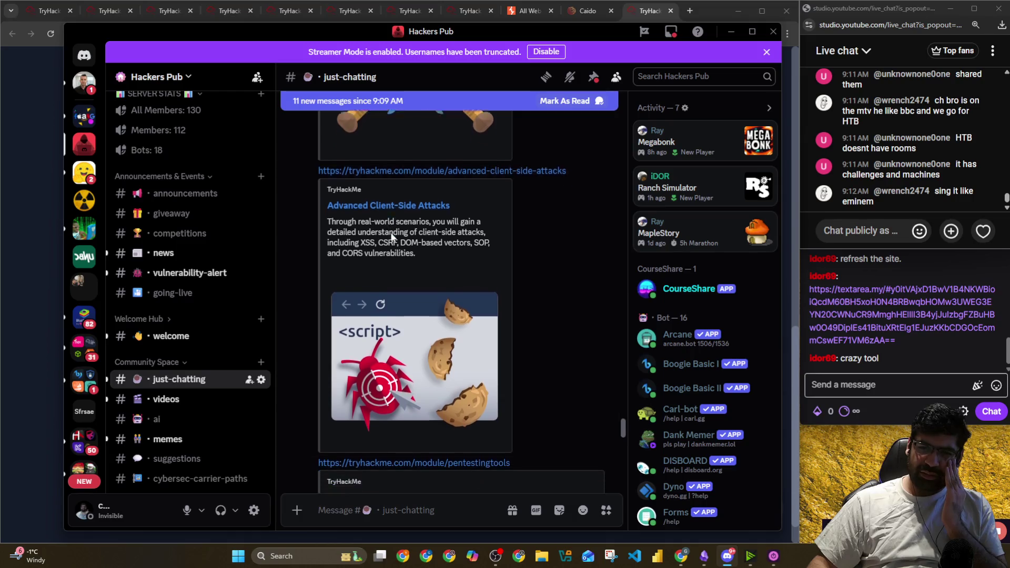
{"action": "scroll", "coordinate": [392, 238], "scroll_direction": "down", "scroll_amount": 3}
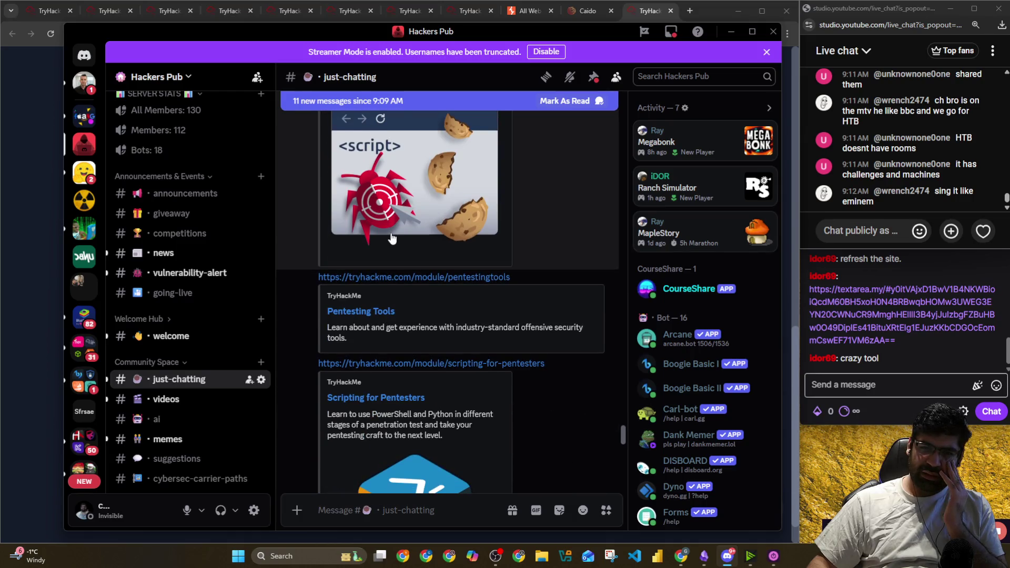
{"action": "right_click", "coordinate": [390, 277]}
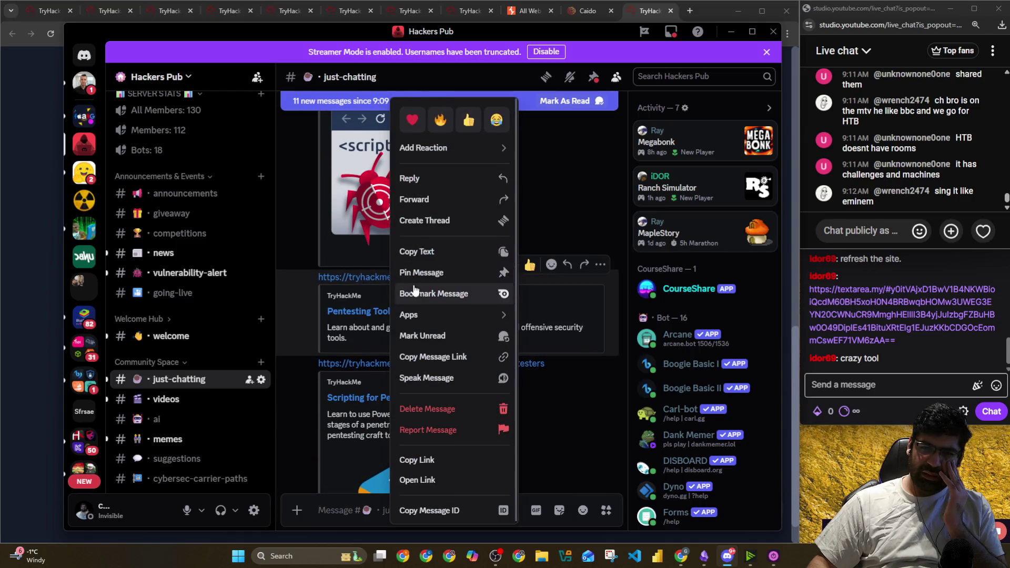
{"action": "left_click", "coordinate": [343, 280]}
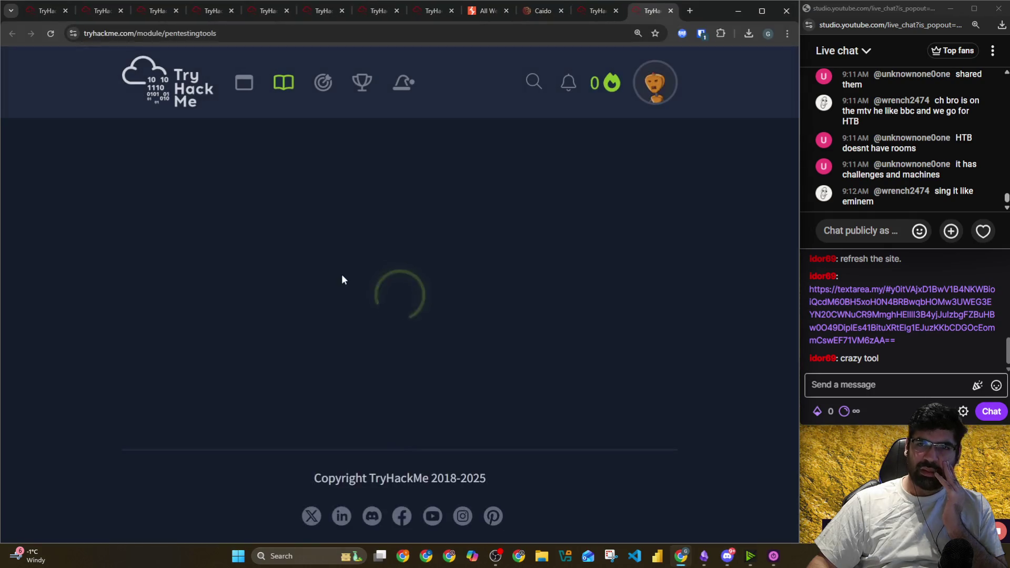
{"action": "scroll", "coordinate": [341, 270], "scroll_direction": "down", "scroll_amount": 5}
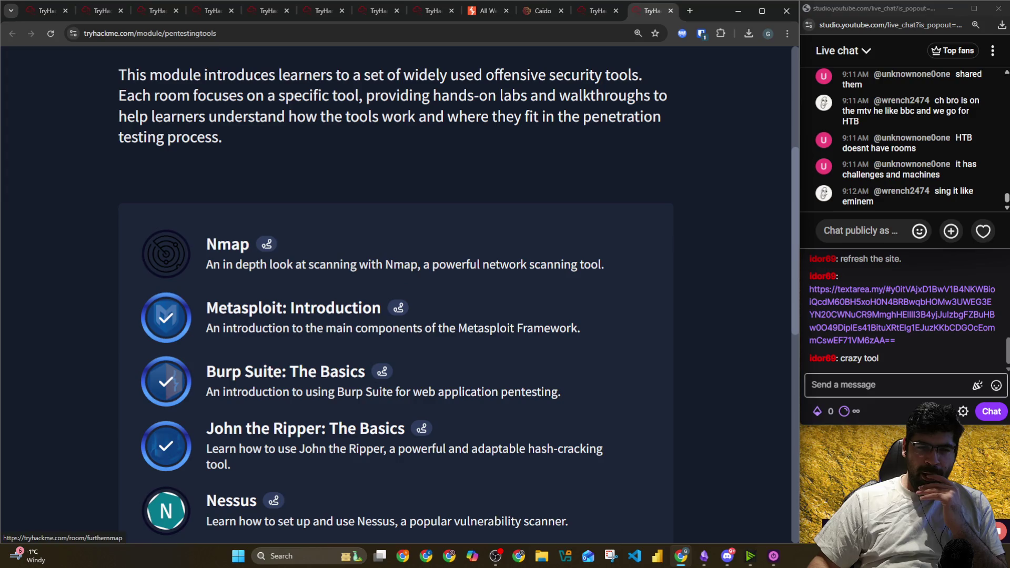
{"action": "scroll", "coordinate": [113, 221], "scroll_direction": "down", "scroll_amount": 4}
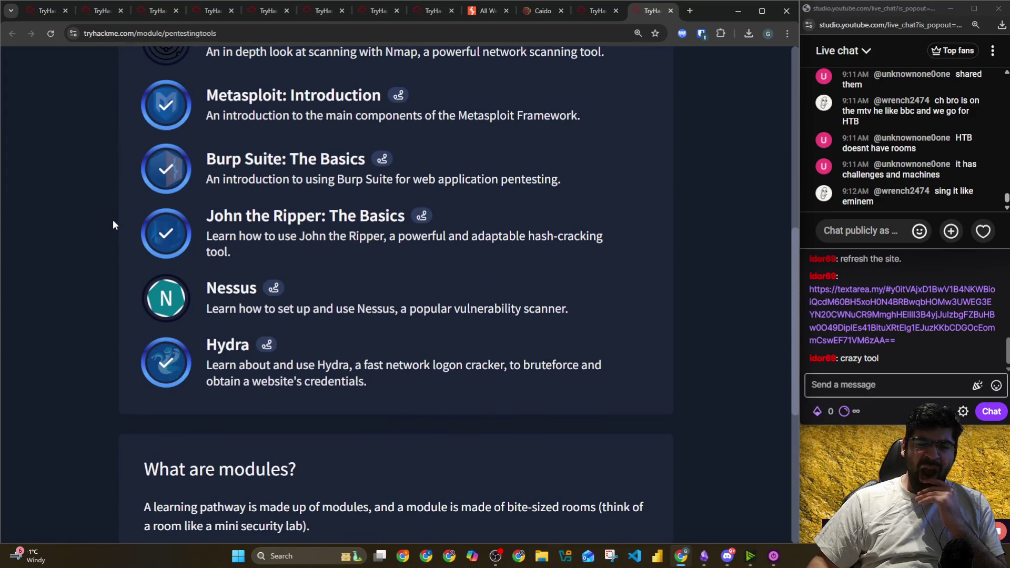
{"action": "scroll", "coordinate": [100, 259], "scroll_direction": "up", "scroll_amount": 3}
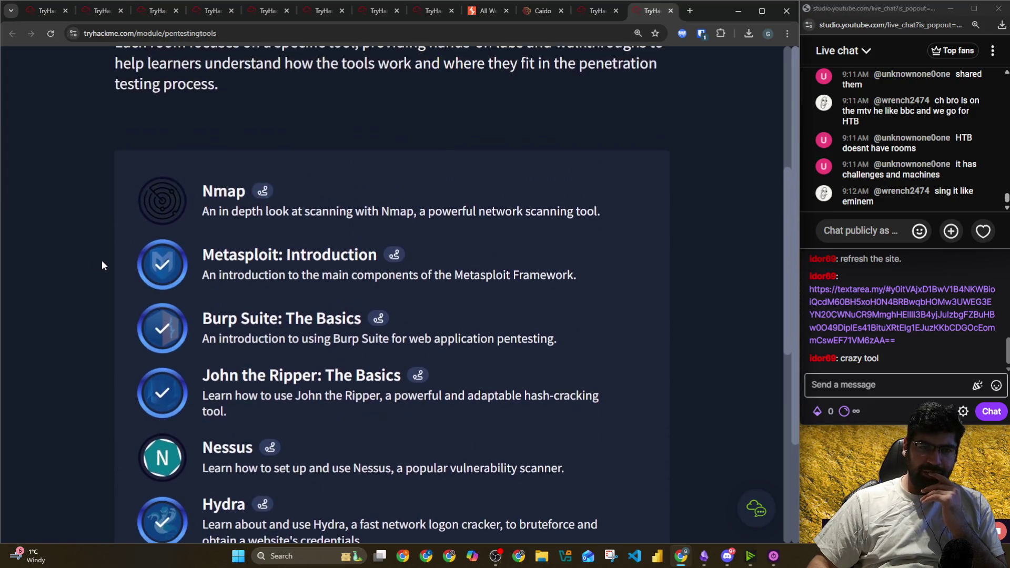
{"action": "key", "text": "F5"}
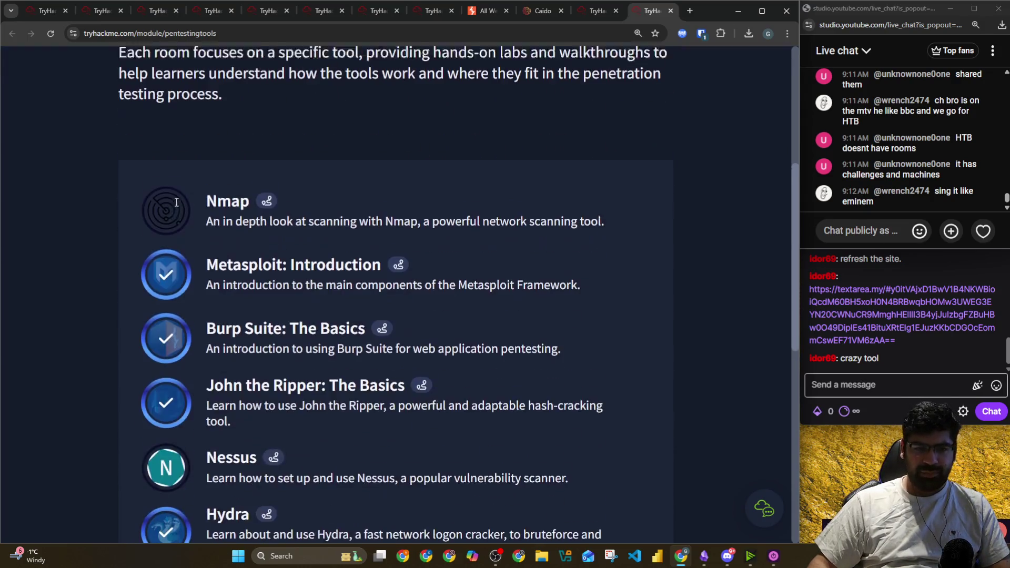
{"action": "scroll", "coordinate": [177, 221], "scroll_direction": "down", "scroll_amount": 6}
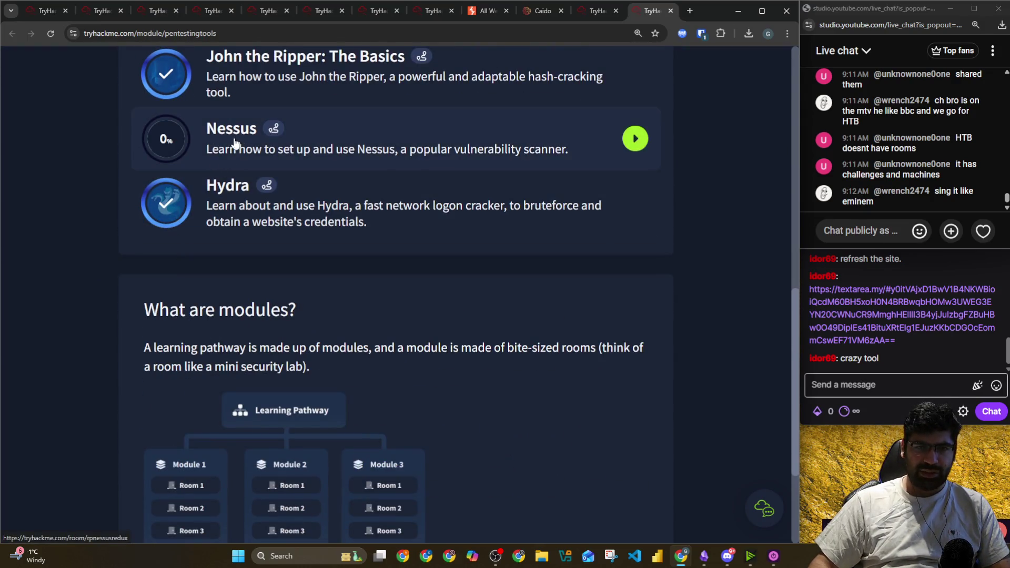
Select the Pentesting Tools address and return to the Penetration Tester 1 Planner note
{"action": "left_click", "coordinate": [229, 31]}
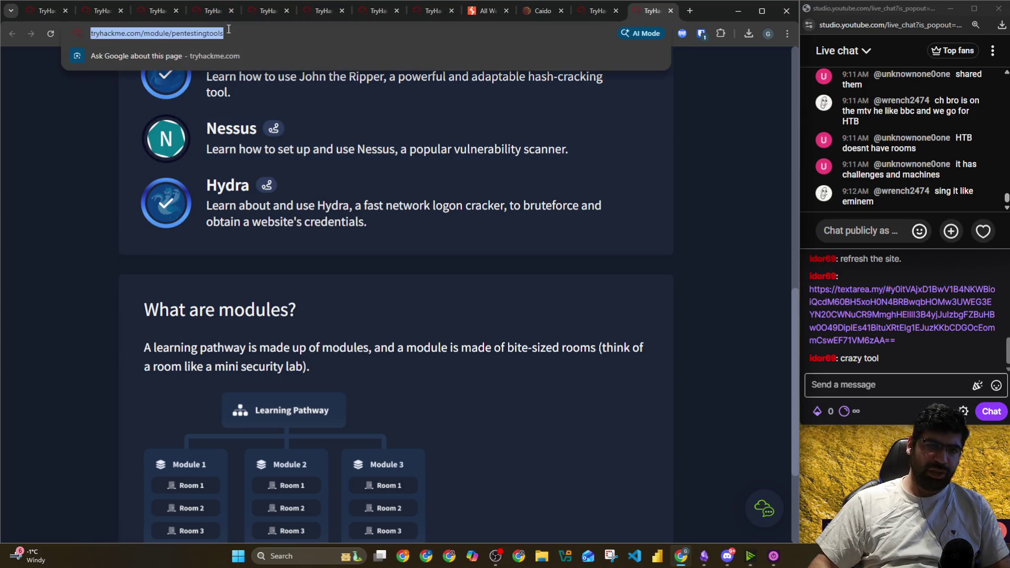
{"action": "key", "text": "alt+Tab"}
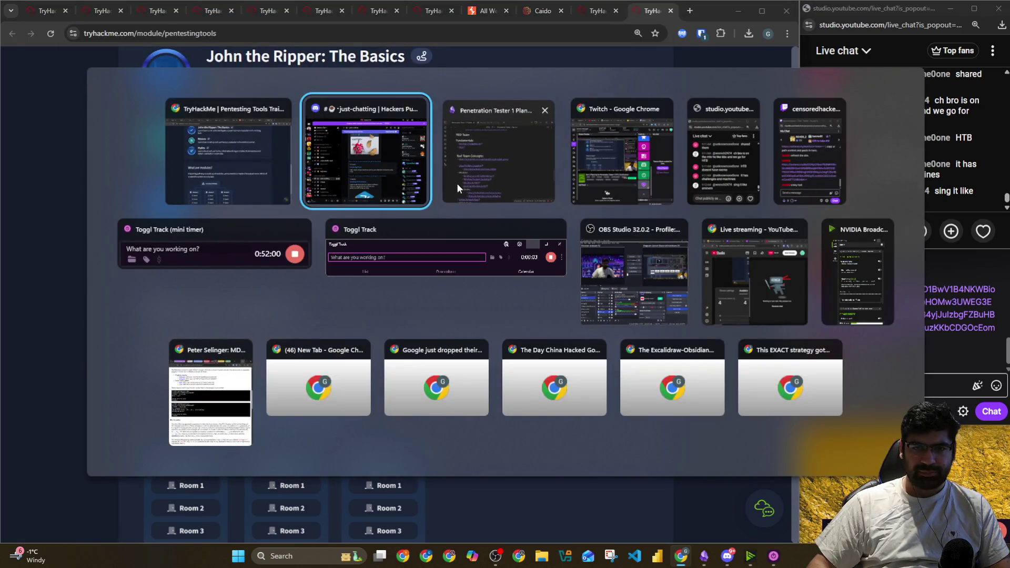
{"action": "left_click", "coordinate": [456, 183]}
{"action": "scroll", "coordinate": [274, 302], "scroll_direction": "down", "scroll_amount": 5}
{"action": "scroll", "coordinate": [273, 299], "scroll_direction": "down", "scroll_amount": 5}
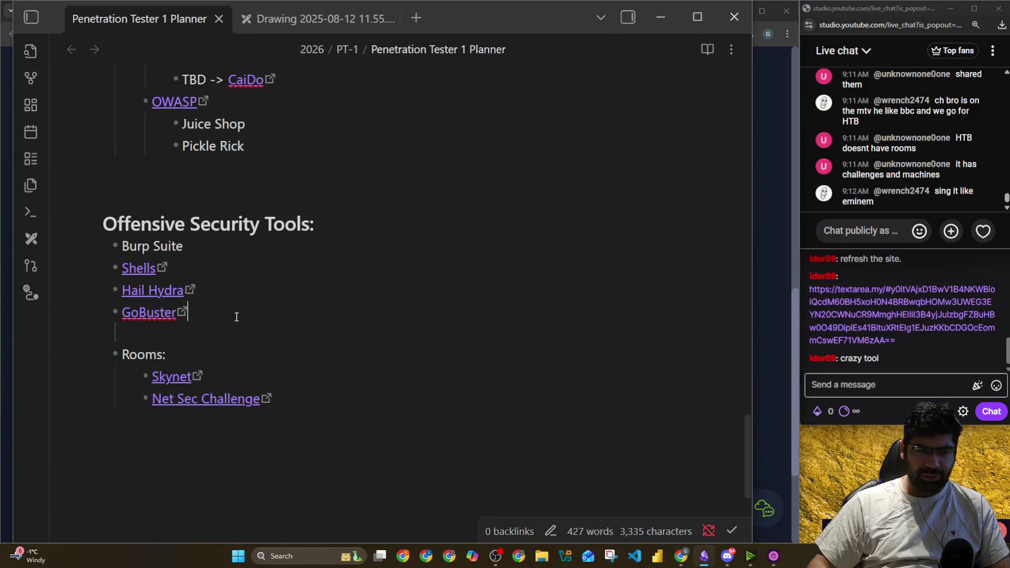
Add John the Ripper and Nessus bullets below GoBuster, checking the TryHackMe tool list
{"action": "key", "text": "Return"}
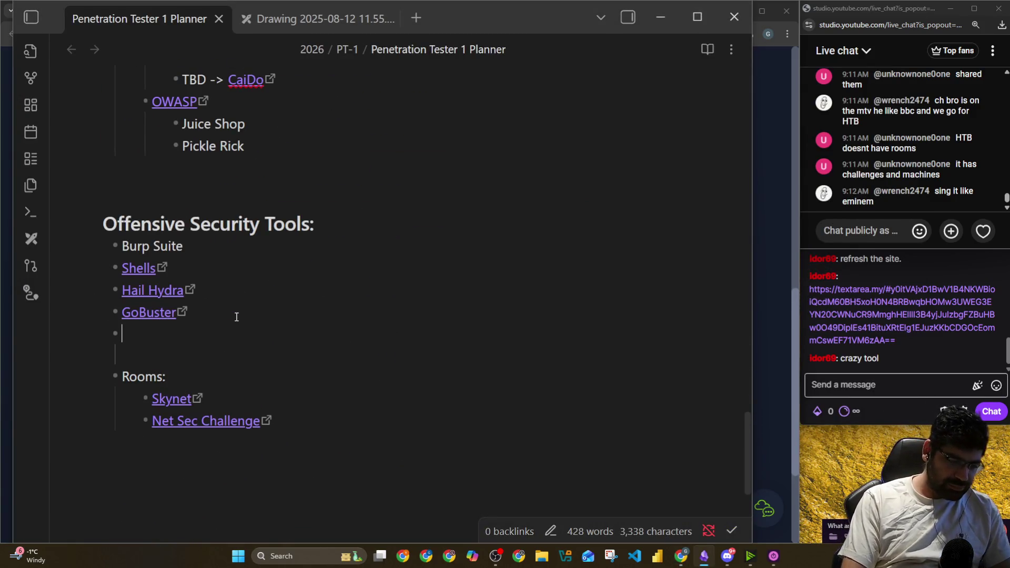
{"action": "type", "text": "John the Ri"}
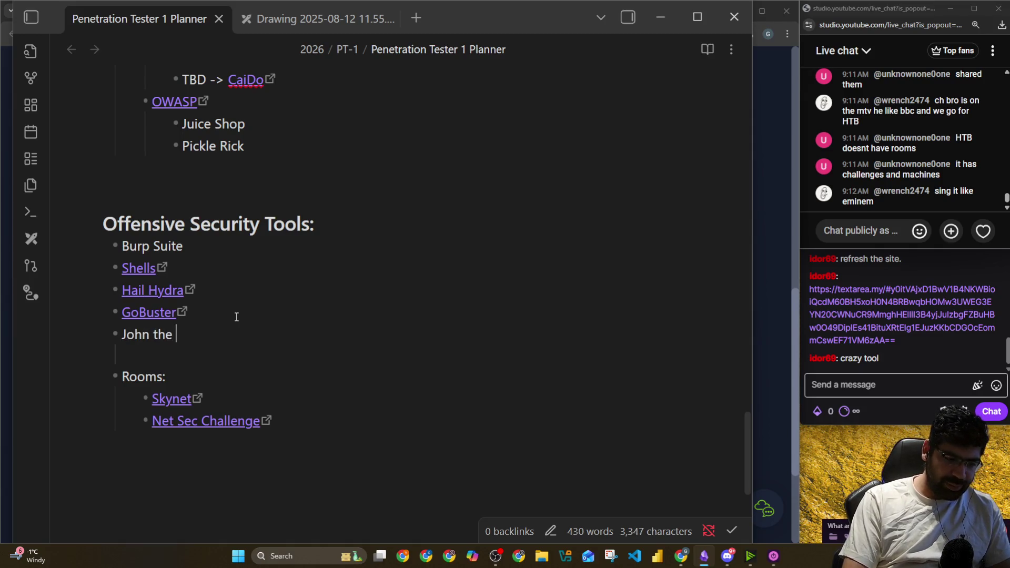
{"action": "type", "text": "pper"}
{"action": "key", "text": "Return"}
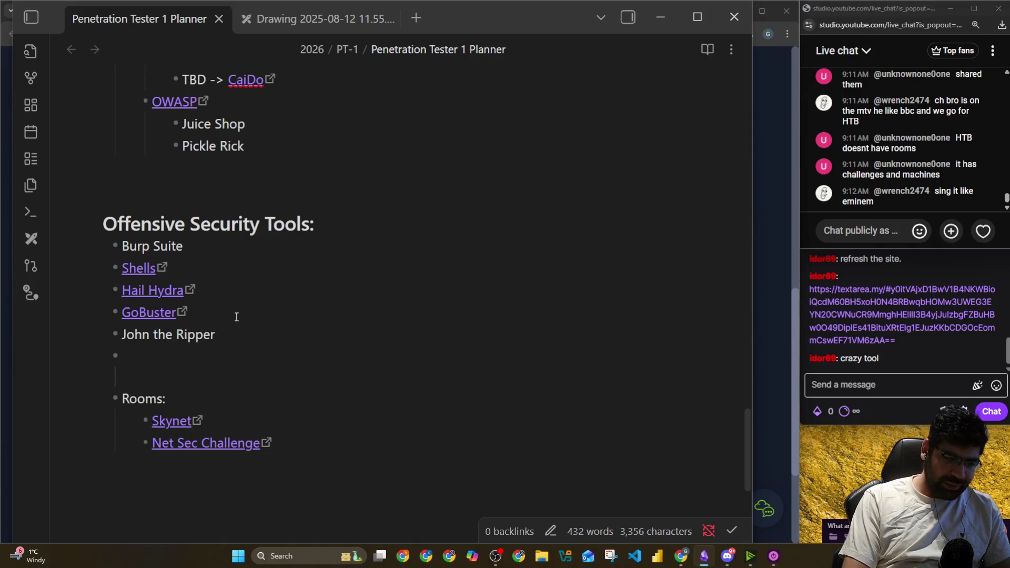
{"action": "type", "text": "Nessuse"}
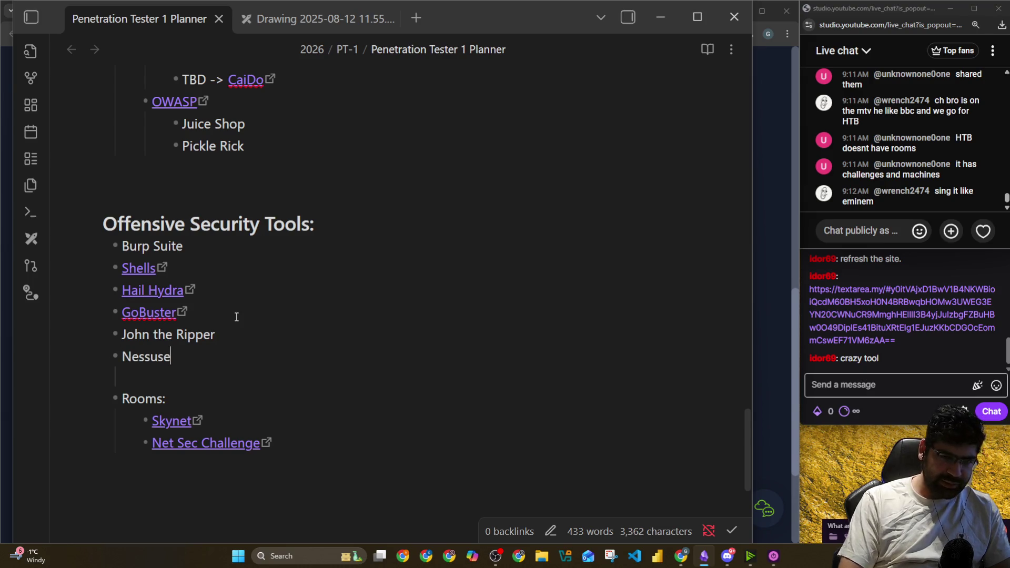
{"action": "key", "text": "alt+Tab"}
{"action": "key", "text": "alt+Tab"}
{"action": "key", "text": "BackSpace"}
{"action": "left_click", "coordinate": [291, 297]}
{"action": "key", "text": "alt+Tab"}
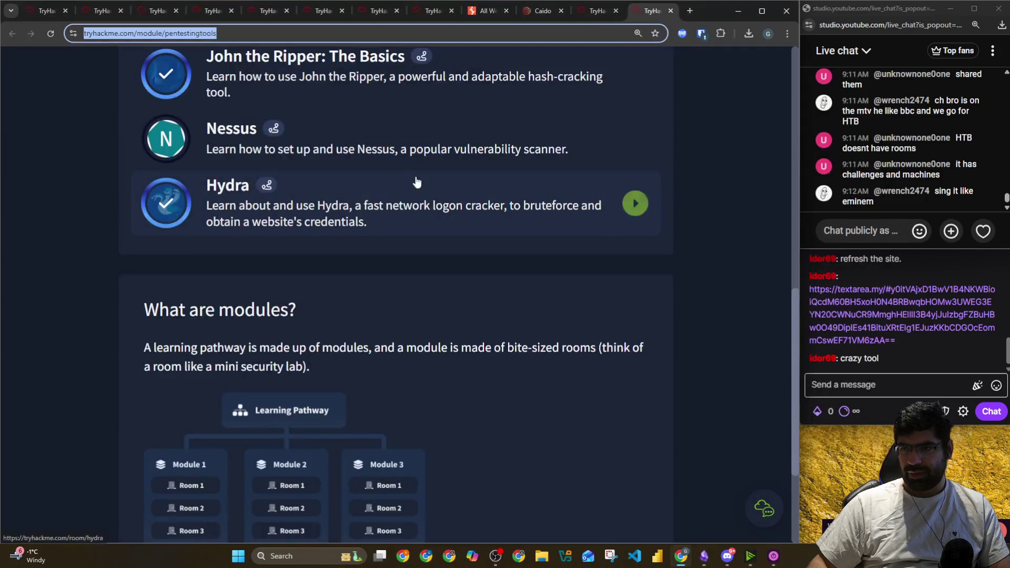
Close the Pentesting Tools tab and open the Authentication module link shared in Discord
{"action": "scroll", "coordinate": [368, 248], "scroll_direction": "up", "scroll_amount": 10}
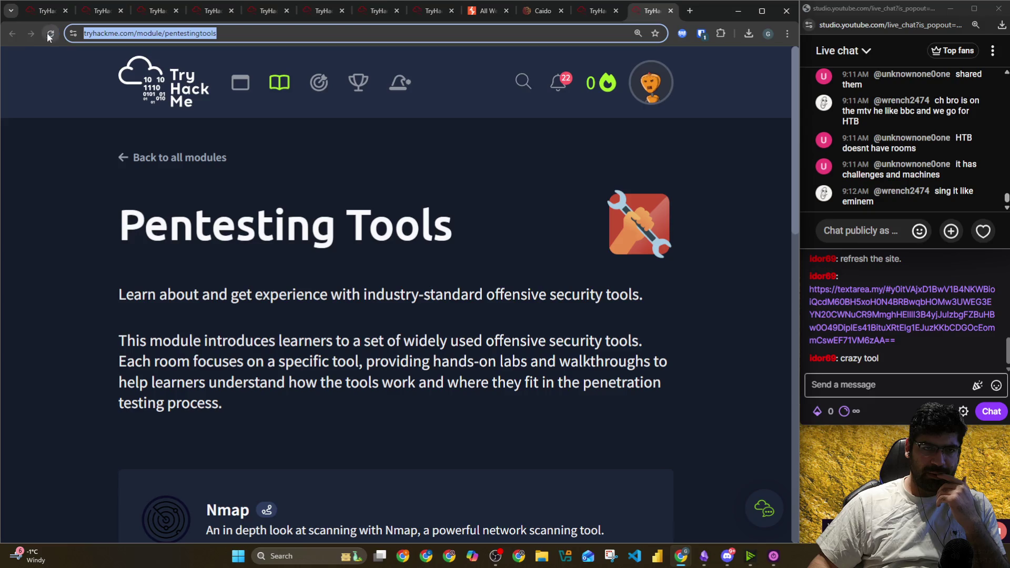
{"action": "left_click", "coordinate": [671, 11]}
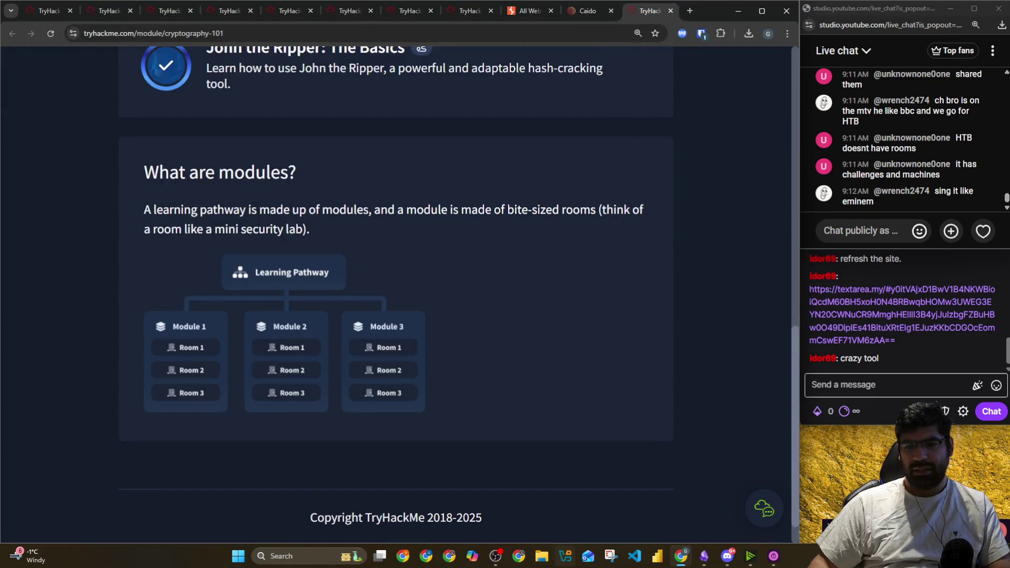
{"action": "left_click", "coordinate": [728, 556]}
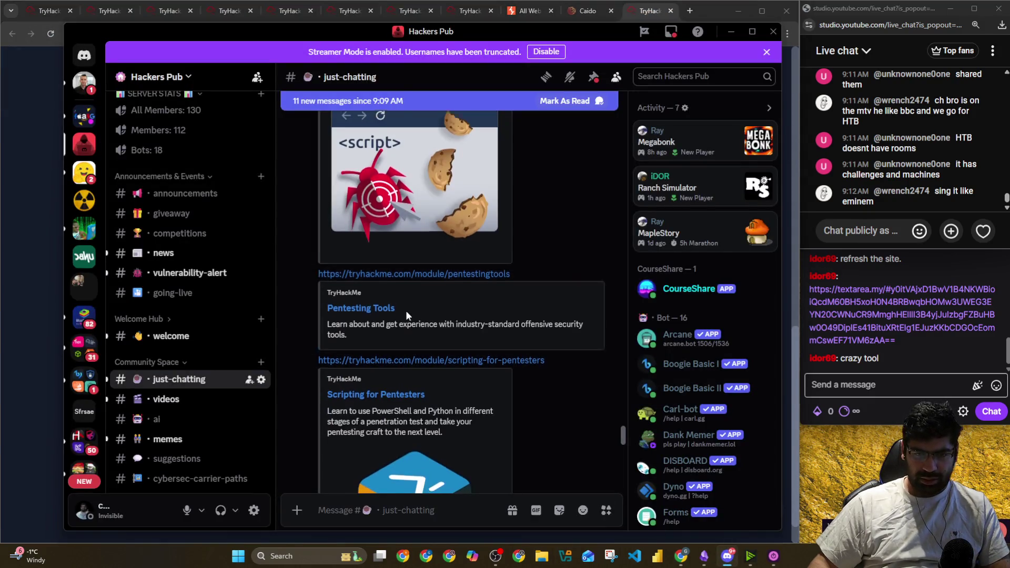
{"action": "scroll", "coordinate": [406, 308], "scroll_direction": "down", "scroll_amount": 6}
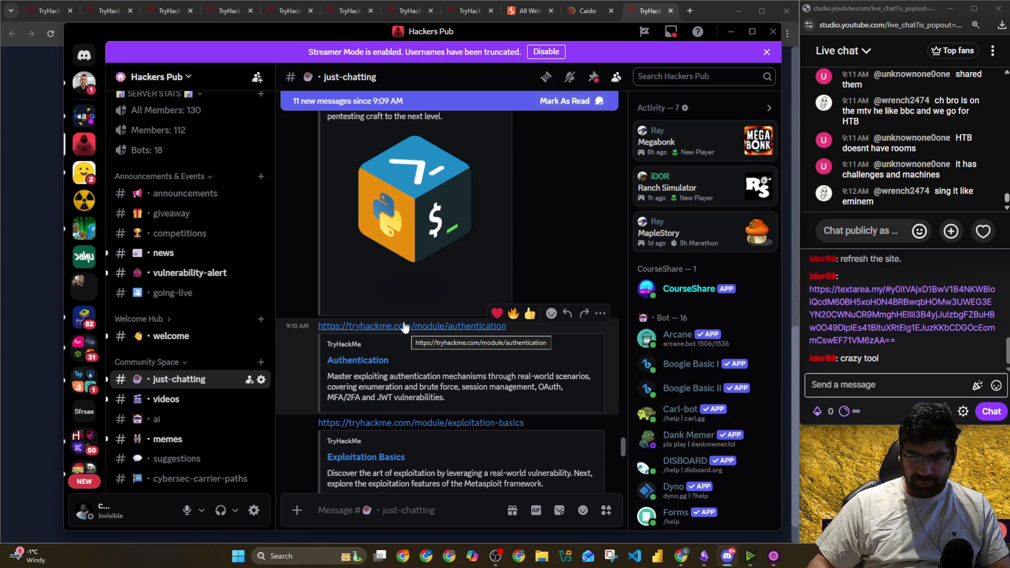
{"action": "right_click", "coordinate": [404, 327]}
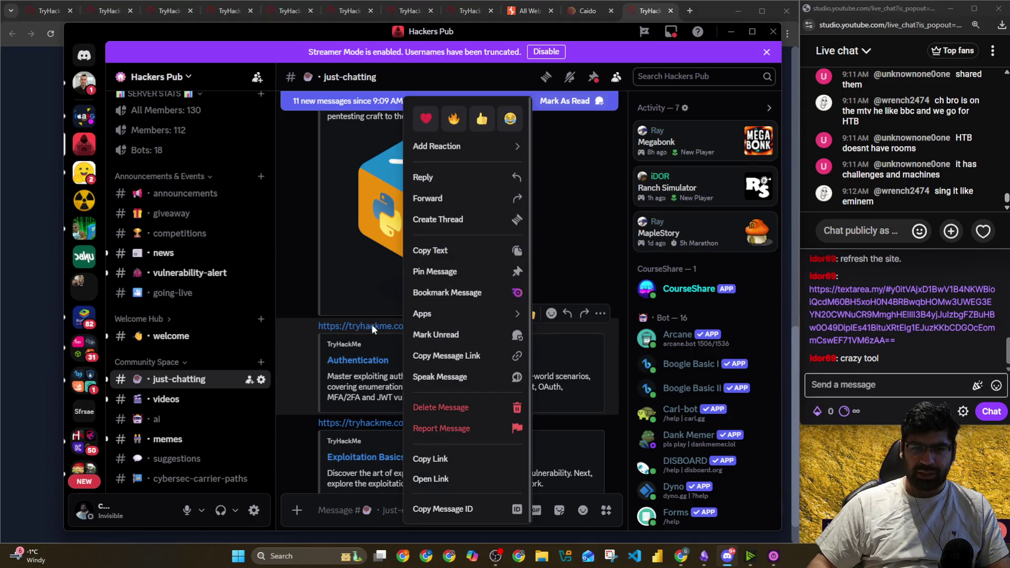
{"action": "left_click", "coordinate": [372, 327]}
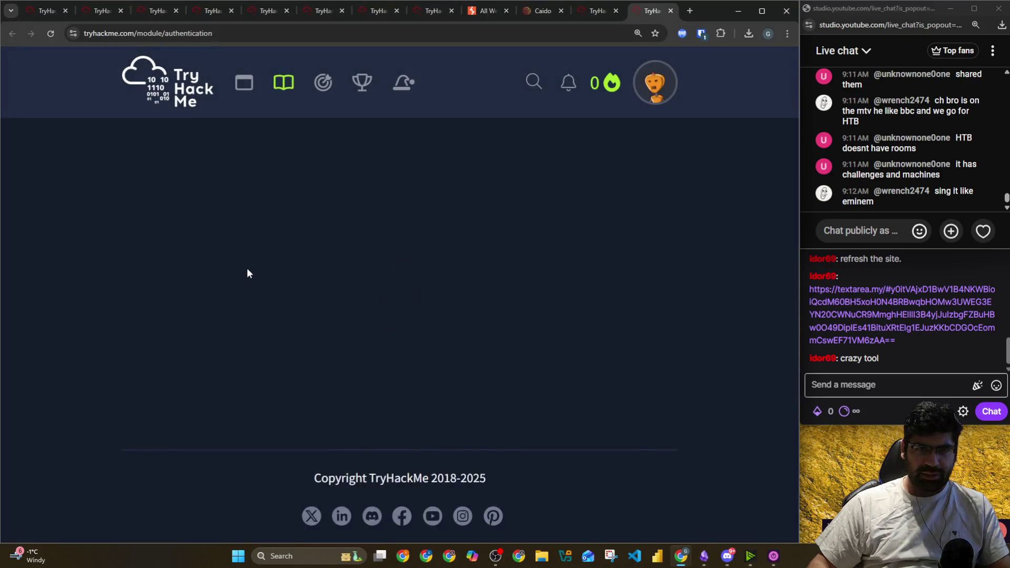
{"action": "scroll", "coordinate": [241, 272], "scroll_direction": "down", "scroll_amount": 8}
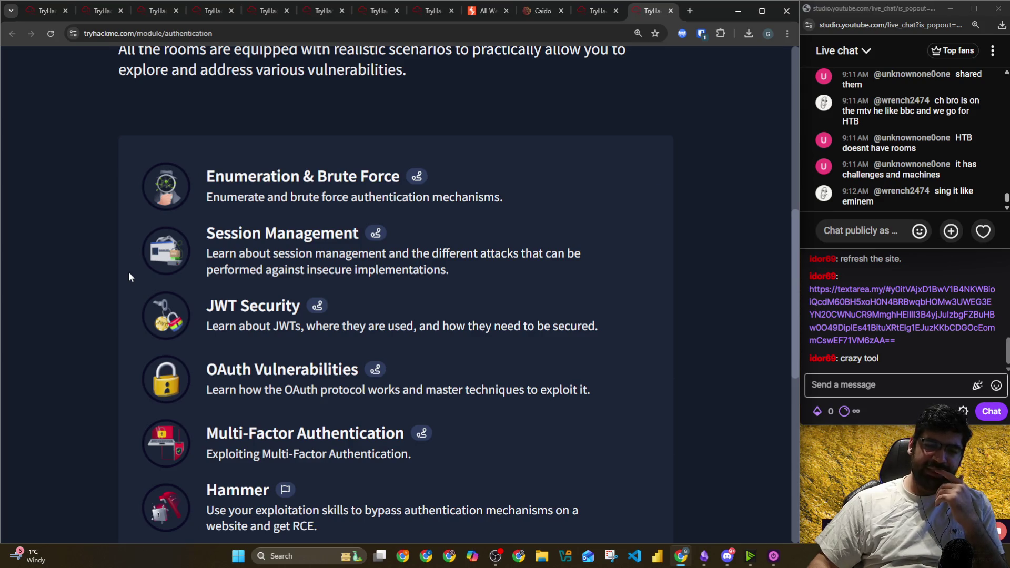
{"action": "scroll", "coordinate": [130, 278], "scroll_direction": "down", "scroll_amount": 5}
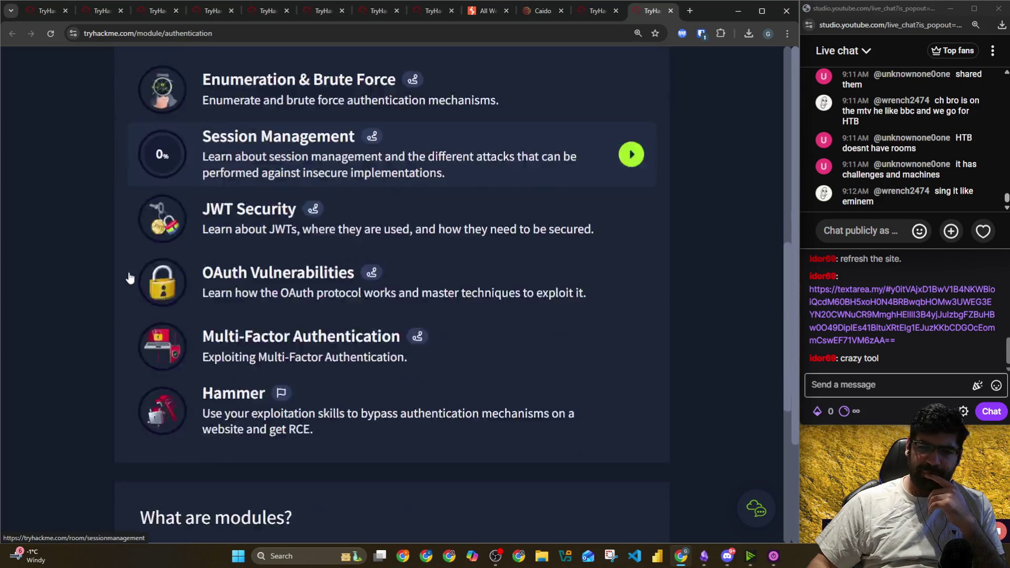
{"action": "scroll", "coordinate": [130, 277], "scroll_direction": "up", "scroll_amount": 2}
{"action": "scroll", "coordinate": [129, 271], "scroll_direction": "up", "scroll_amount": 1}
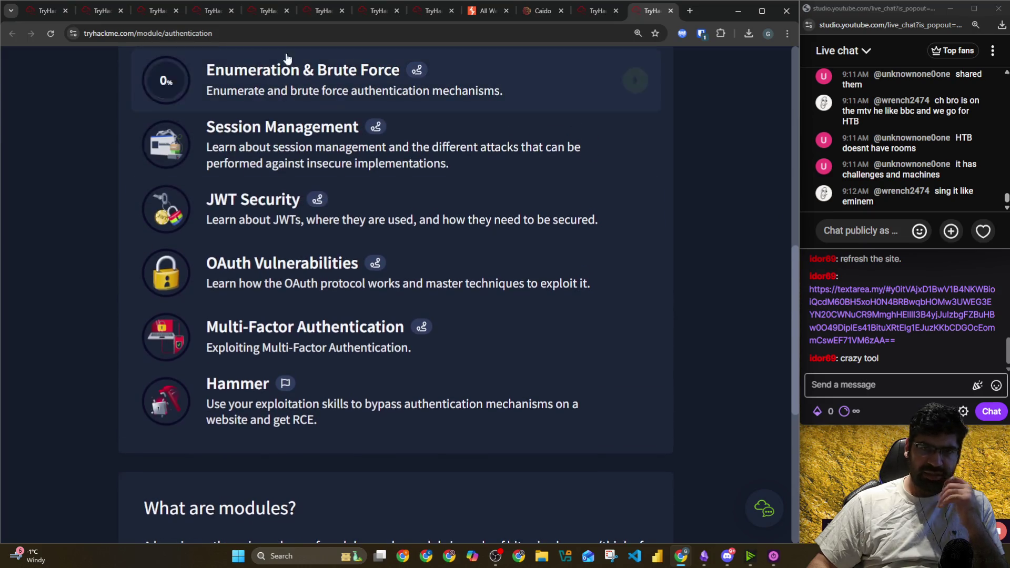
Close the billing, Rabbit Store, K2, Stealth, Silver Platter, Lookback and AVenger room tabs
{"action": "left_click", "coordinate": [109, 13]}
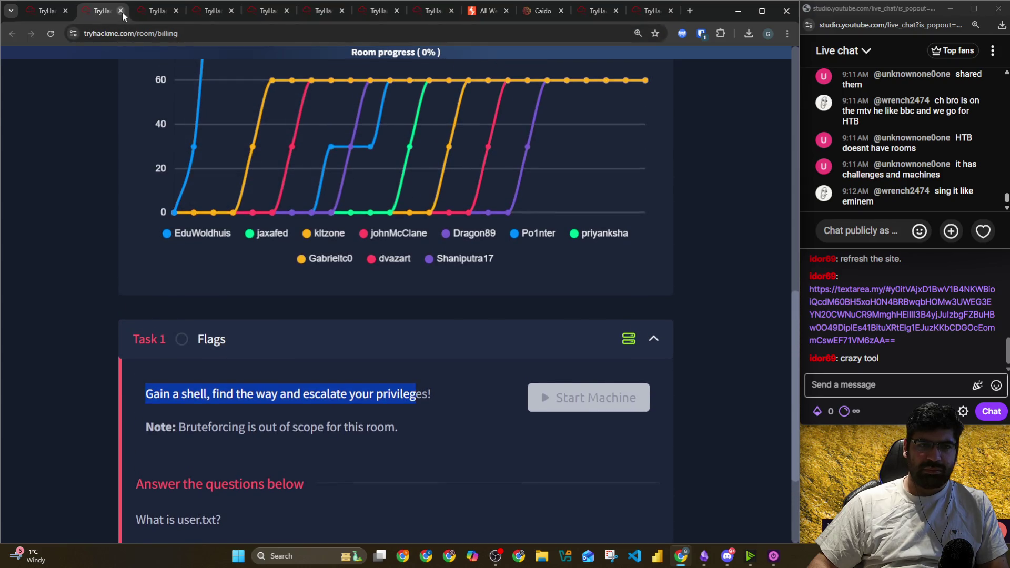
{"action": "left_click", "coordinate": [121, 11]}
{"action": "scroll", "coordinate": [187, 210], "scroll_direction": "down", "scroll_amount": 15}
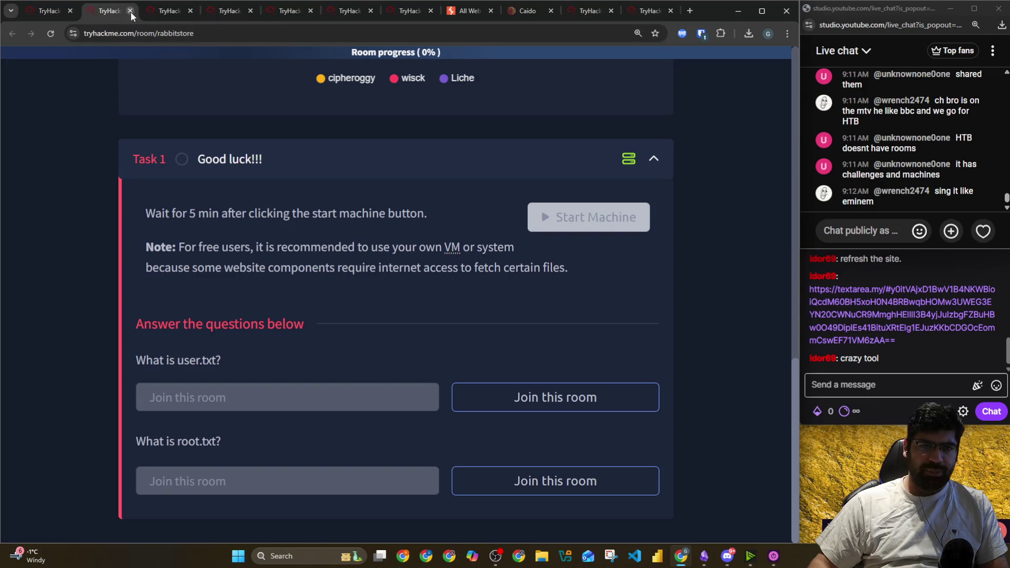
{"action": "left_click", "coordinate": [130, 11]}
{"action": "left_click", "coordinate": [130, 11]}
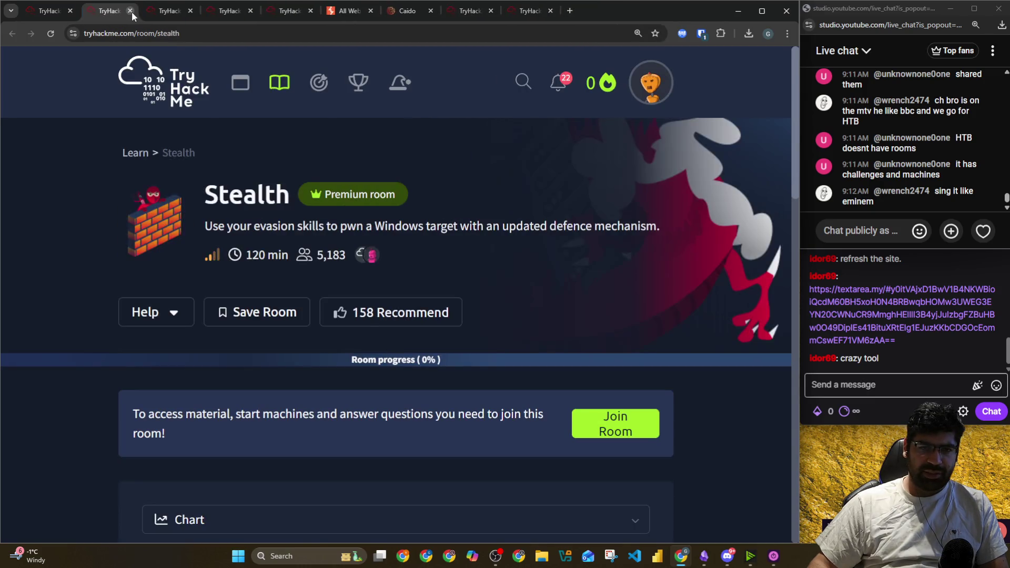
{"action": "left_click", "coordinate": [130, 11]}
{"action": "left_click", "coordinate": [130, 11]}
{"action": "left_click", "coordinate": [131, 11]}
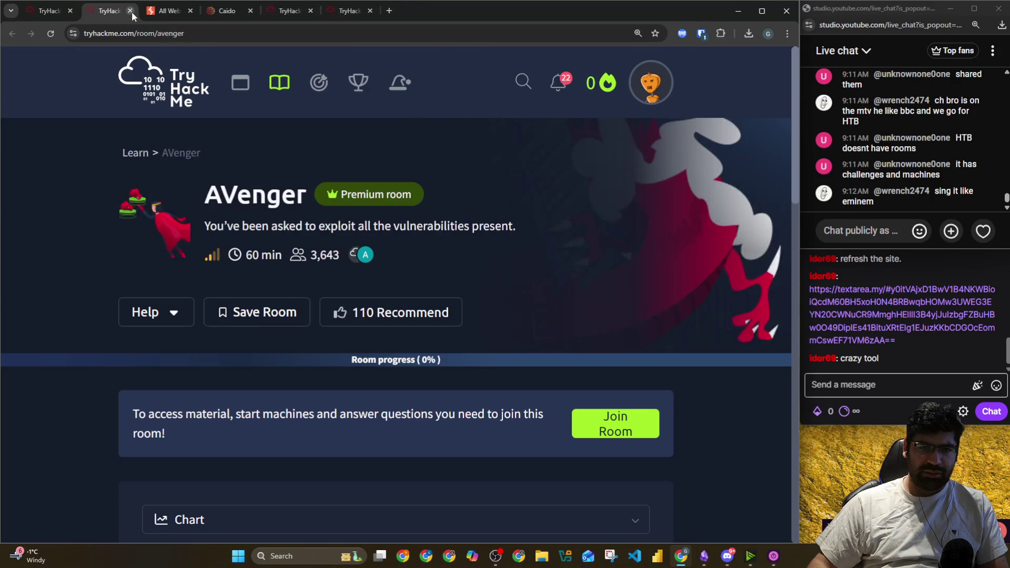
{"action": "left_click", "coordinate": [130, 11]}
{"action": "left_click", "coordinate": [72, 18]}
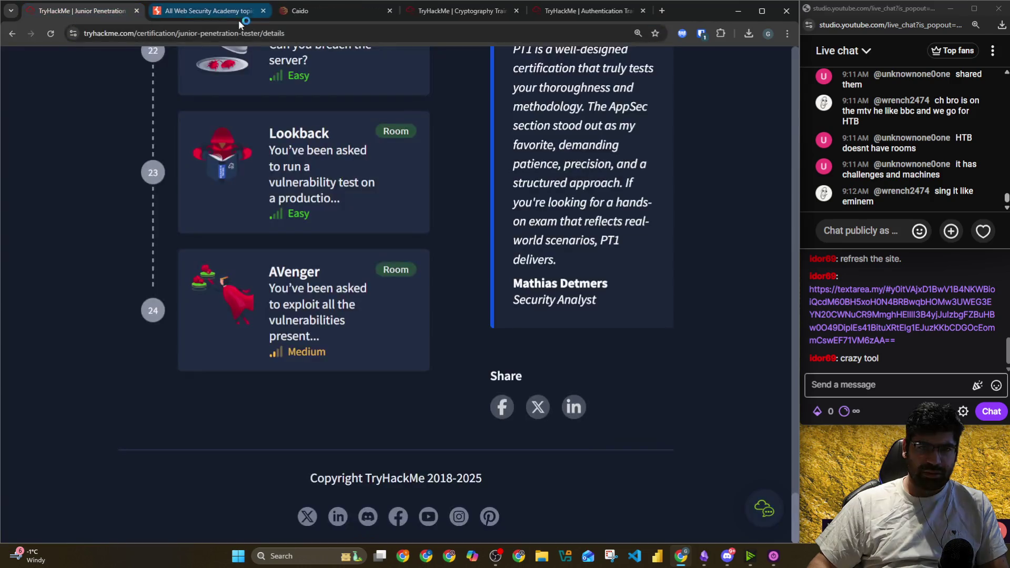
Close the Web Security Academy and Caido tabs, then open Jr Penetration Tester and Web Fundamentals paths in new tabs
{"action": "left_click", "coordinate": [263, 12]}
{"action": "left_click", "coordinate": [263, 11]}
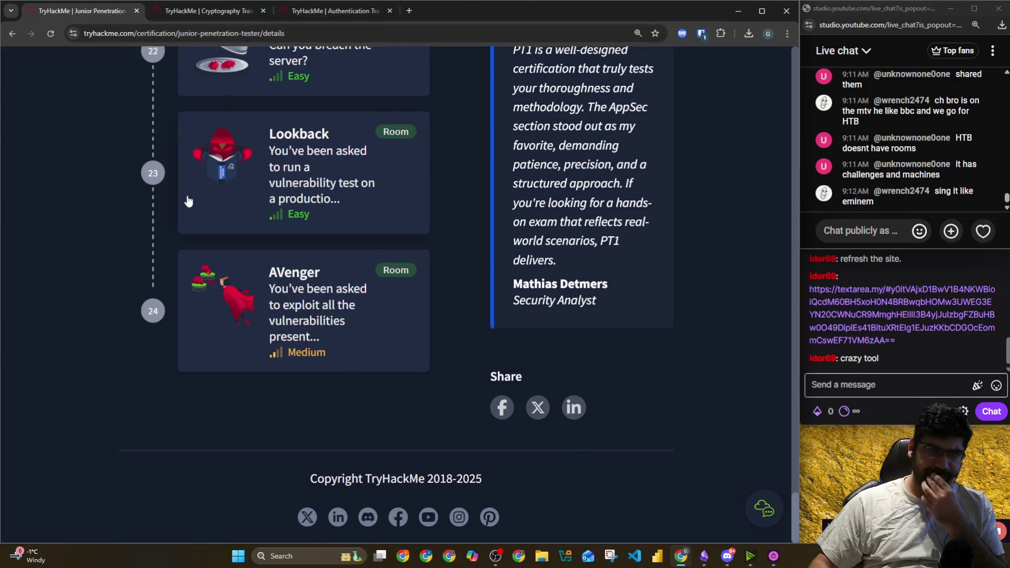
{"action": "scroll", "coordinate": [186, 200], "scroll_direction": "up", "scroll_amount": 20}
{"action": "scroll", "coordinate": [185, 203], "scroll_direction": "up", "scroll_amount": 15}
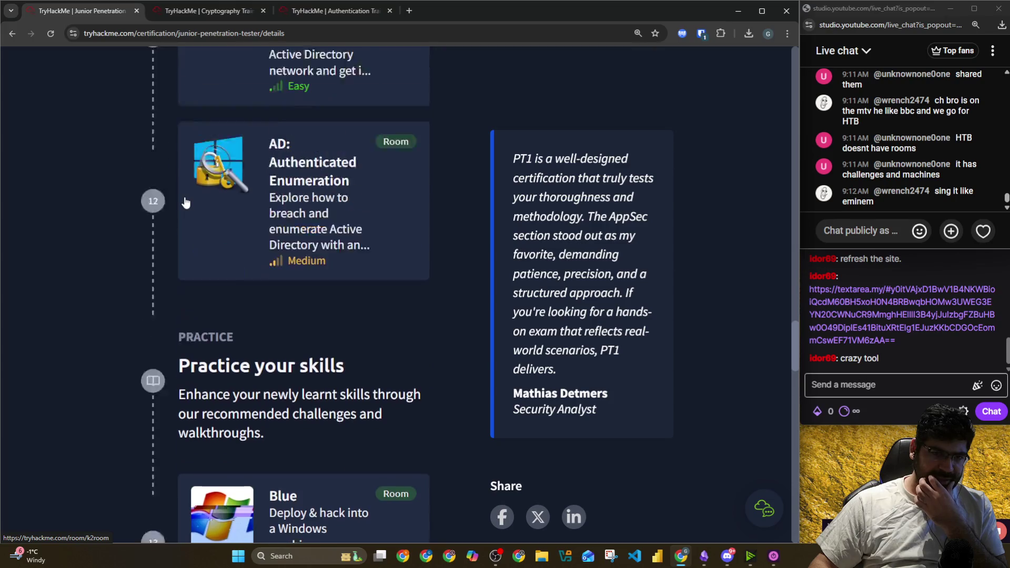
{"action": "scroll", "coordinate": [185, 202], "scroll_direction": "up", "scroll_amount": 5}
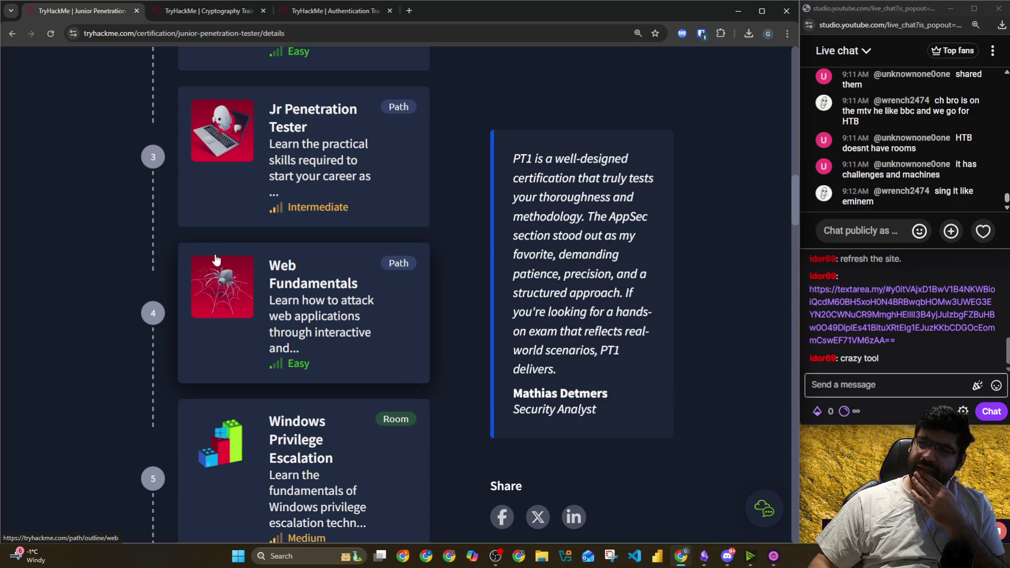
{"action": "right_click", "coordinate": [229, 130]}
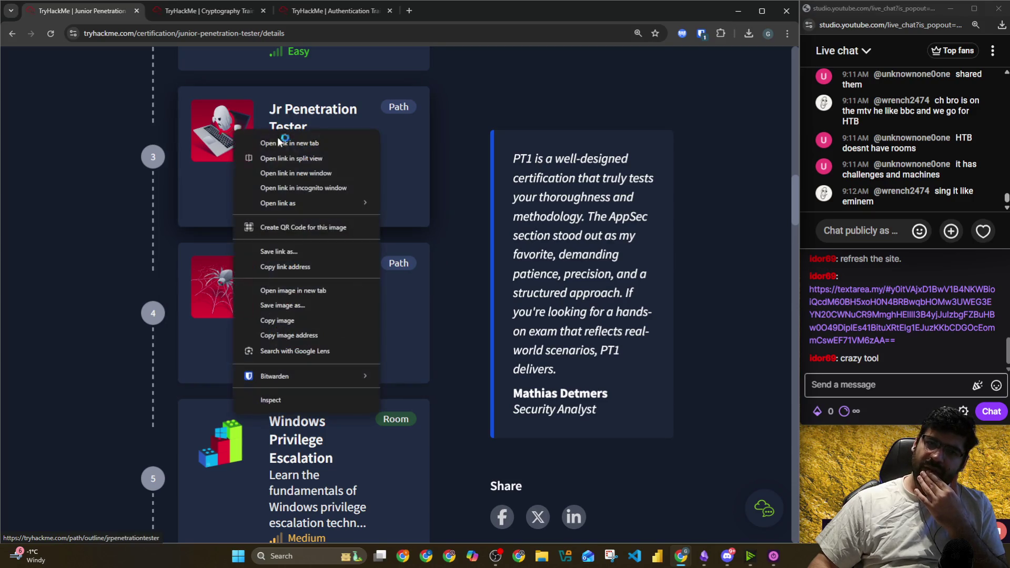
{"action": "left_click", "coordinate": [243, 139]}
{"action": "right_click", "coordinate": [245, 275]}
{"action": "left_click", "coordinate": [287, 281]}
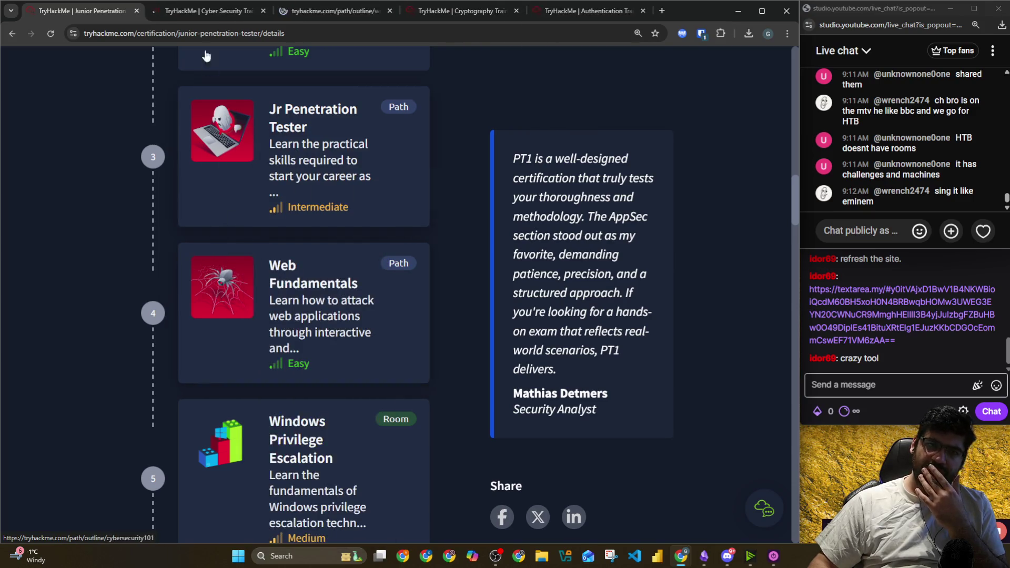
Review both path pages' sections, then return to the Authentication module page
{"action": "left_click", "coordinate": [208, 12]}
{"action": "scroll", "coordinate": [117, 234], "scroll_direction": "down", "scroll_amount": 20}
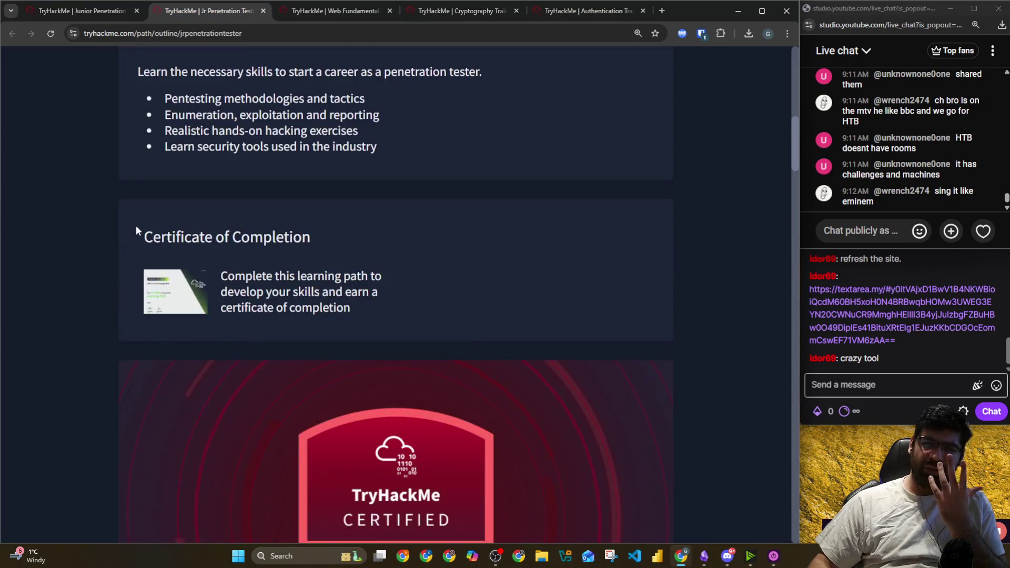
{"action": "scroll", "coordinate": [86, 312], "scroll_direction": "down", "scroll_amount": 20}
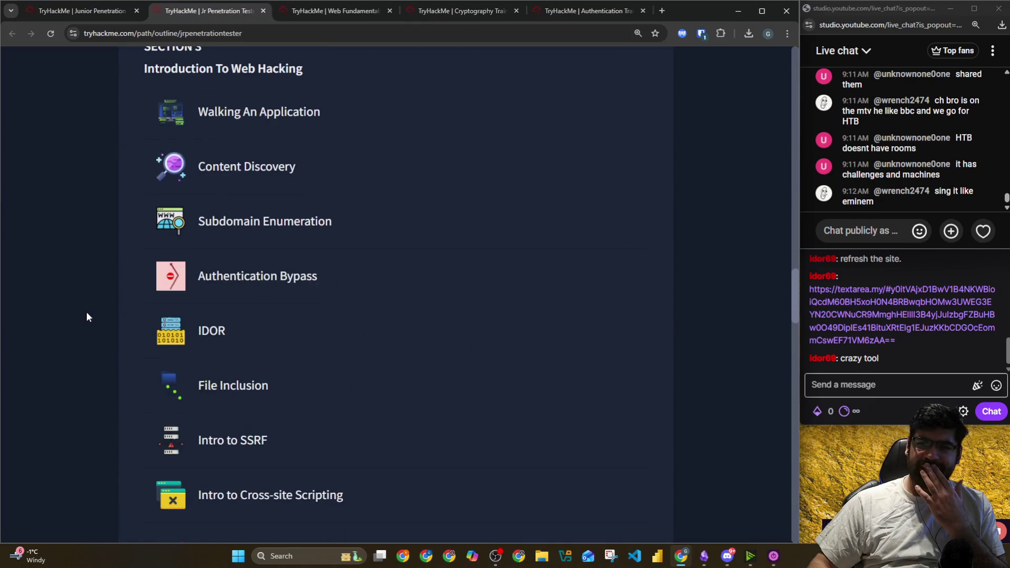
{"action": "scroll", "coordinate": [87, 313], "scroll_direction": "down", "scroll_amount": 15}
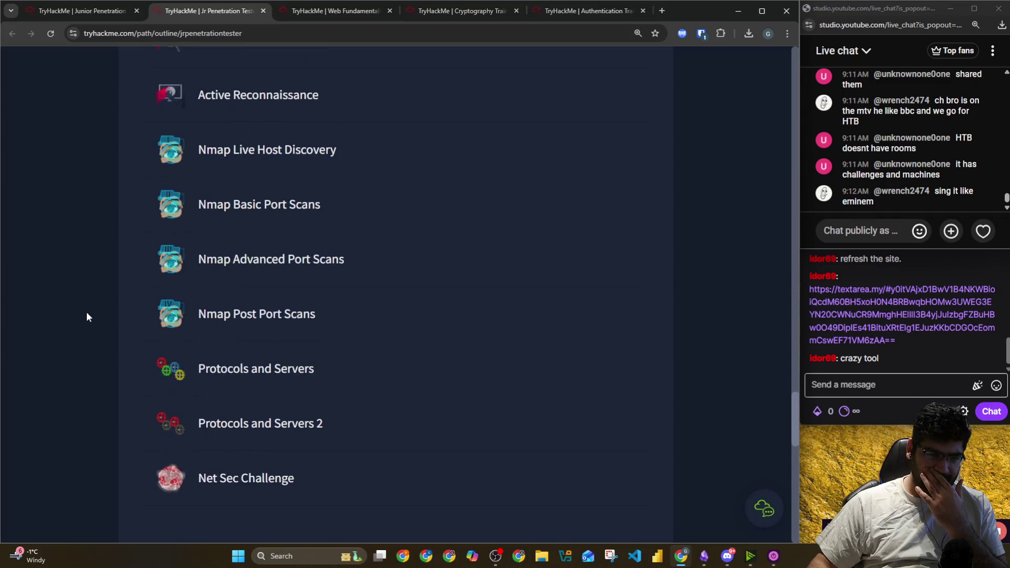
{"action": "scroll", "coordinate": [86, 316], "scroll_direction": "down", "scroll_amount": 10}
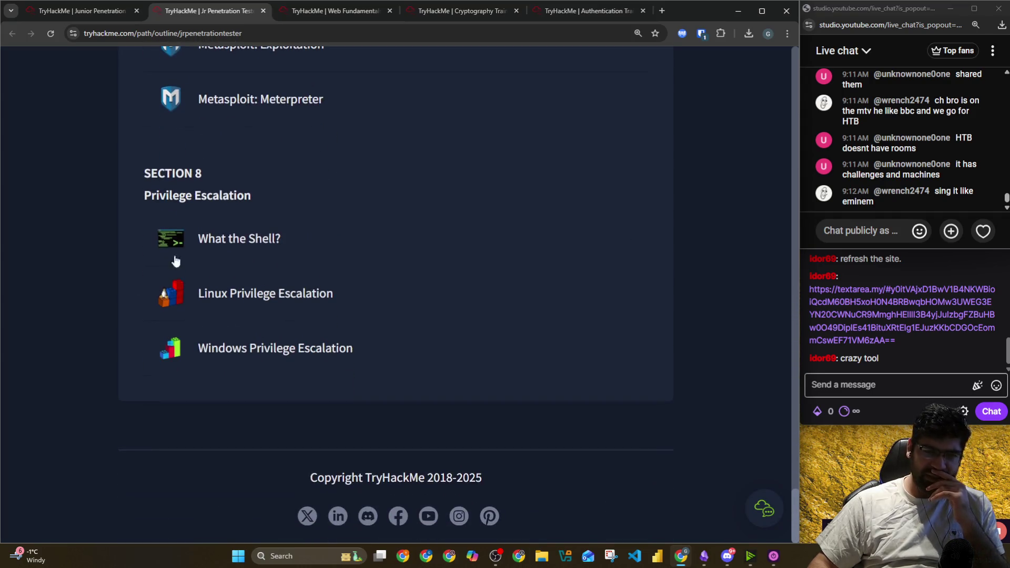
{"action": "left_click", "coordinate": [333, 12]}
{"action": "scroll", "coordinate": [210, 293], "scroll_direction": "down", "scroll_amount": 7}
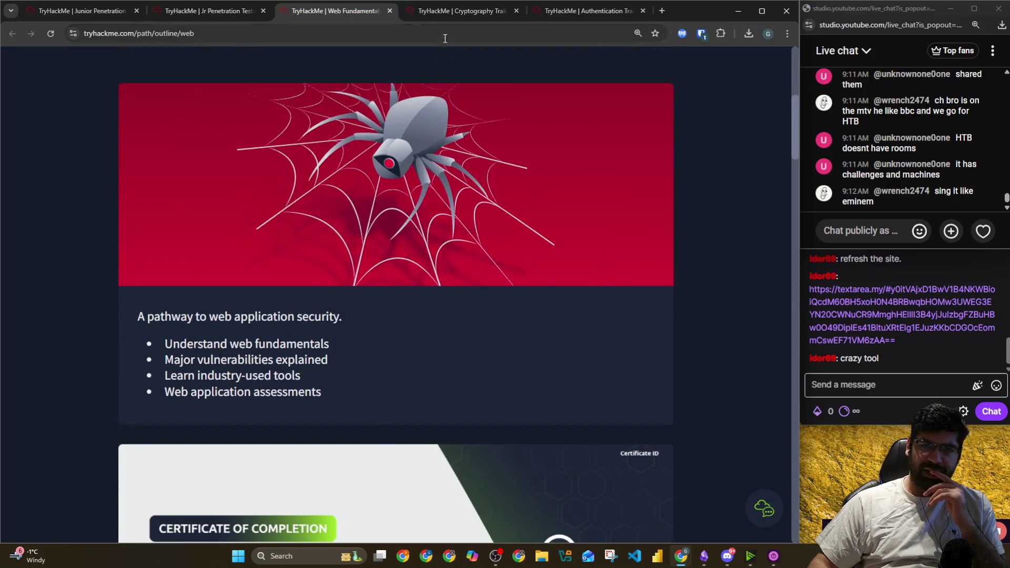
{"action": "scroll", "coordinate": [314, 326], "scroll_direction": "down", "scroll_amount": 20}
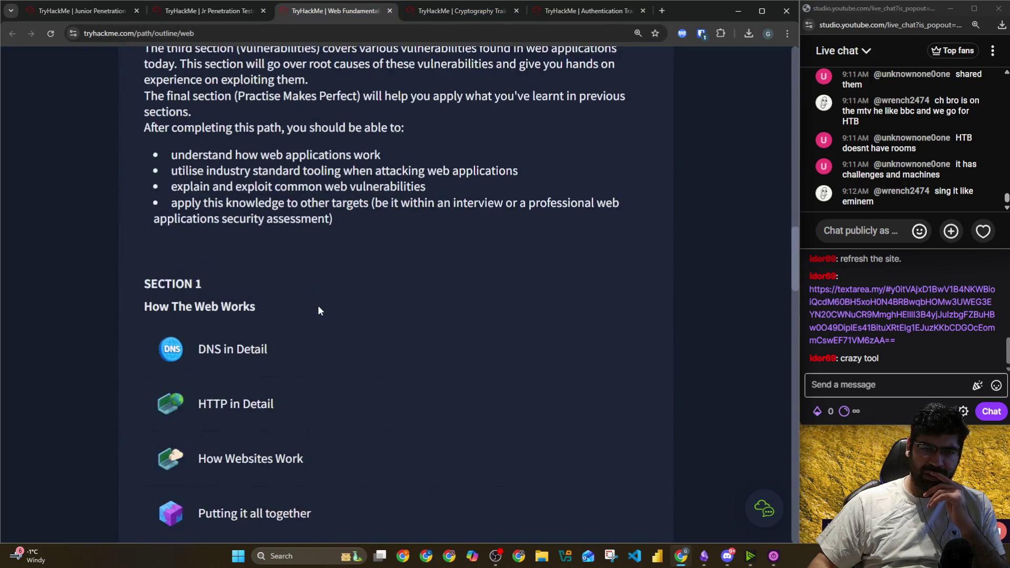
{"action": "scroll", "coordinate": [320, 311], "scroll_direction": "down", "scroll_amount": 20}
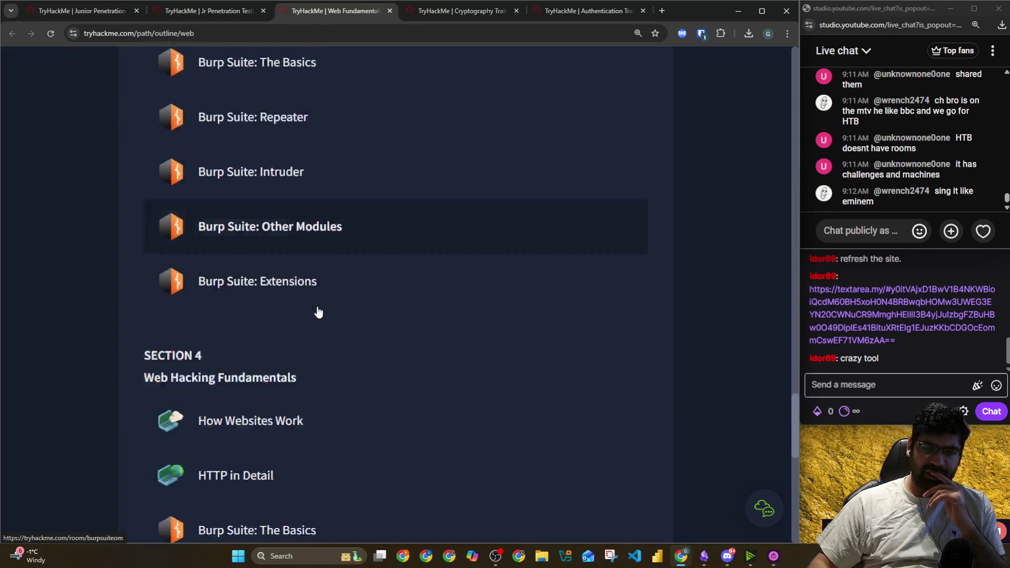
{"action": "left_click", "coordinate": [455, 10]}
{"action": "left_click", "coordinate": [535, 15]}
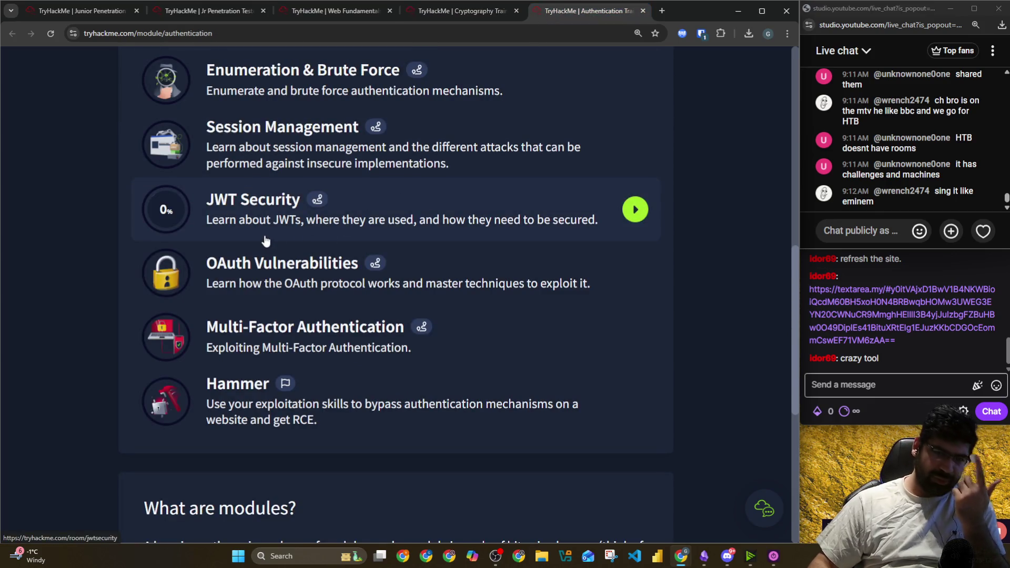
Open the Enumeration & Brute Force room, copy its URL, and switch to the Penetration Tester 1 Planner note
{"action": "scroll", "coordinate": [272, 245], "scroll_direction": "up", "scroll_amount": 3}
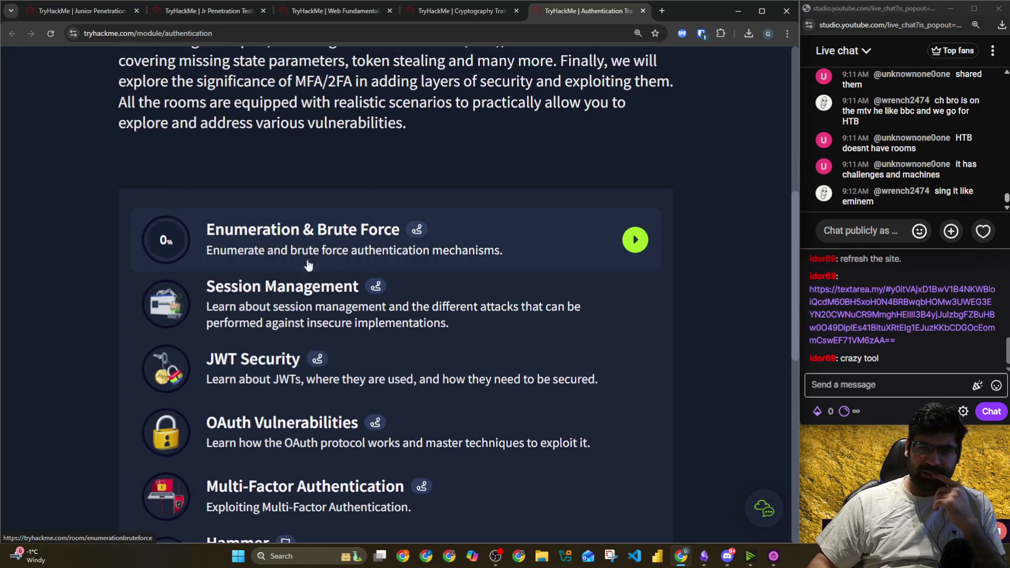
{"action": "left_click", "coordinate": [277, 254]}
{"action": "scroll", "coordinate": [273, 252], "scroll_direction": "down", "scroll_amount": 9}
{"action": "scroll", "coordinate": [273, 254], "scroll_direction": "down", "scroll_amount": 13}
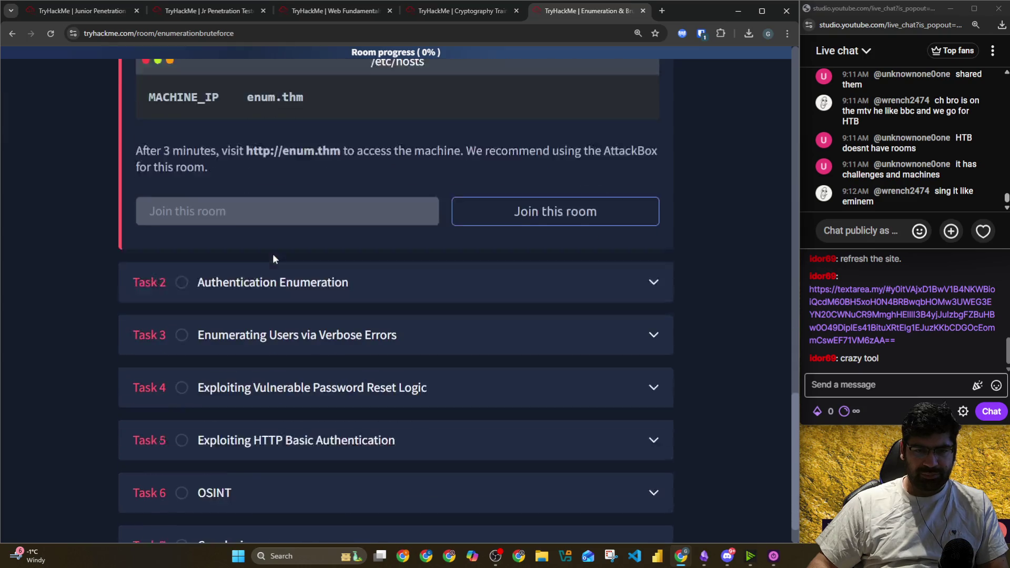
{"action": "scroll", "coordinate": [273, 253], "scroll_direction": "down", "scroll_amount": 1}
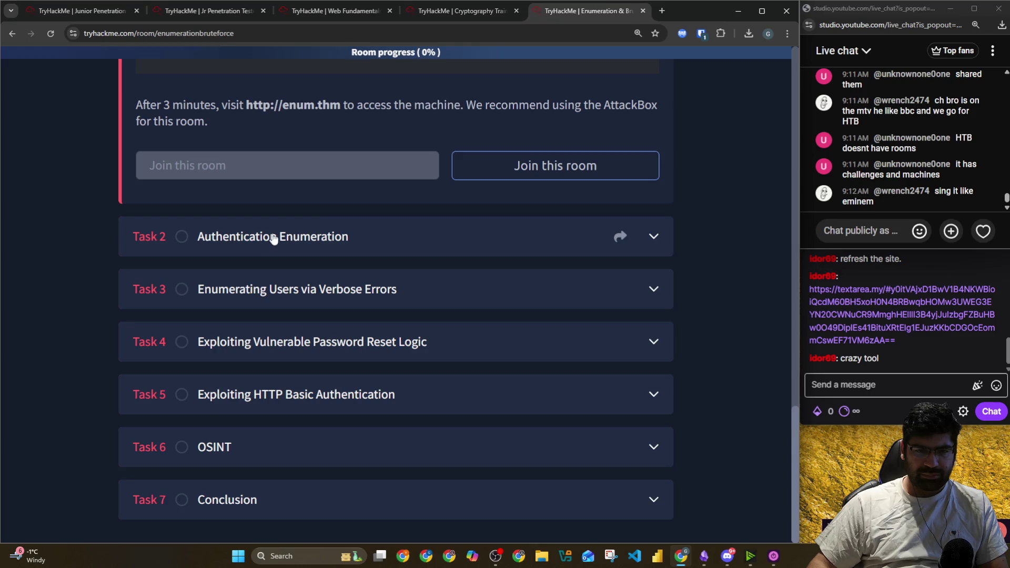
{"action": "left_click", "coordinate": [232, 40]}
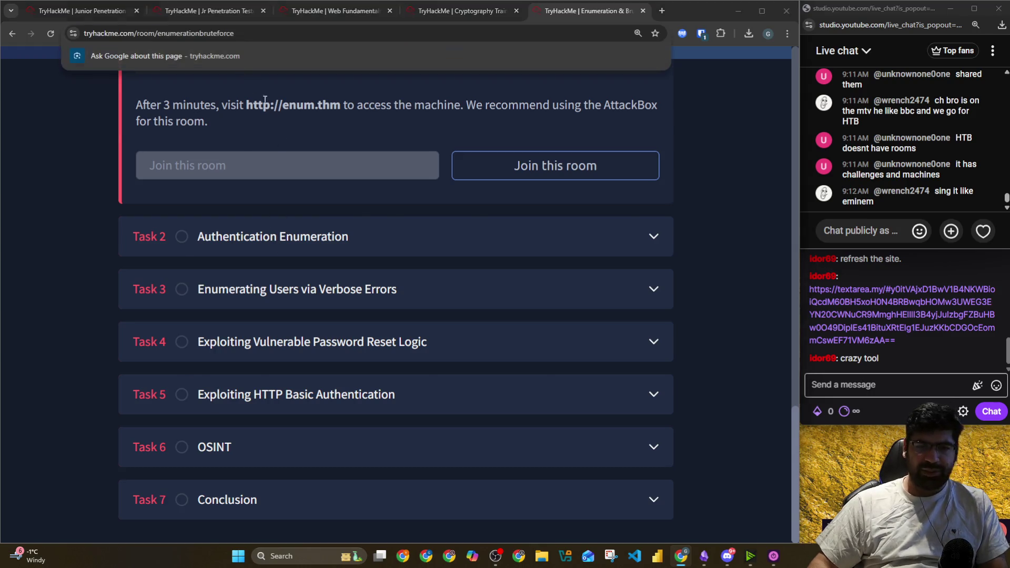
{"action": "key", "text": "alt+Tab"}
{"action": "left_click", "coordinate": [333, 175]}
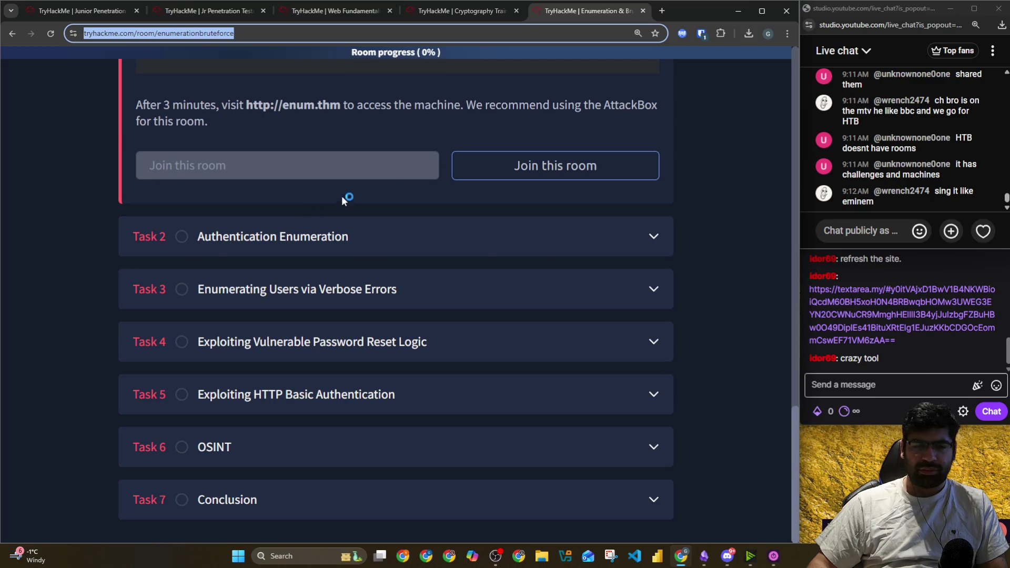
{"action": "key", "text": "alt+Tab"}
{"action": "left_click", "coordinate": [542, 195]}
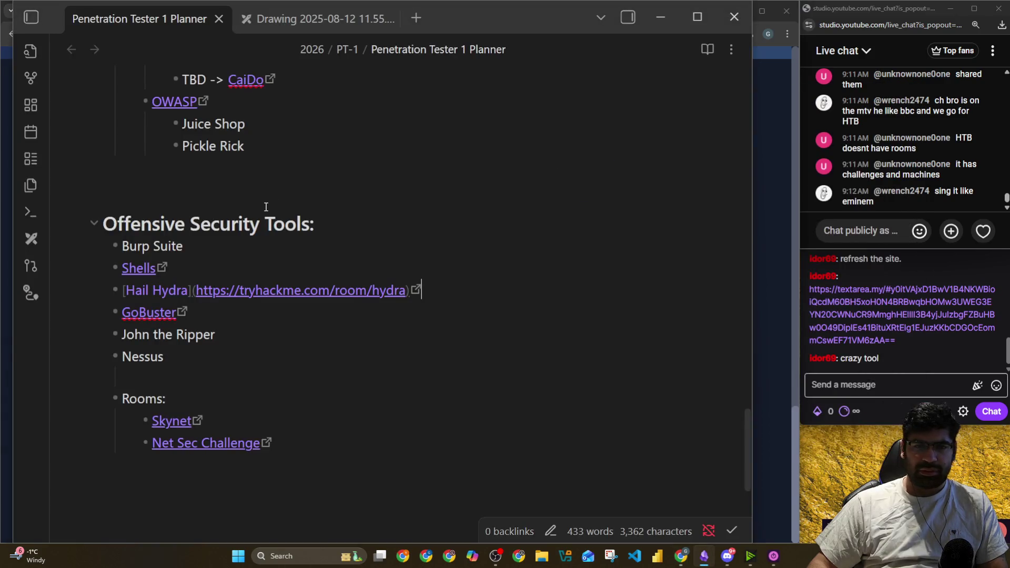
Paste the Enumeration & Brute Force room link as a new Red Team Concepts bullet
{"action": "scroll", "coordinate": [266, 207], "scroll_direction": "up", "scroll_amount": 7}
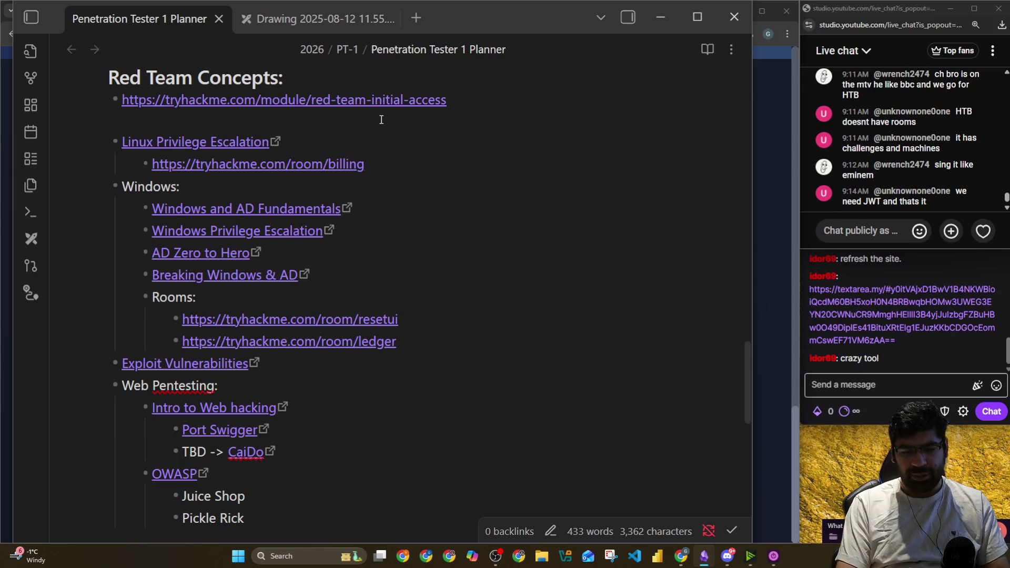
{"action": "type", "text": "-"}
{"action": "type", "text": "https://tryhackme.com/room/enumerationbruteforce"}
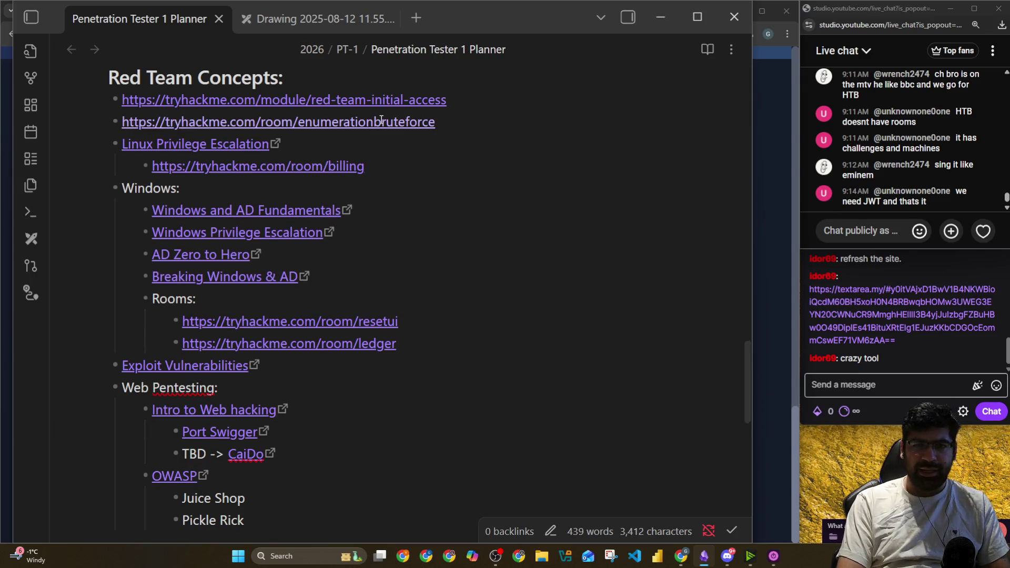
{"action": "key", "text": "Return"}
Copy the JWT Security room URL into the next empty bullet and close its tab
{"action": "left_click", "coordinate": [381, 121]}
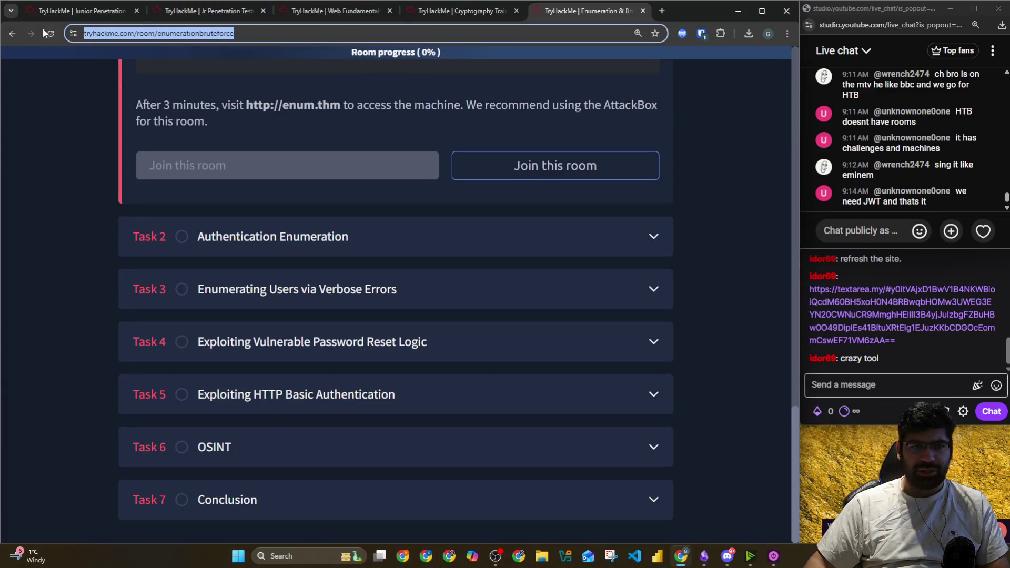
{"action": "left_click", "coordinate": [20, 31]}
{"action": "scroll", "coordinate": [447, 242], "scroll_direction": "down", "scroll_amount": 3}
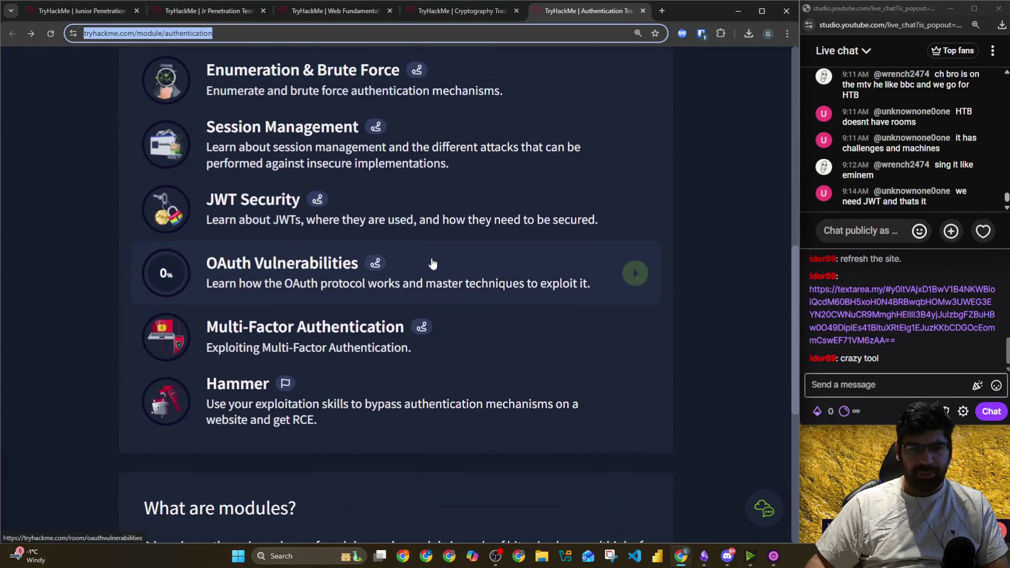
{"action": "left_click", "coordinate": [337, 216]}
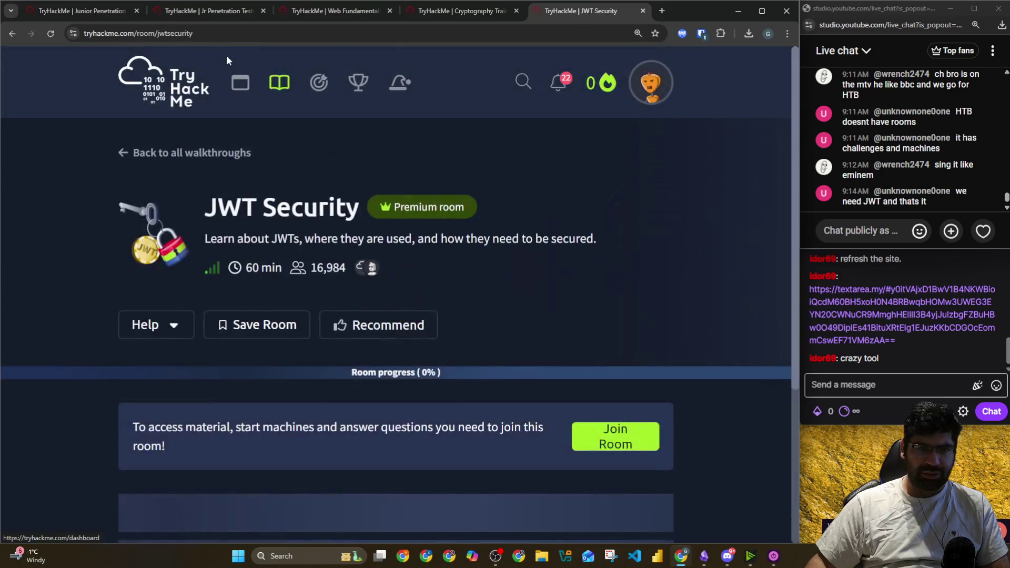
{"action": "left_click", "coordinate": [233, 39]}
{"action": "key", "text": "alt+Tab"}
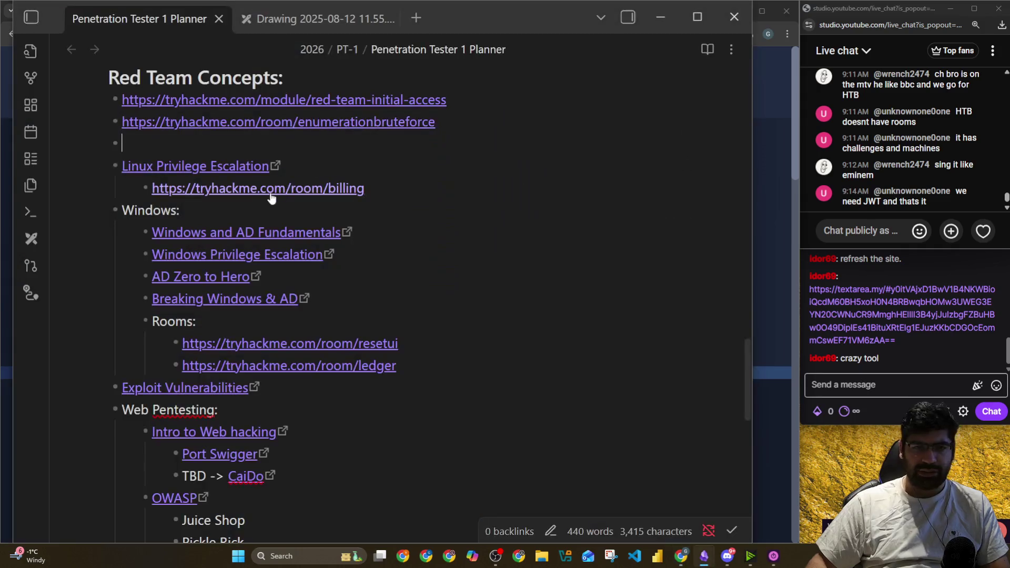
{"action": "type", "text": "https://tryhackme.com/room/jwtsecurity"}
{"action": "key", "text": "alt+Tab"}
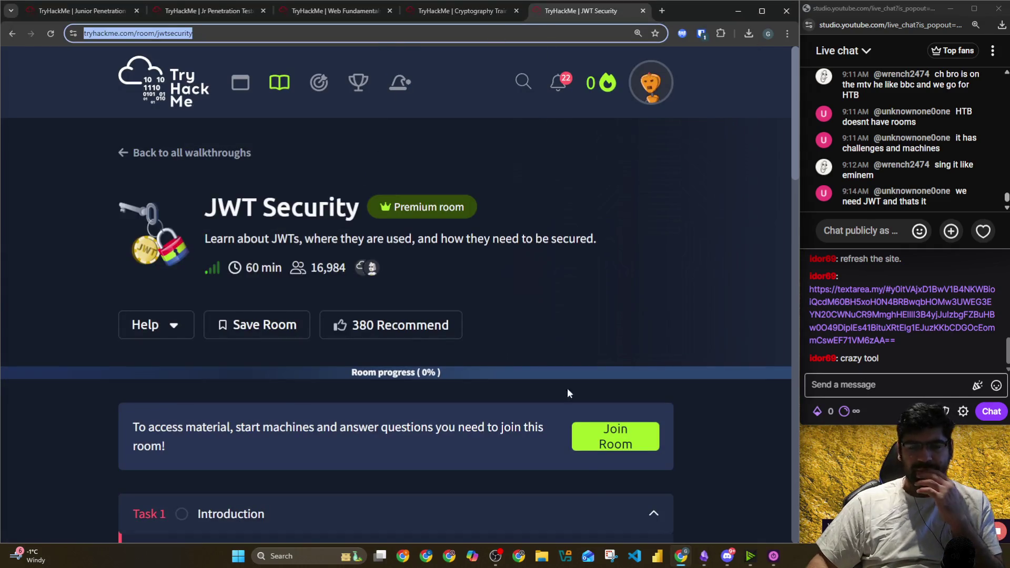
{"action": "left_click", "coordinate": [643, 10]}
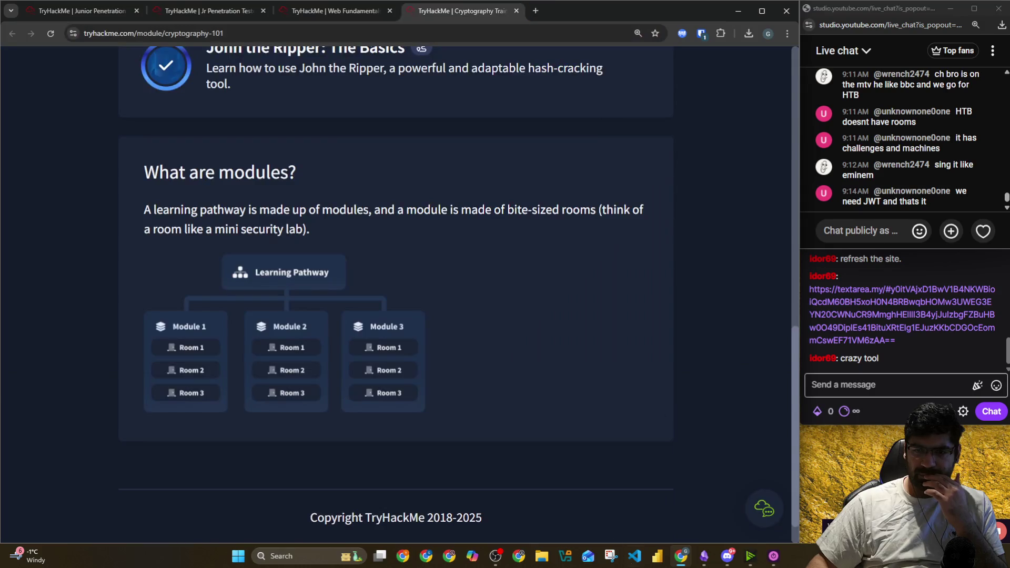
Open the Exploitation Basics module link from Discord, skim its rooms, and close the tab
{"action": "left_click", "coordinate": [728, 556]}
{"action": "scroll", "coordinate": [360, 344], "scroll_direction": "down", "scroll_amount": 5}
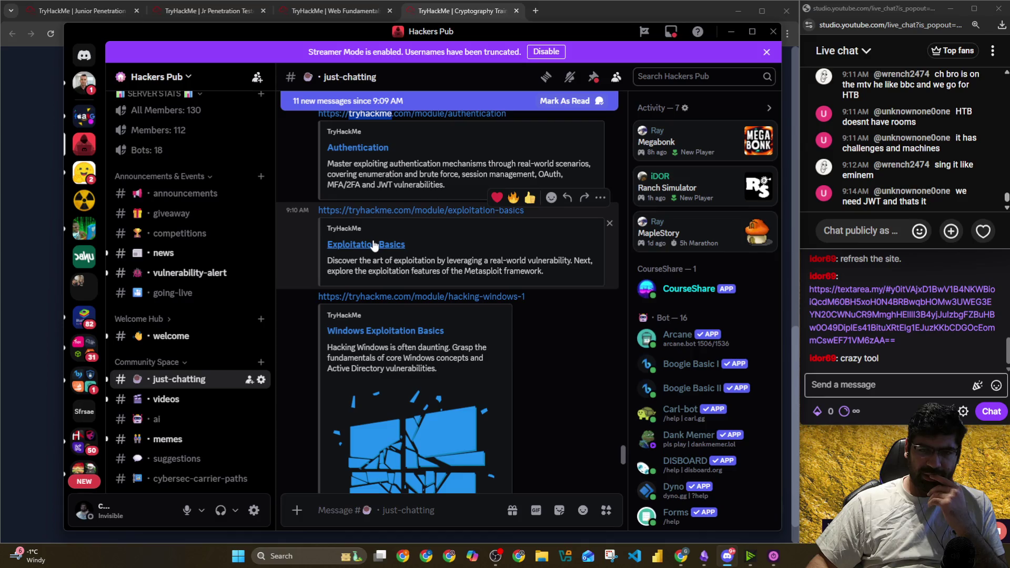
{"action": "right_click", "coordinate": [374, 245]}
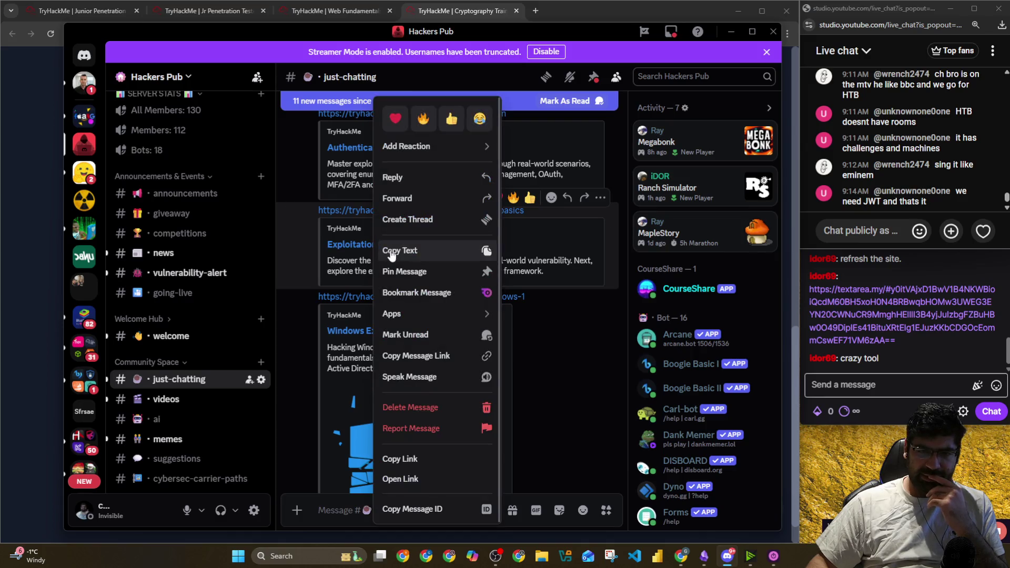
{"action": "left_click", "coordinate": [351, 248]}
{"action": "left_click", "coordinate": [350, 244]}
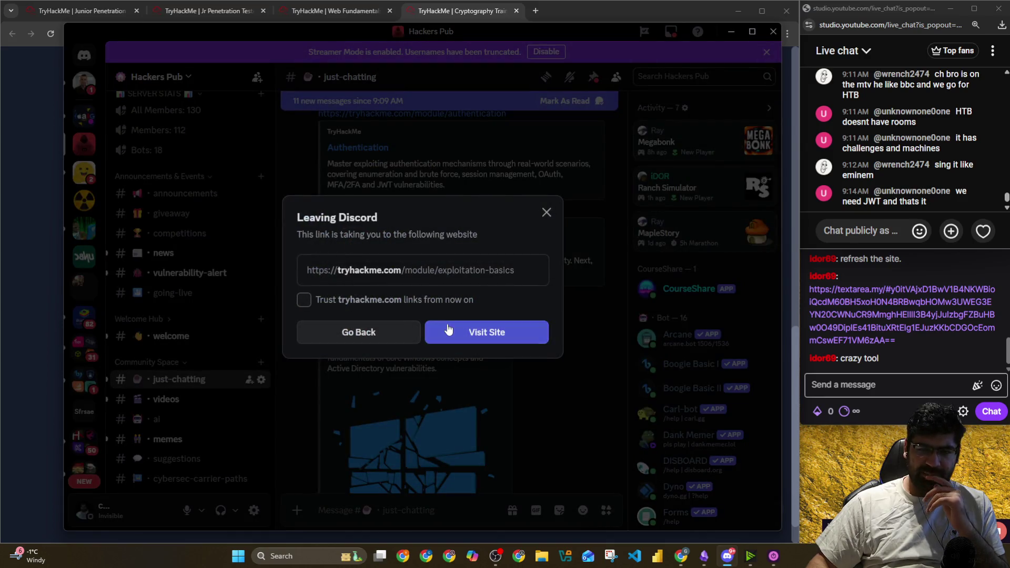
{"action": "left_click", "coordinate": [434, 322]}
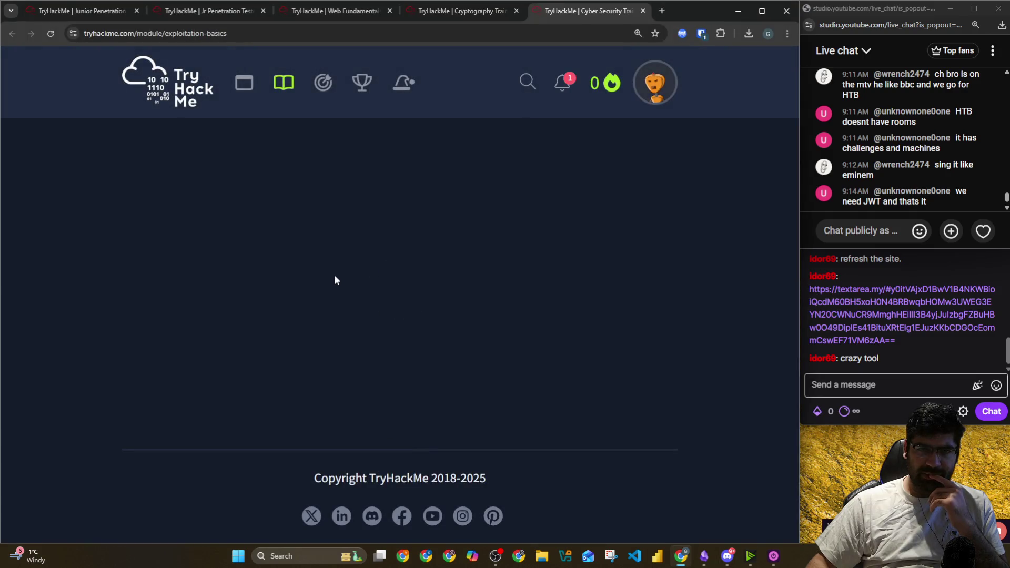
{"action": "scroll", "coordinate": [339, 279], "scroll_direction": "down", "scroll_amount": 8}
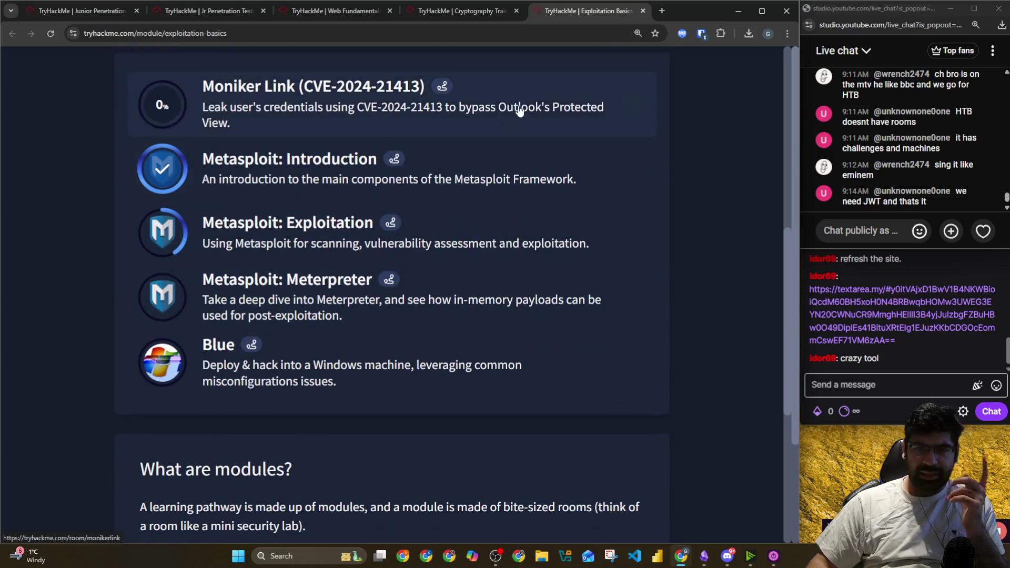
{"action": "left_click", "coordinate": [644, 10]}
Scroll Discord's just-chatting channel down to the shared TryHackMe module links
{"action": "key", "text": "alt+Tab"}
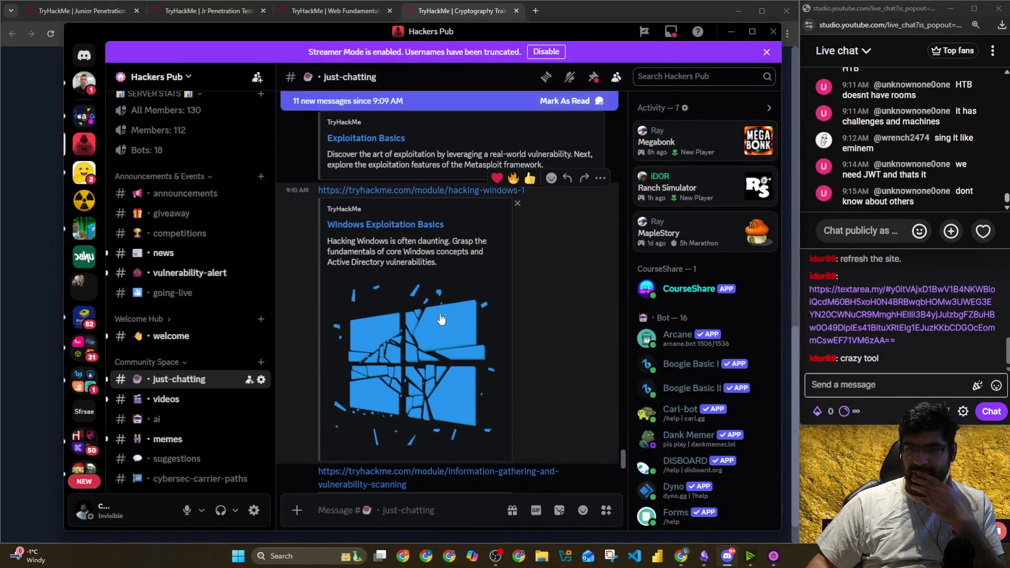
{"action": "scroll", "coordinate": [441, 318], "scroll_direction": "down", "scroll_amount": 3}
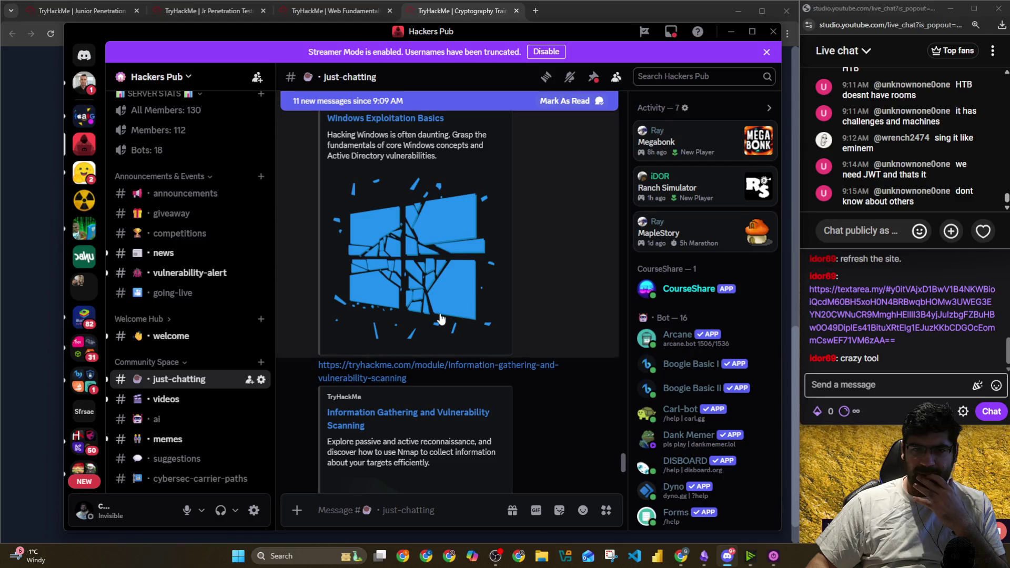
{"action": "scroll", "coordinate": [440, 316], "scroll_direction": "down", "scroll_amount": 2}
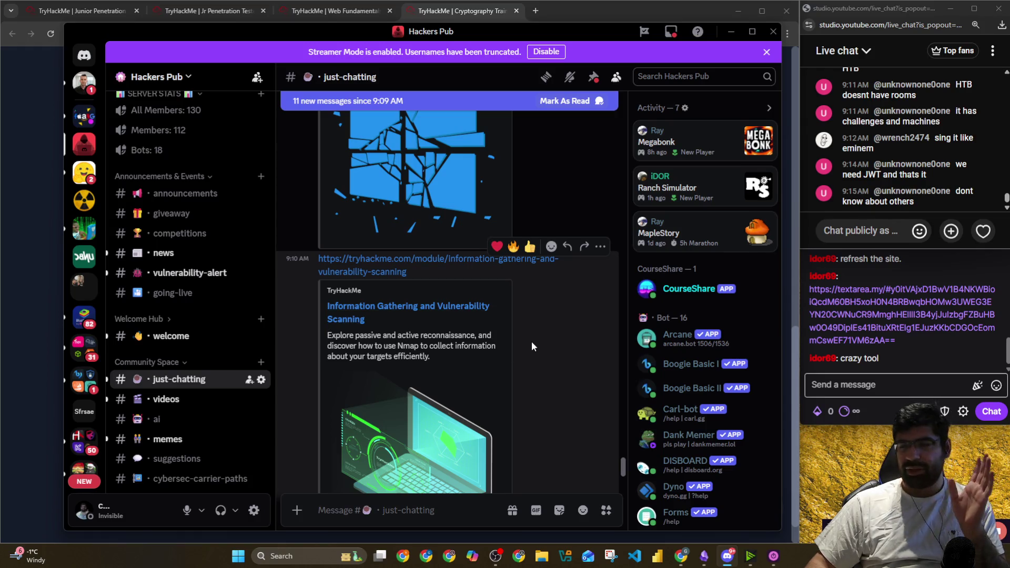
{"action": "scroll", "coordinate": [531, 342], "scroll_direction": "down", "scroll_amount": 2}
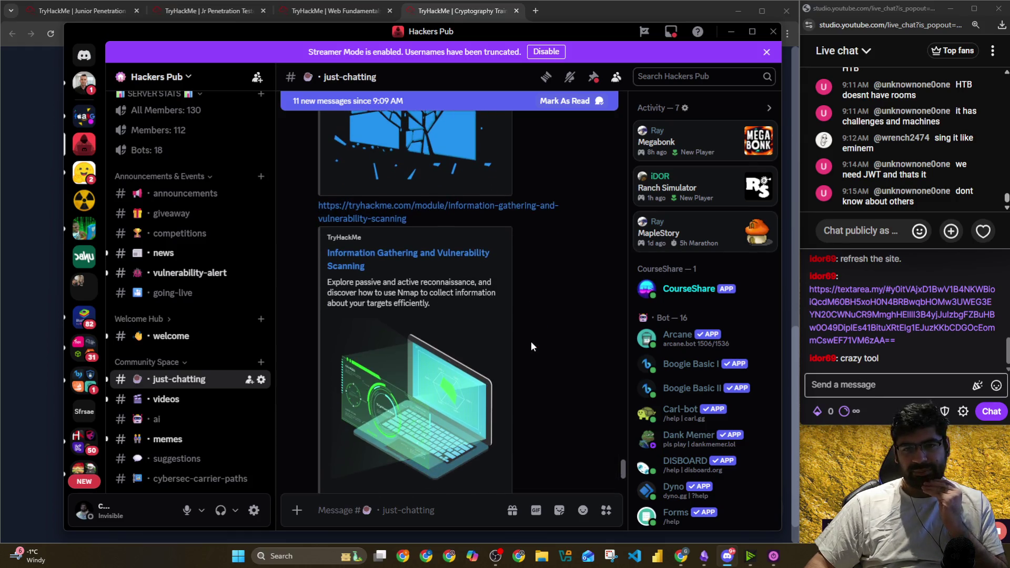
{"action": "scroll", "coordinate": [531, 341], "scroll_direction": "down", "scroll_amount": 1}
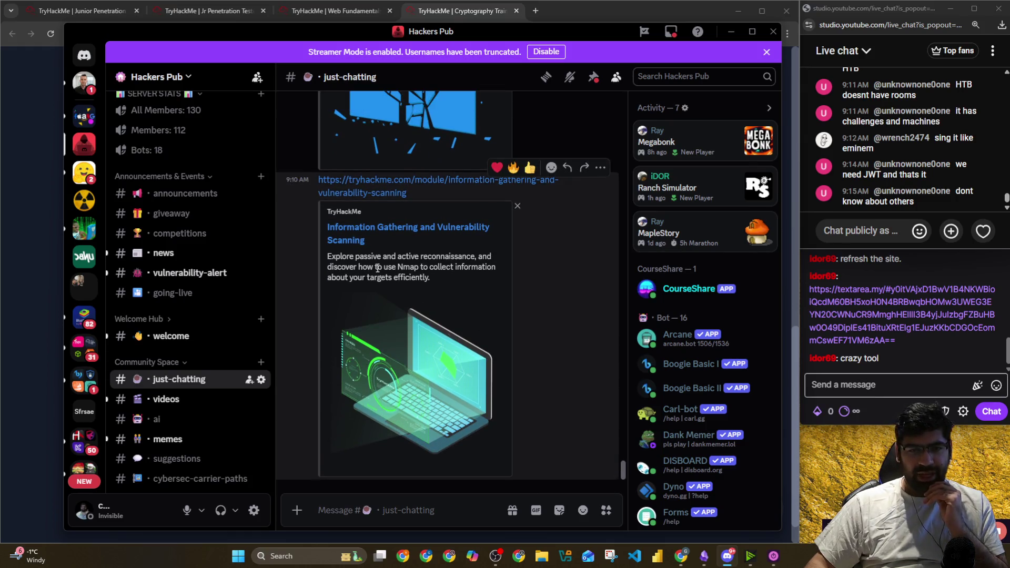
Open the Information Gathering and Vulnerability Scanning module link in the browser
{"action": "right_click", "coordinate": [351, 252]}
{"action": "left_click", "coordinate": [349, 249]}
{"action": "right_click", "coordinate": [353, 246]}
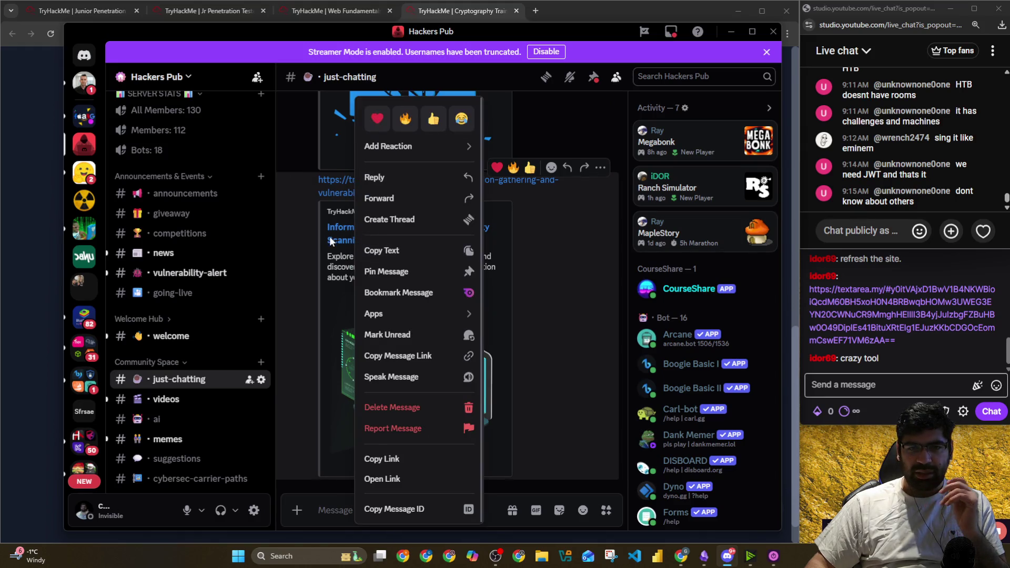
{"action": "left_click", "coordinate": [332, 246]}
{"action": "left_click", "coordinate": [337, 241]}
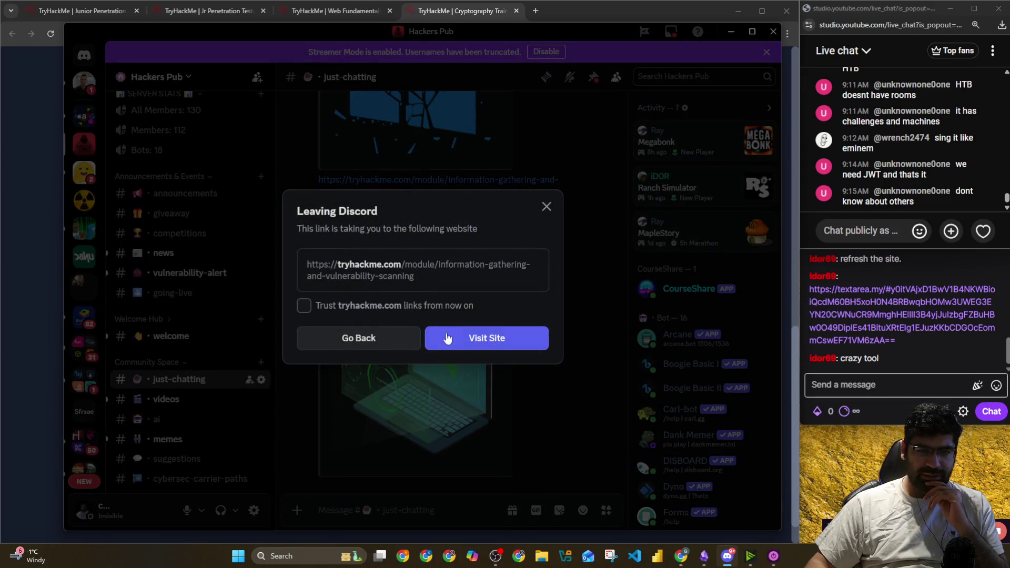
{"action": "left_click", "coordinate": [445, 339]}
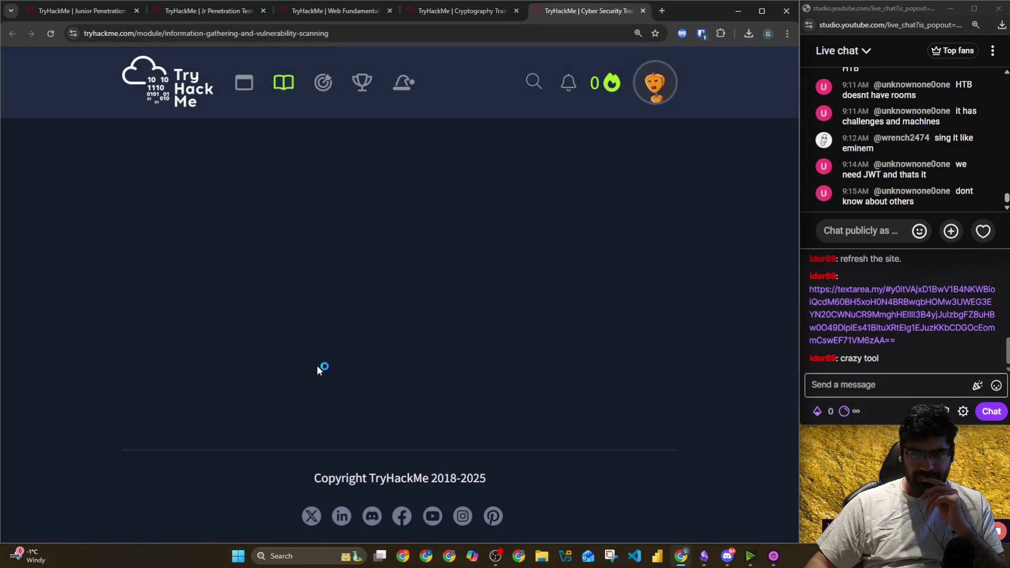
{"action": "scroll", "coordinate": [318, 367], "scroll_direction": "down", "scroll_amount": 10}
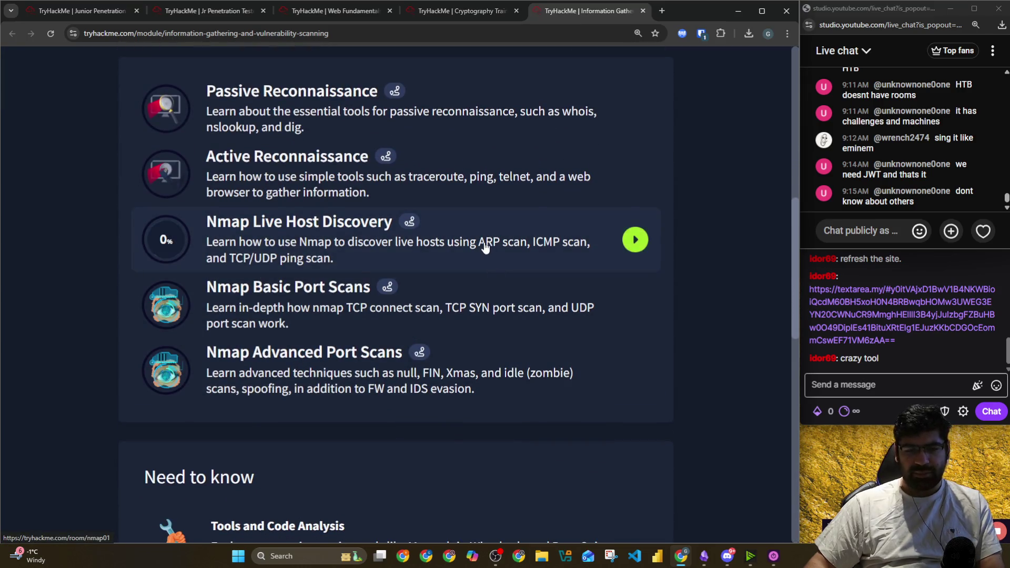
Back in Discord, enlarge and zoom the <script> cookie image, then close it
{"action": "key", "text": "alt+Tab"}
{"action": "scroll", "coordinate": [481, 250], "scroll_direction": "up", "scroll_amount": 10}
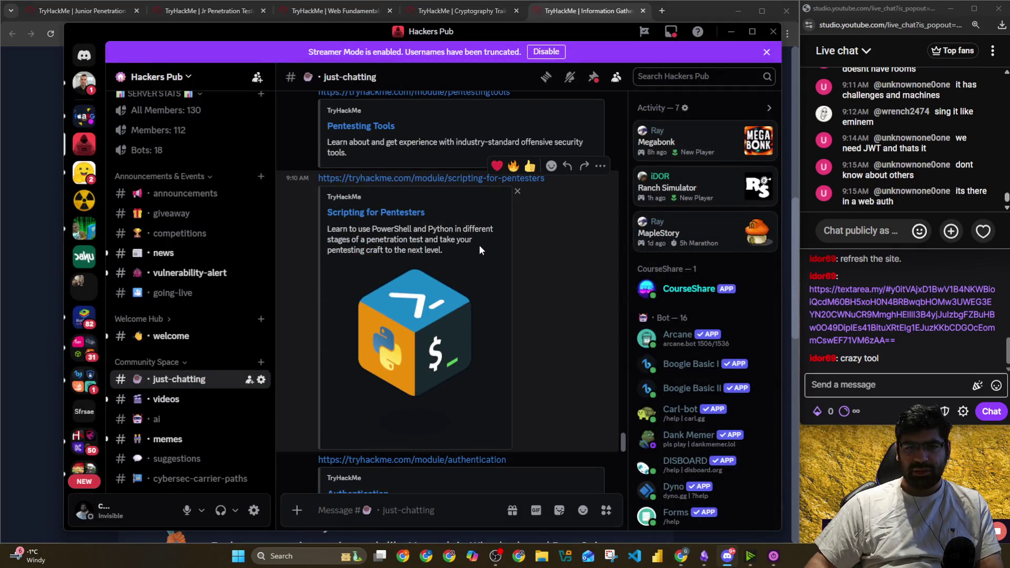
{"action": "scroll", "coordinate": [472, 244], "scroll_direction": "up", "scroll_amount": 3}
{"action": "scroll", "coordinate": [376, 187], "scroll_direction": "up", "scroll_amount": 1}
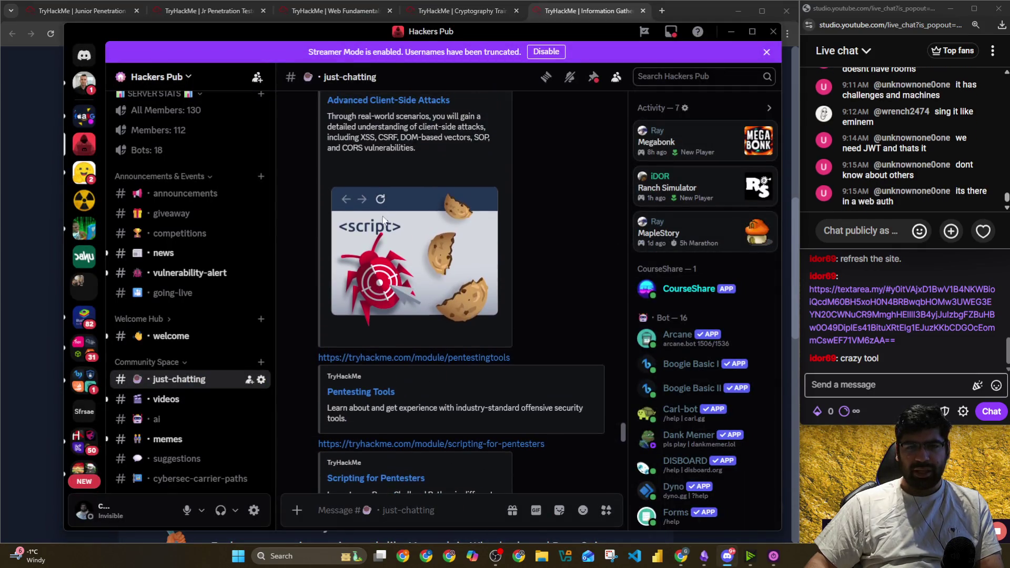
{"action": "left_click", "coordinate": [389, 247]}
{"action": "left_click", "coordinate": [412, 172]}
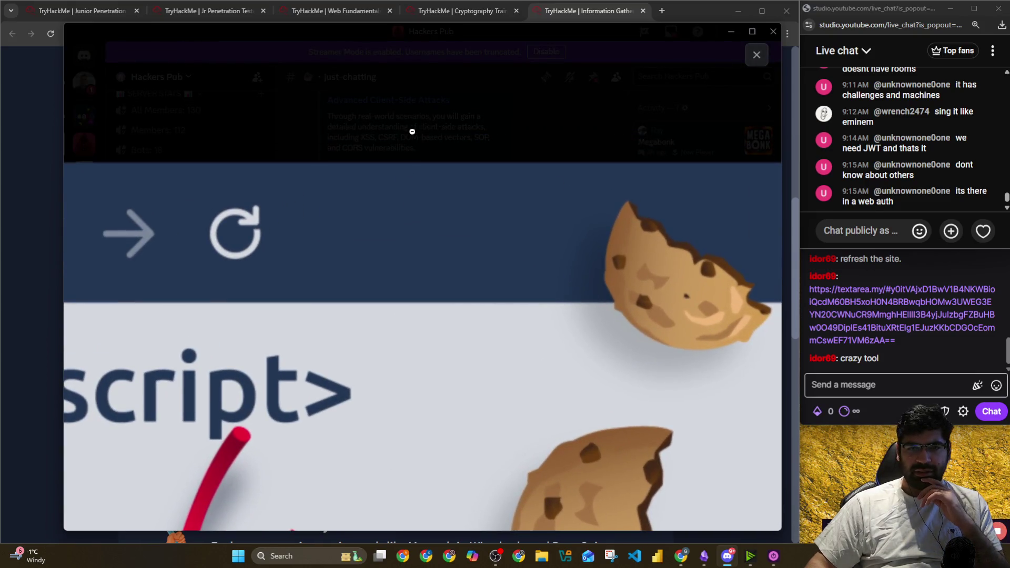
{"action": "left_click", "coordinate": [412, 131]}
{"action": "left_click", "coordinate": [665, 150]}
Open the Advanced Client-Side Attacks module link in the browser
{"action": "scroll", "coordinate": [442, 246], "scroll_direction": "up", "scroll_amount": 2}
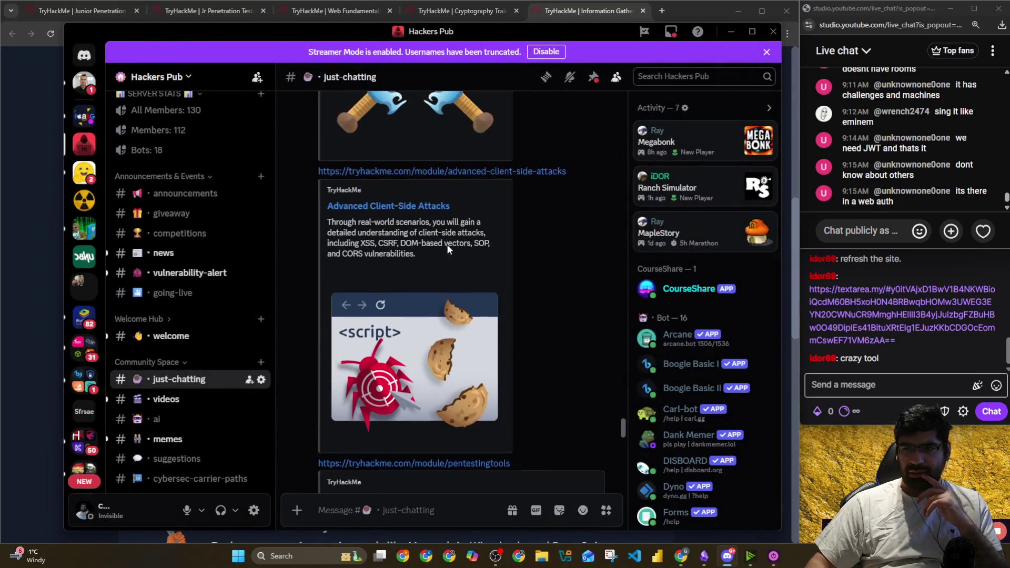
{"action": "left_click", "coordinate": [405, 210]}
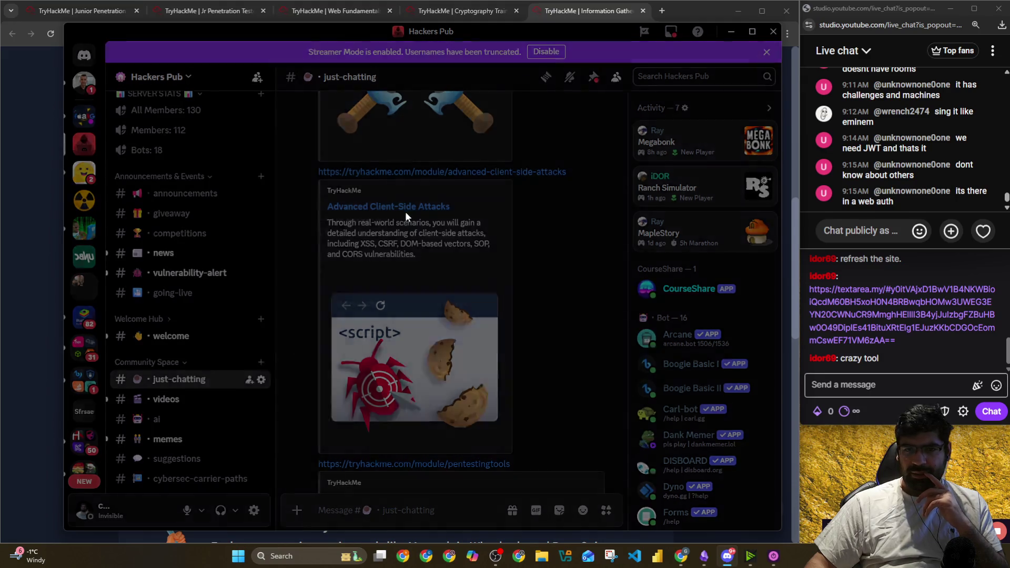
{"action": "left_click", "coordinate": [464, 332]}
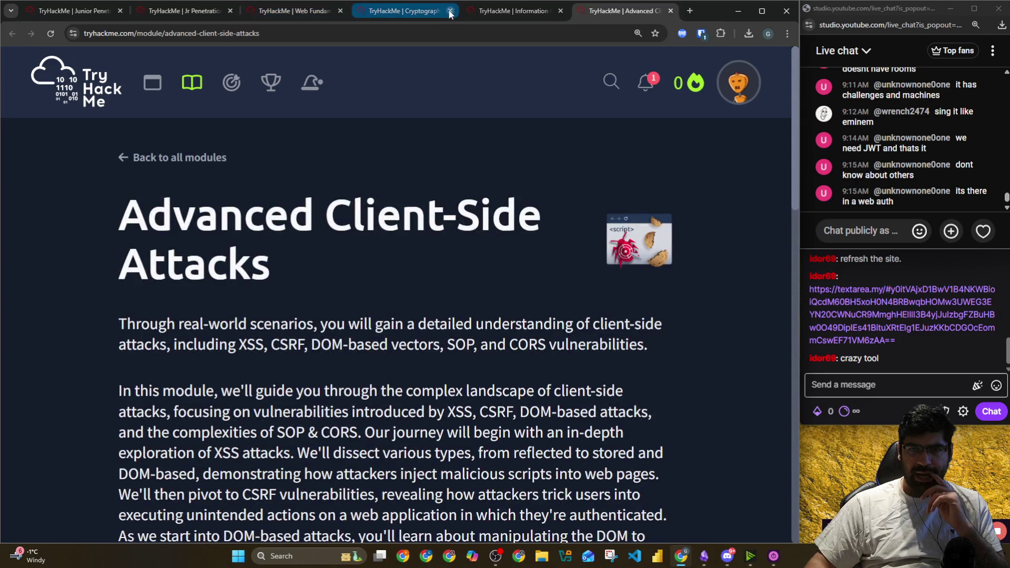
Close the Cryptography tab, review the XSS, CSRF, DOM-Based and CORS & SOP rooms, and select the module URL
{"action": "left_click", "coordinate": [451, 11]}
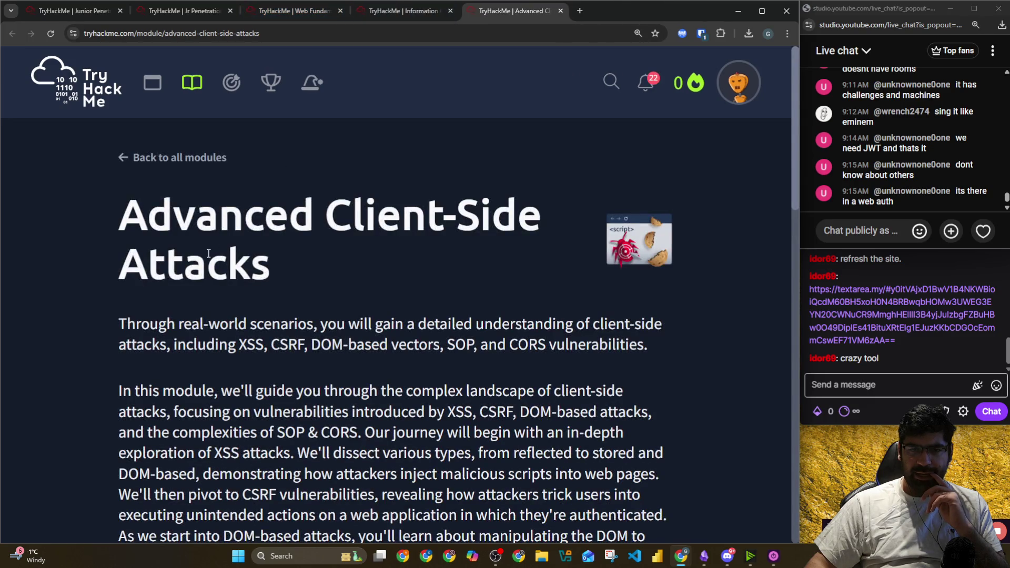
{"action": "scroll", "coordinate": [213, 253], "scroll_direction": "down", "scroll_amount": 4}
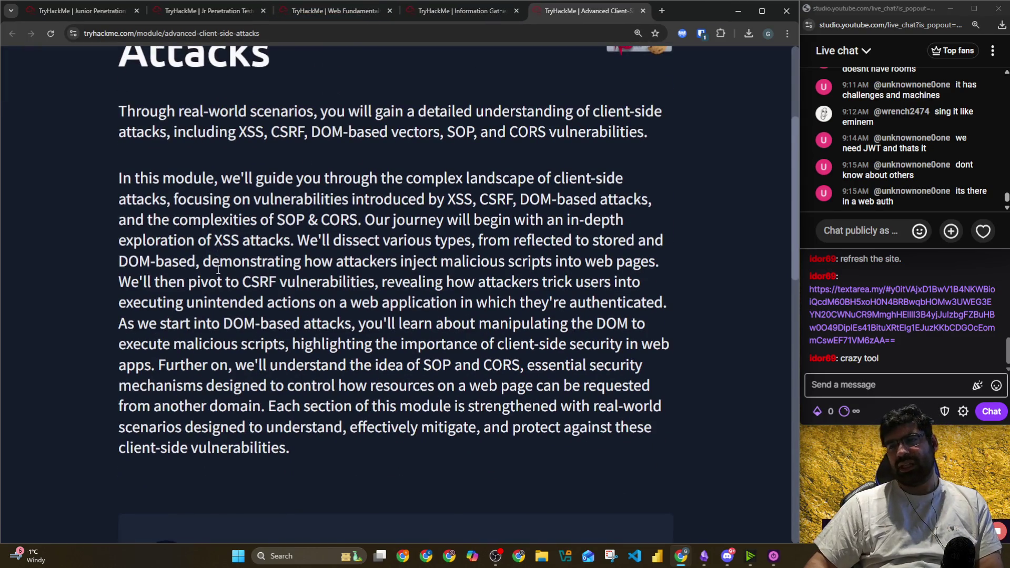
{"action": "scroll", "coordinate": [218, 270], "scroll_direction": "down", "scroll_amount": 8}
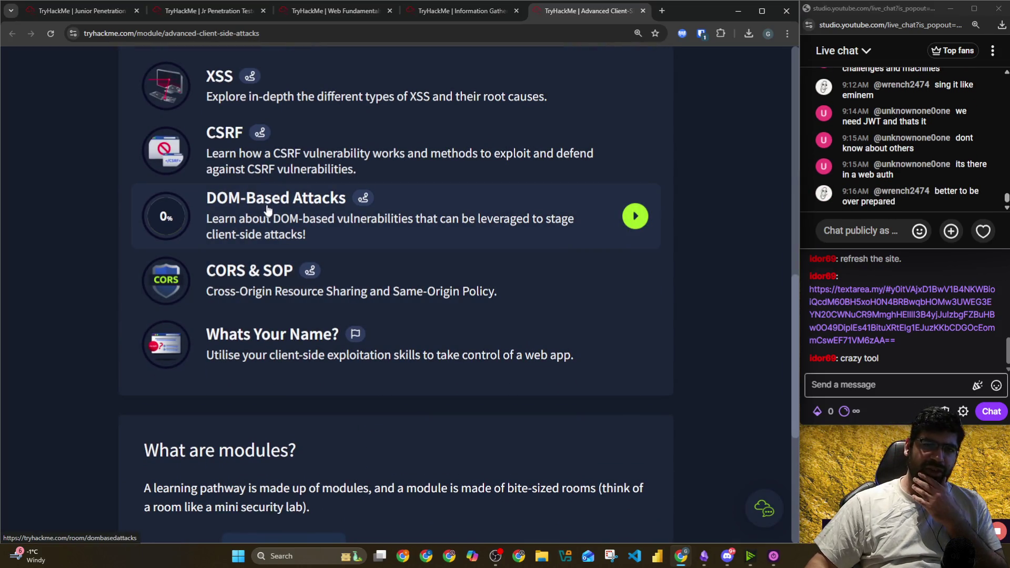
{"action": "scroll", "coordinate": [341, 113], "scroll_direction": "up", "scroll_amount": 1}
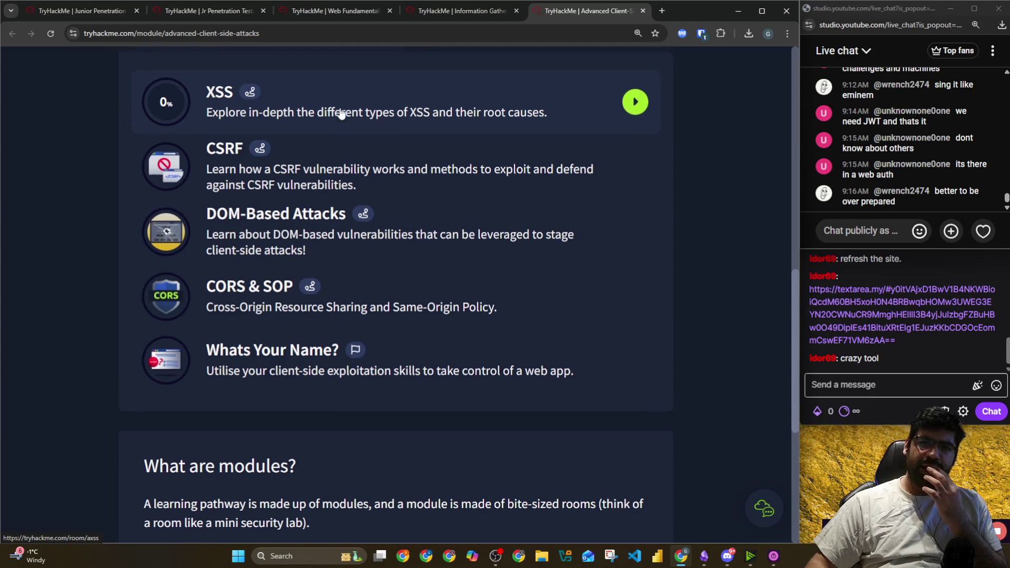
{"action": "scroll", "coordinate": [341, 113], "scroll_direction": "up", "scroll_amount": 3}
{"action": "left_click", "coordinate": [299, 33]}
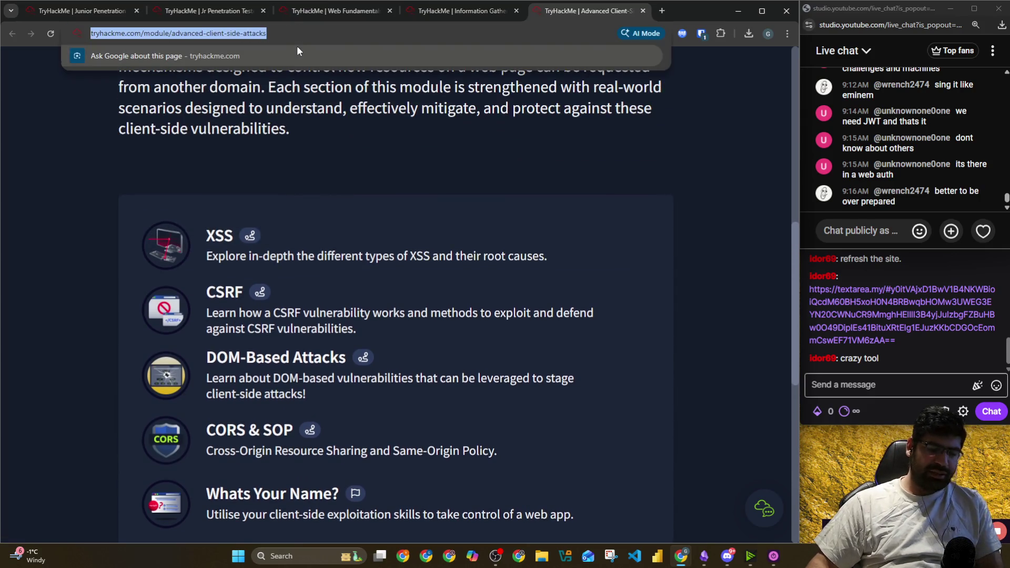
{"action": "key", "text": "alt+Tab"}
{"action": "key", "text": "alt+Tab"}
{"action": "key", "text": "alt+Tab"}
{"action": "key", "text": "alt+Tab"}
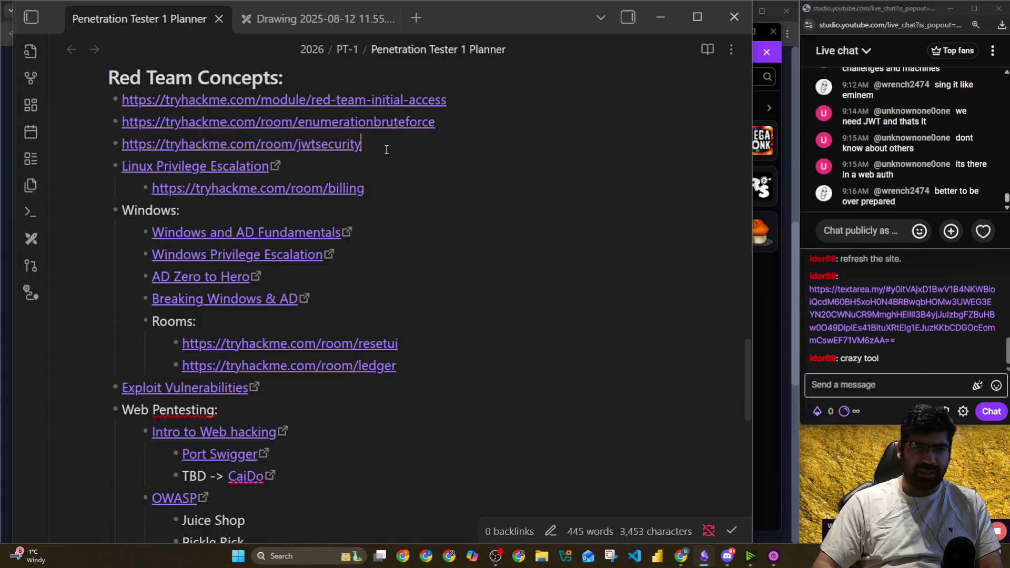
Fix the bullet indent below Pickle Rick and paste the advanced-client-side-attacks module link there
{"action": "scroll", "coordinate": [386, 150], "scroll_direction": "down", "scroll_amount": 4}
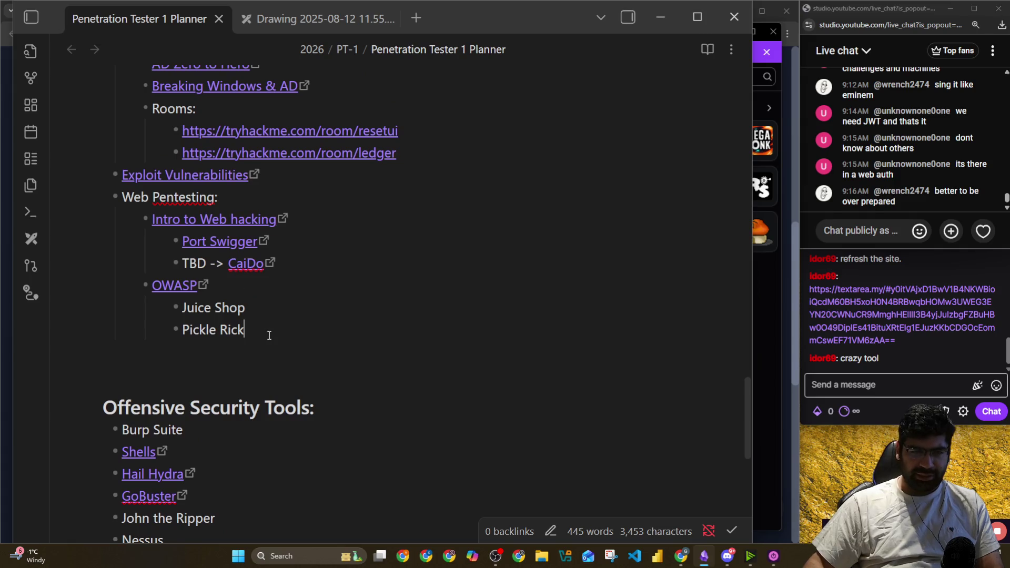
{"action": "key", "text": "Return"}
{"action": "key", "text": "shift+Tab"}
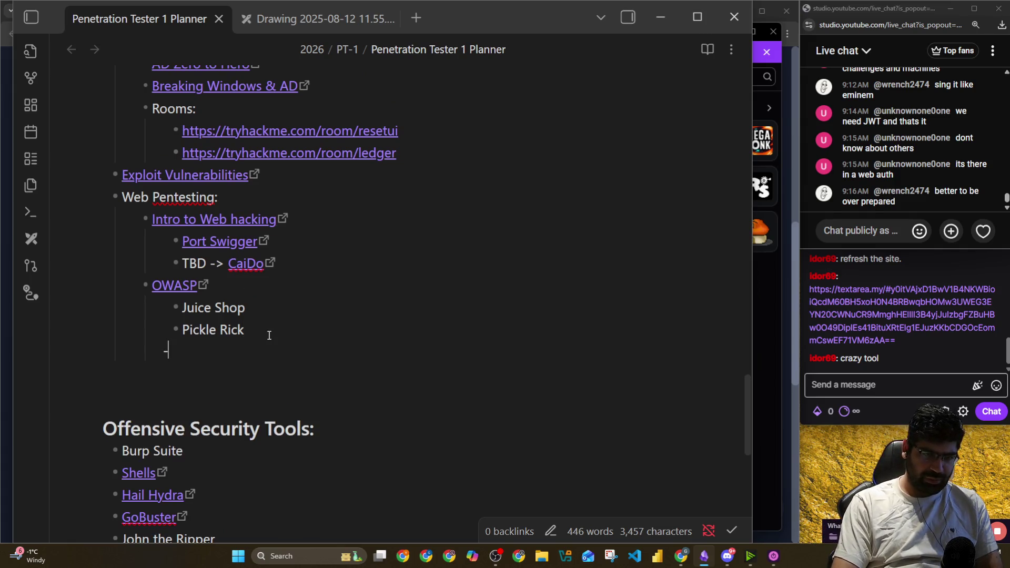
{"action": "key", "text": "super"}
{"action": "left_click", "coordinate": [208, 347]}
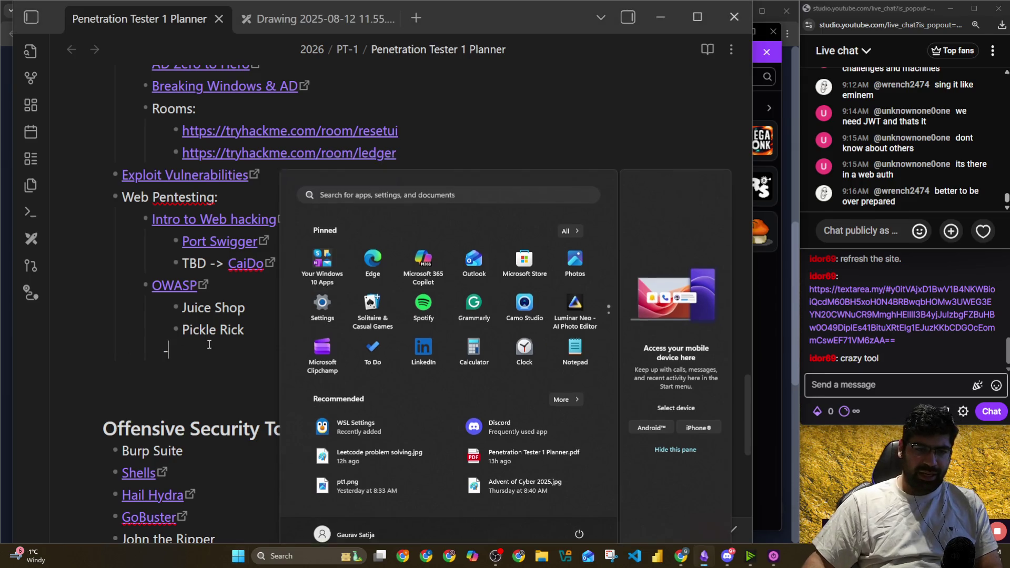
{"action": "key", "text": "Tab"}
{"action": "key", "text": "BackSpace"}
{"action": "key", "text": "BackSpace"}
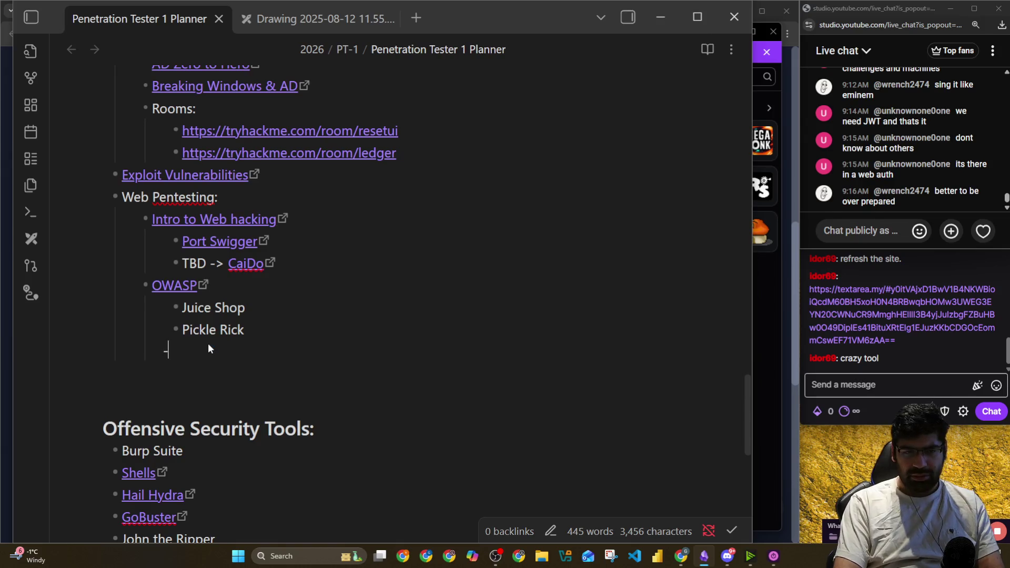
{"action": "type", "text": "-"}
{"action": "key", "text": "shift+Tab"}
{"action": "type", "text": "https://tryhackme.com/module/advanced-client-side-attacks"}
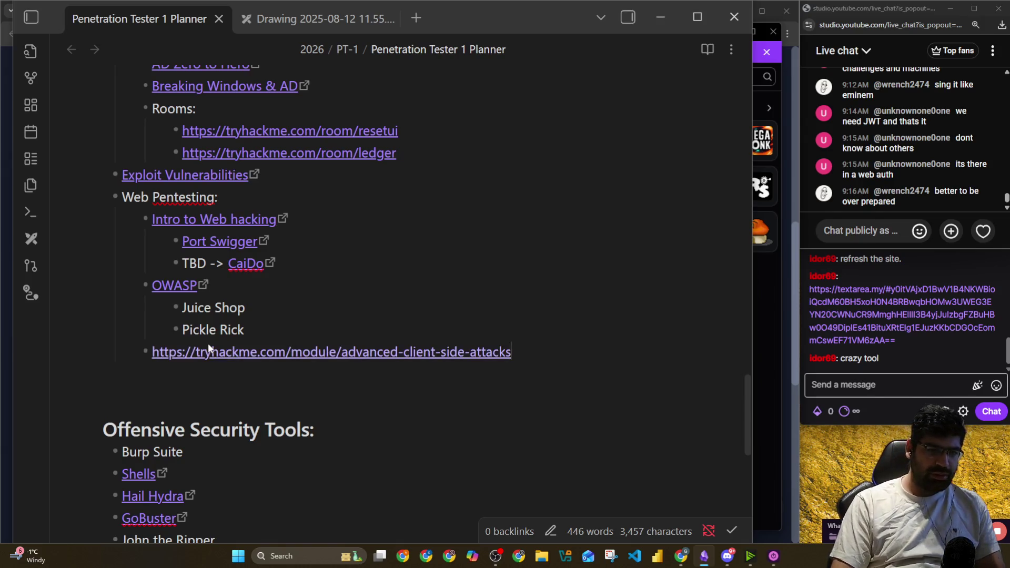
{"action": "key", "text": "alt+Tab"}
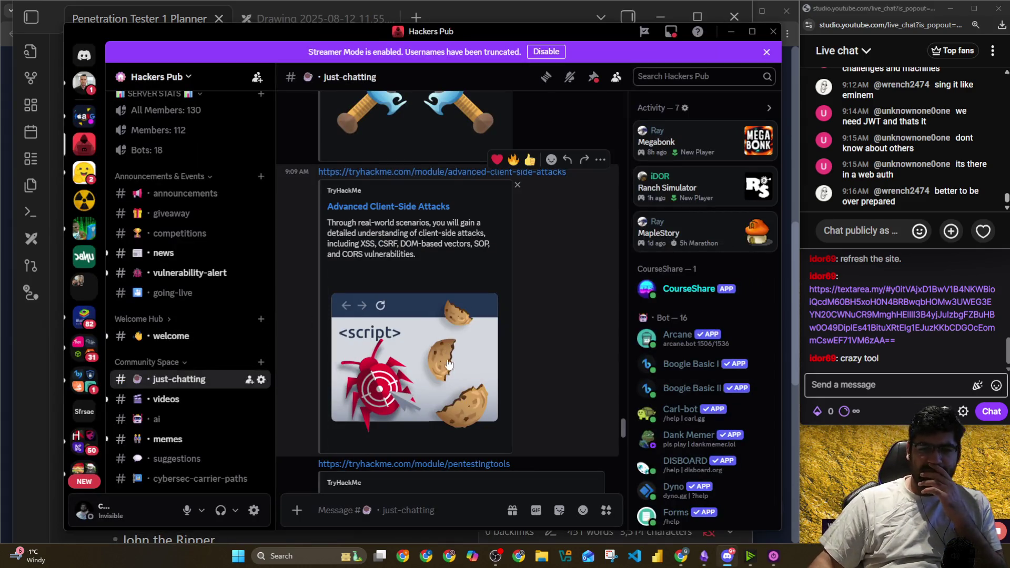
Open the Authentication module from Discord, close the Advanced Client-Side Attacks tab, and skim its rooms
{"action": "scroll", "coordinate": [522, 340], "scroll_direction": "down", "scroll_amount": 10}
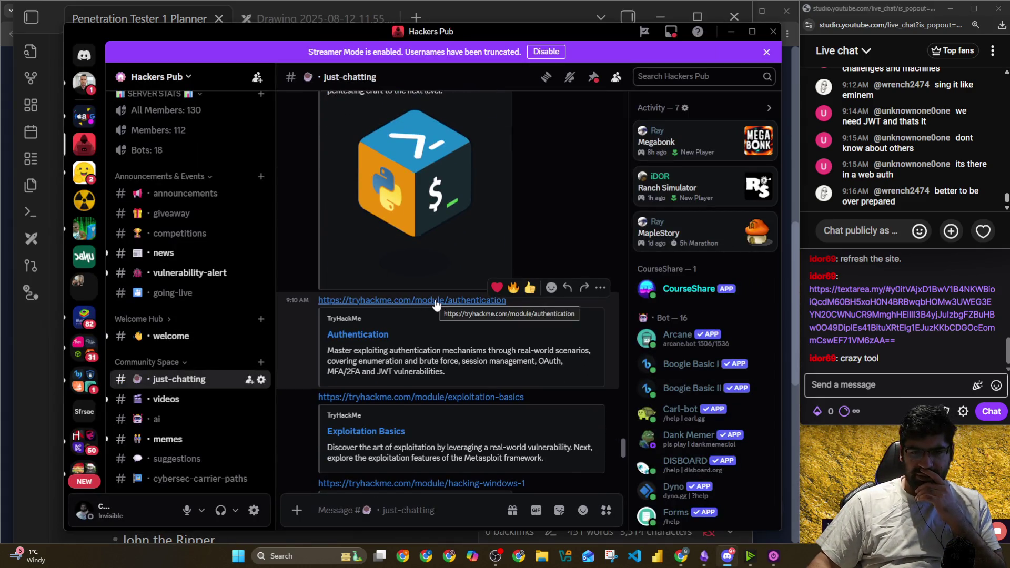
{"action": "scroll", "coordinate": [435, 298], "scroll_direction": "down", "scroll_amount": 1}
{"action": "scroll", "coordinate": [435, 296], "scroll_direction": "up", "scroll_amount": 1}
{"action": "left_click", "coordinate": [436, 301]}
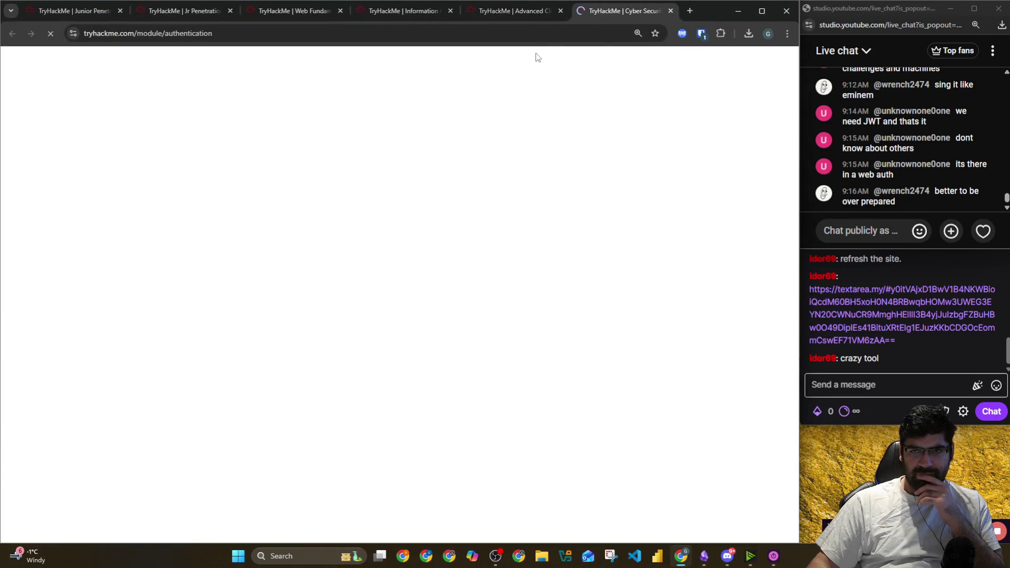
{"action": "left_click", "coordinate": [560, 11]}
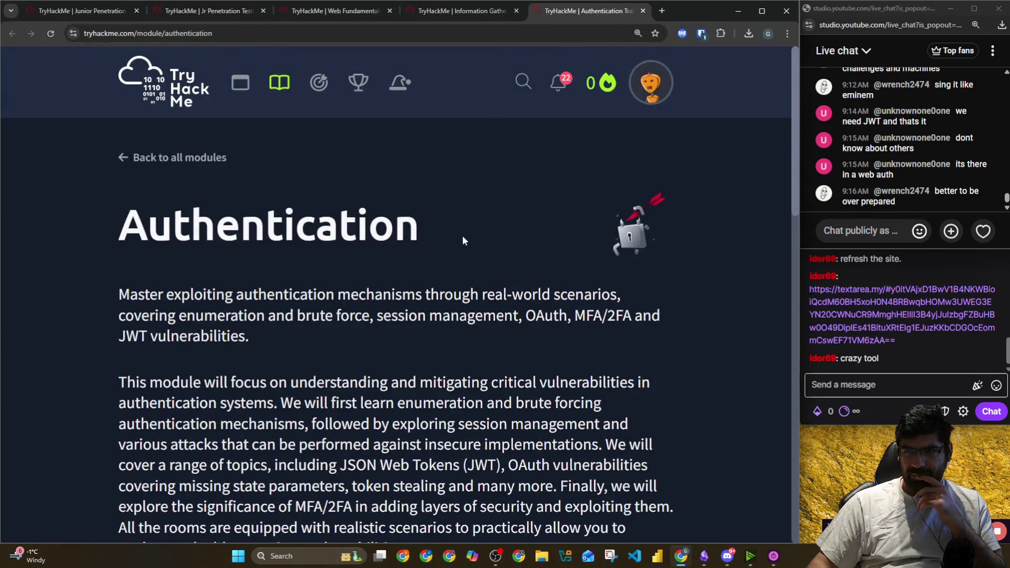
{"action": "scroll", "coordinate": [280, 324], "scroll_direction": "down", "scroll_amount": 10}
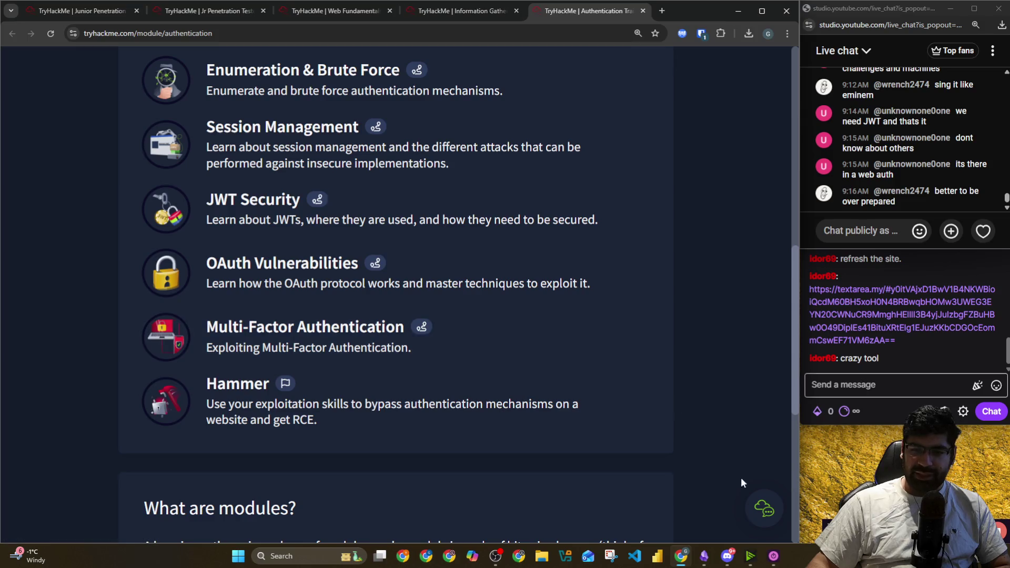
{"action": "mouse_move", "coordinate": [733, 557]}
{"action": "left_click_drag", "start_coordinate": [705, 557], "coordinate": [726, 558]}
{"action": "left_click", "coordinate": [725, 559]}
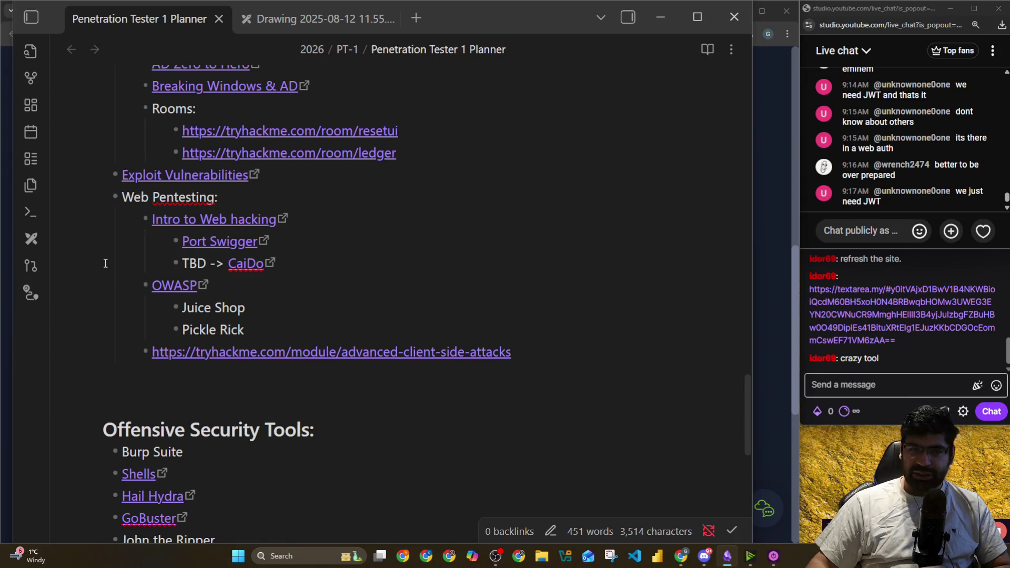
{"action": "scroll", "coordinate": [105, 262], "scroll_direction": "up", "scroll_amount": 1}
{"action": "scroll", "coordinate": [106, 261], "scroll_direction": "up", "scroll_amount": 5}
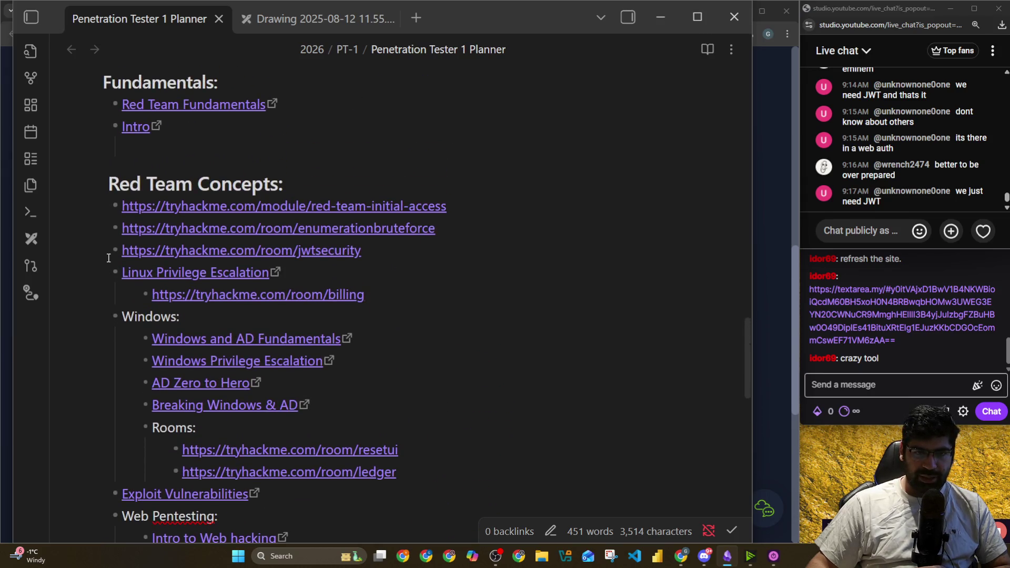
{"action": "scroll", "coordinate": [105, 261], "scroll_direction": "down", "scroll_amount": 3}
{"action": "mouse_move", "coordinate": [472, 319]}
{"action": "left_mouse_down"}
{"action": "mouse_move", "coordinate": [221, 263]}
{"action": "mouse_move", "coordinate": [132, 161]}
{"action": "mouse_move", "coordinate": [109, 163]}
{"action": "left_mouse_up"}
{"action": "scroll", "coordinate": [80, 215], "scroll_direction": "up", "scroll_amount": 4}
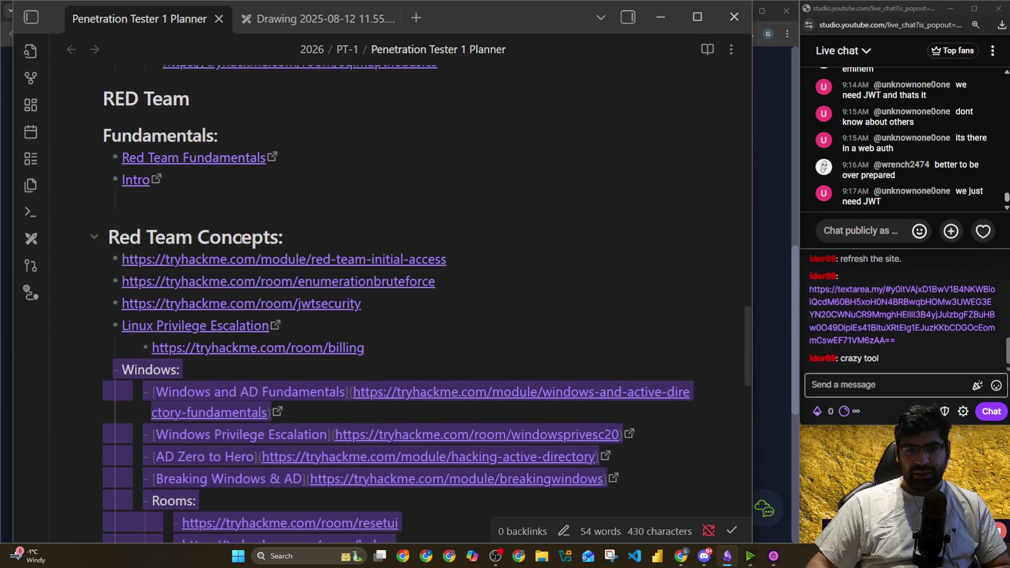
{"action": "left_click", "coordinate": [368, 349]}
{"action": "mouse_move", "coordinate": [357, 350]}
{"action": "left_mouse_down"}
{"action": "mouse_move", "coordinate": [182, 303]}
{"action": "mouse_move", "coordinate": [123, 265]}
{"action": "mouse_move", "coordinate": [106, 237]}
{"action": "mouse_move", "coordinate": [102, 137]}
{"action": "left_mouse_up"}
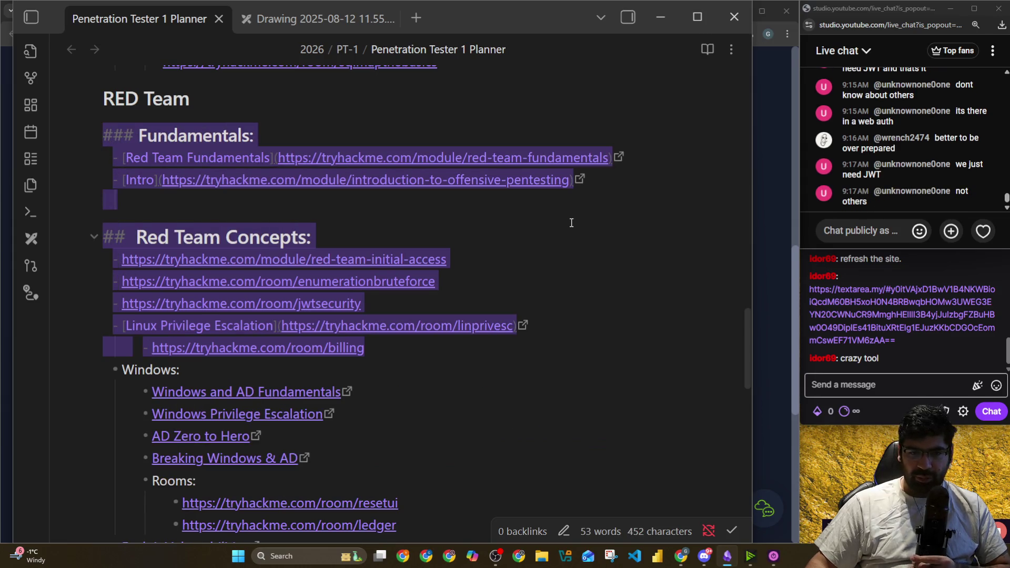
{"action": "scroll", "coordinate": [403, 244], "scroll_direction": "down", "scroll_amount": 4}
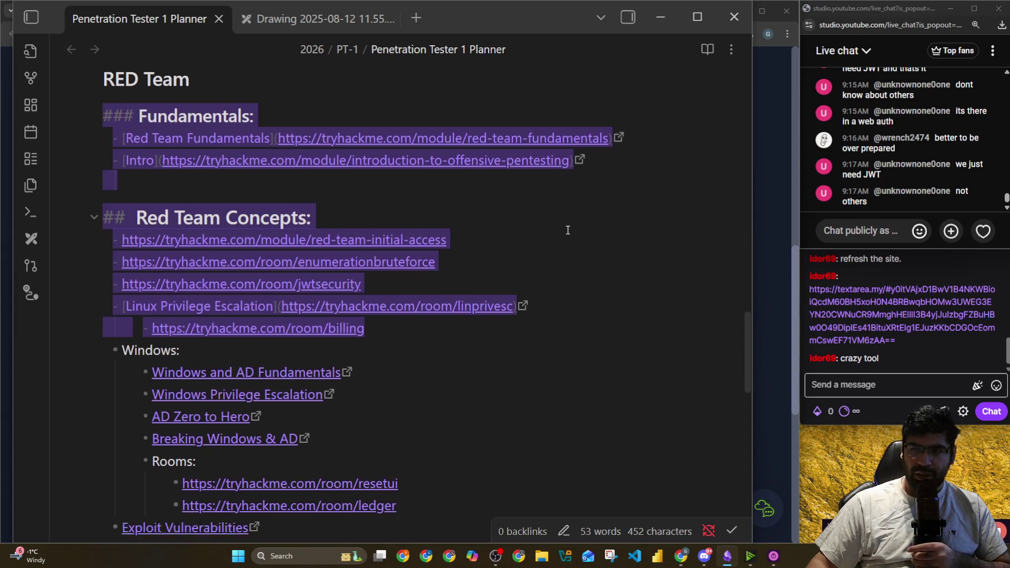
{"action": "scroll", "coordinate": [403, 244], "scroll_direction": "down", "scroll_amount": 2}
{"action": "mouse_move", "coordinate": [561, 406]}
{"action": "left_mouse_down"}
{"action": "mouse_move", "coordinate": [131, 364]}
{"action": "mouse_move", "coordinate": [116, 247]}
{"action": "left_mouse_up"}
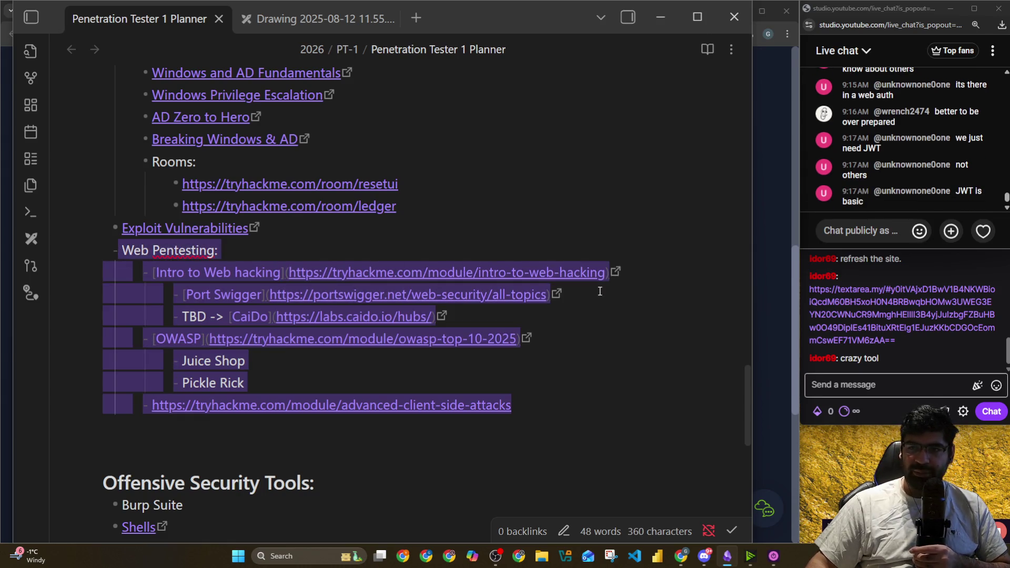
{"action": "left_click", "coordinate": [605, 352]}
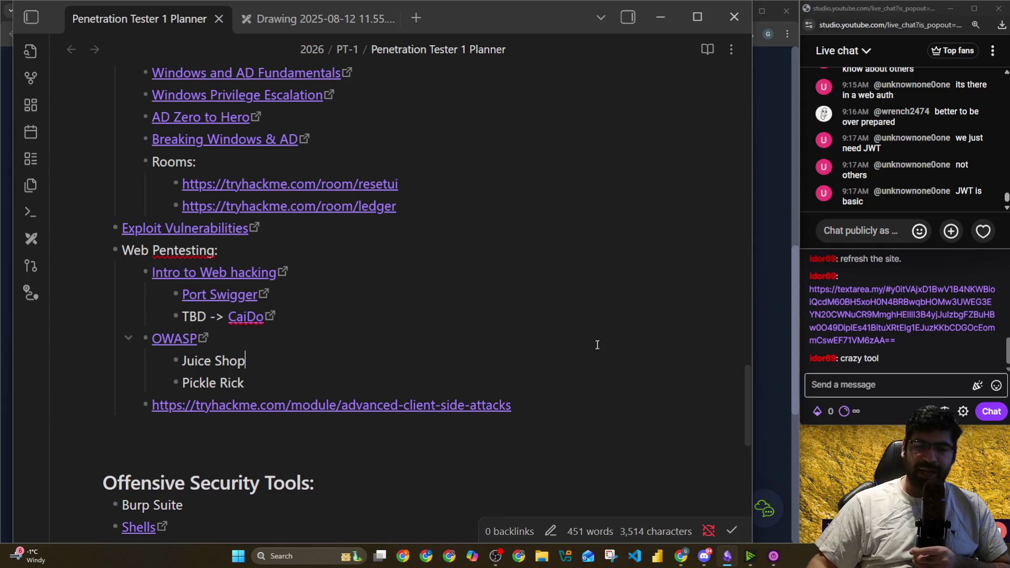
{"action": "scroll", "coordinate": [598, 345], "scroll_direction": "down", "scroll_amount": 5}
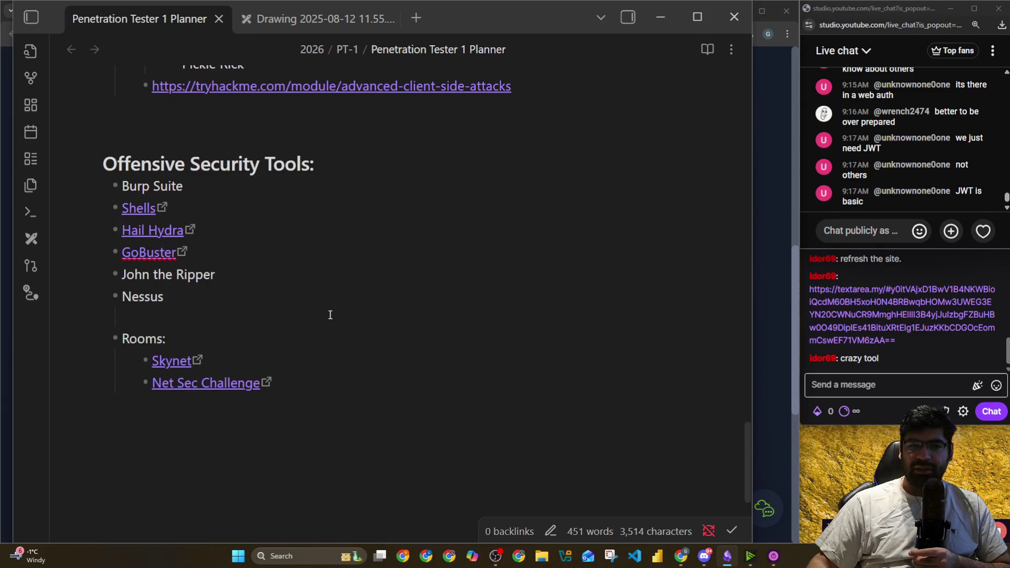
{"action": "scroll", "coordinate": [413, 331], "scroll_direction": "up", "scroll_amount": 7}
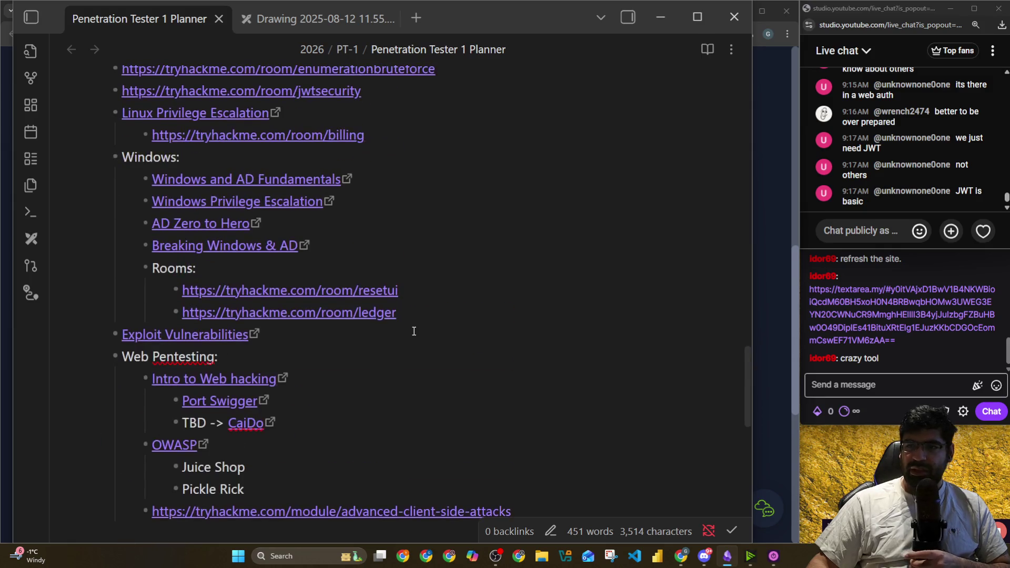
{"action": "scroll", "coordinate": [414, 331], "scroll_direction": "up", "scroll_amount": 3}
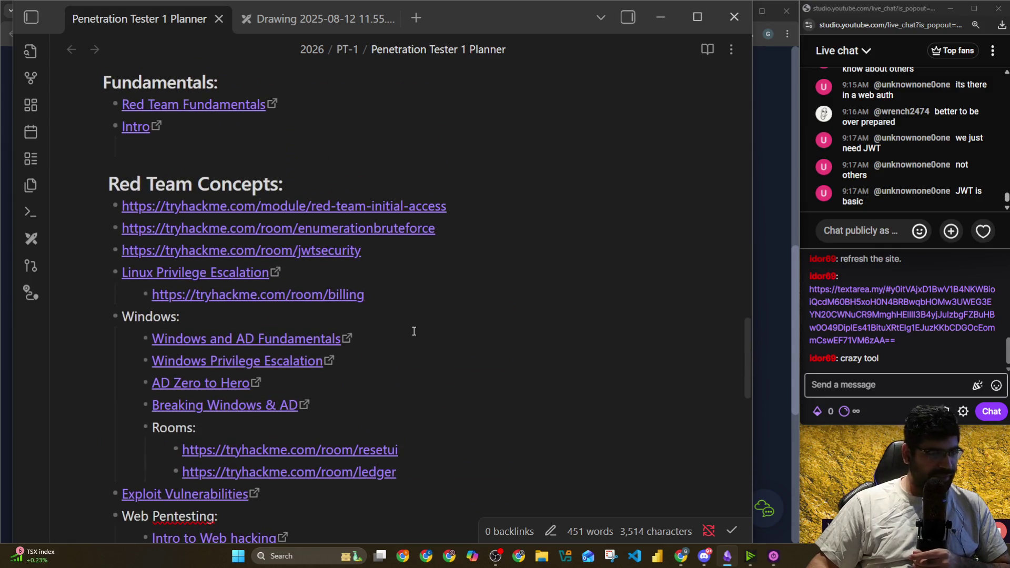
{"action": "left_click_drag", "start_coordinate": [391, 253], "coordinate": [123, 250]}
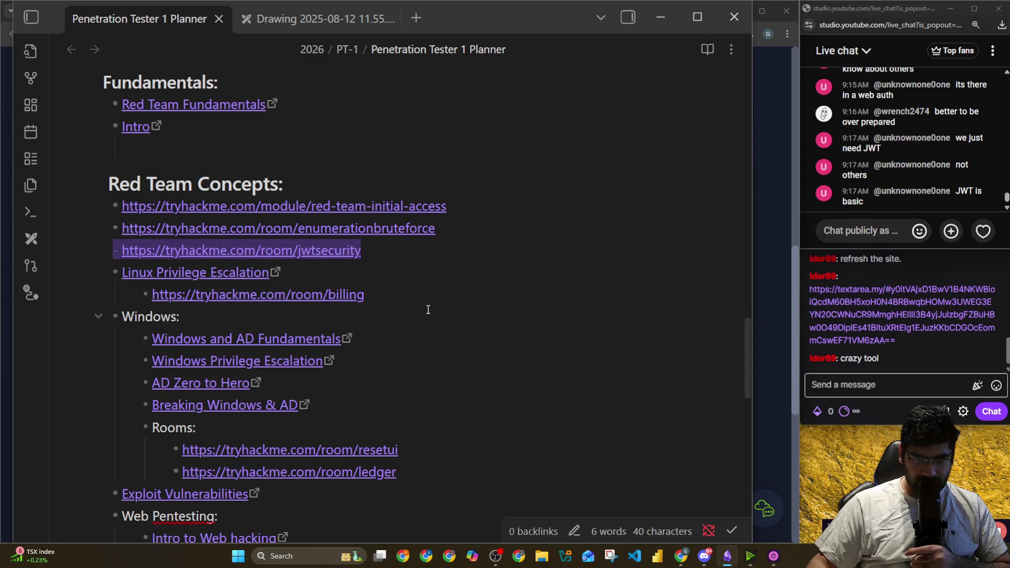
{"action": "left_click_drag", "start_coordinate": [462, 231], "coordinate": [114, 229]}
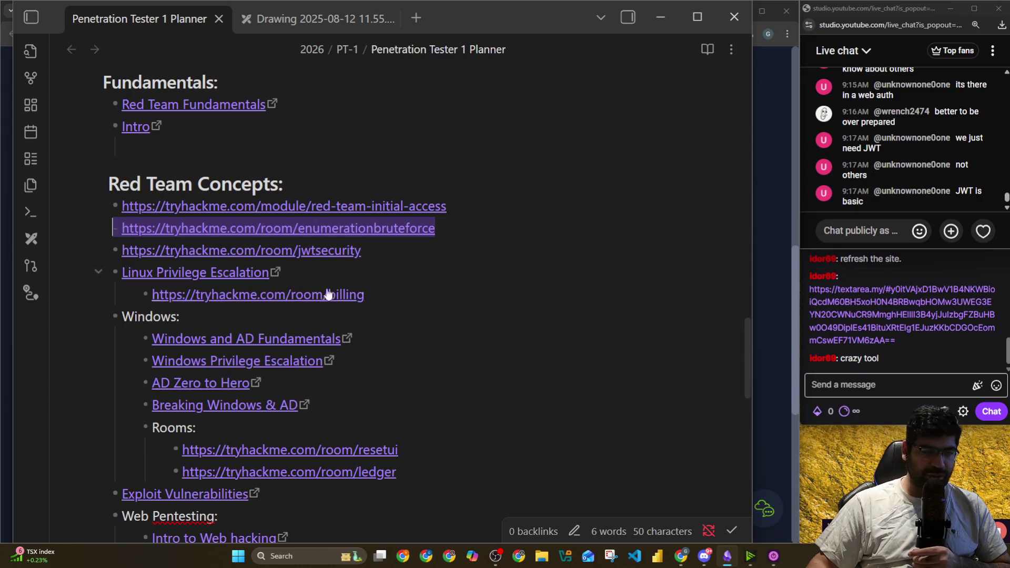
{"action": "scroll", "coordinate": [413, 295], "scroll_direction": "down", "scroll_amount": 5}
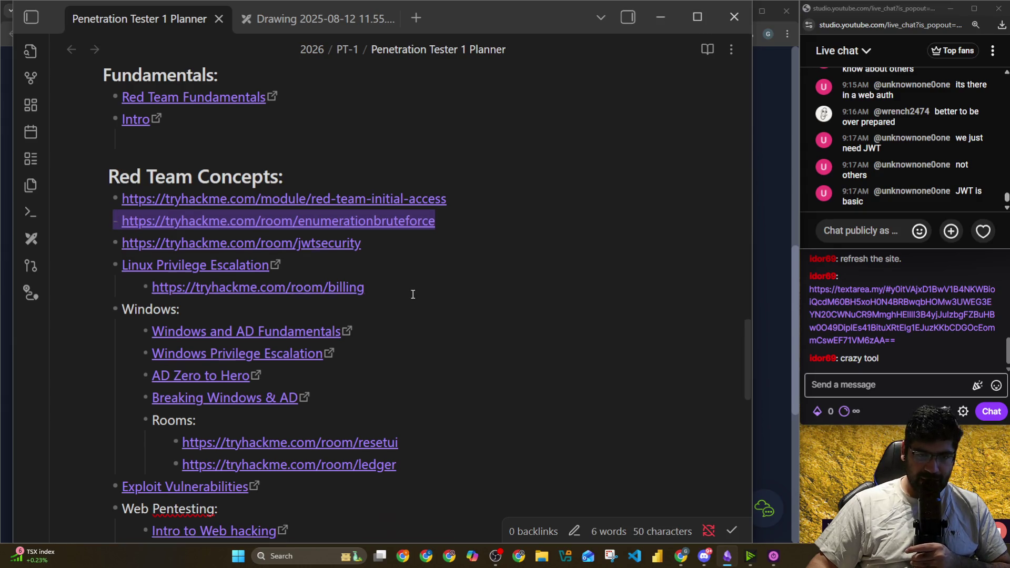
{"action": "scroll", "coordinate": [413, 294], "scroll_direction": "down", "scroll_amount": 1}
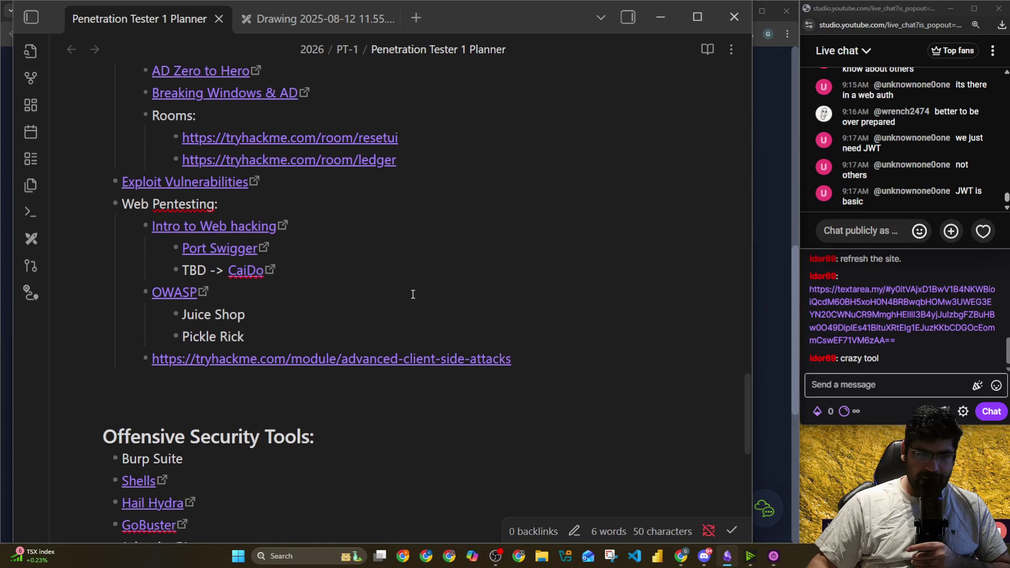
{"action": "scroll", "coordinate": [339, 284], "scroll_direction": "up", "scroll_amount": 6}
{"action": "scroll", "coordinate": [339, 283], "scroll_direction": "up", "scroll_amount": 2}
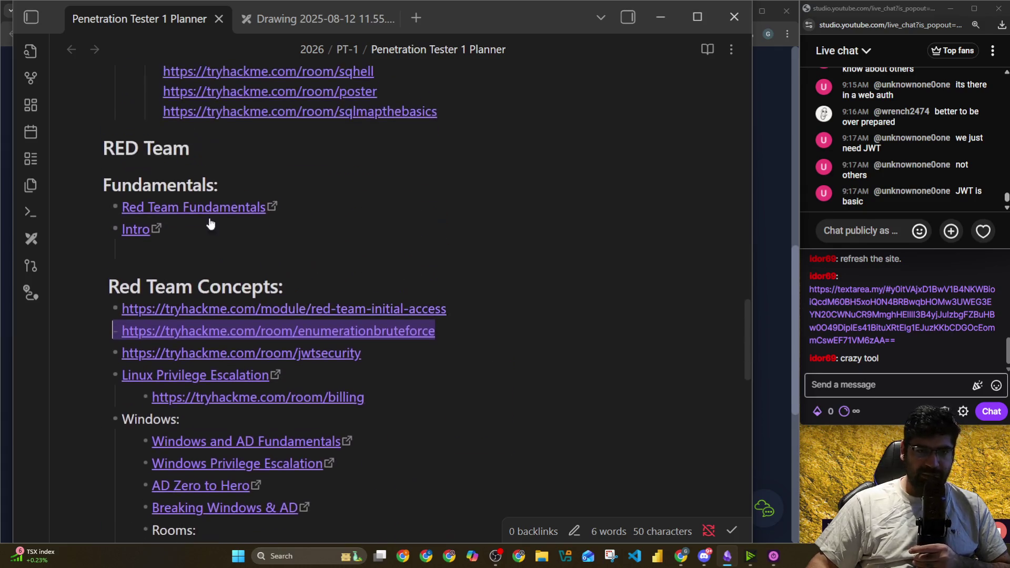
{"action": "mouse_move", "coordinate": [103, 153]}
{"action": "left_mouse_down"}
{"action": "mouse_move", "coordinate": [233, 159]}
{"action": "mouse_move", "coordinate": [270, 249]}
{"action": "left_mouse_up"}
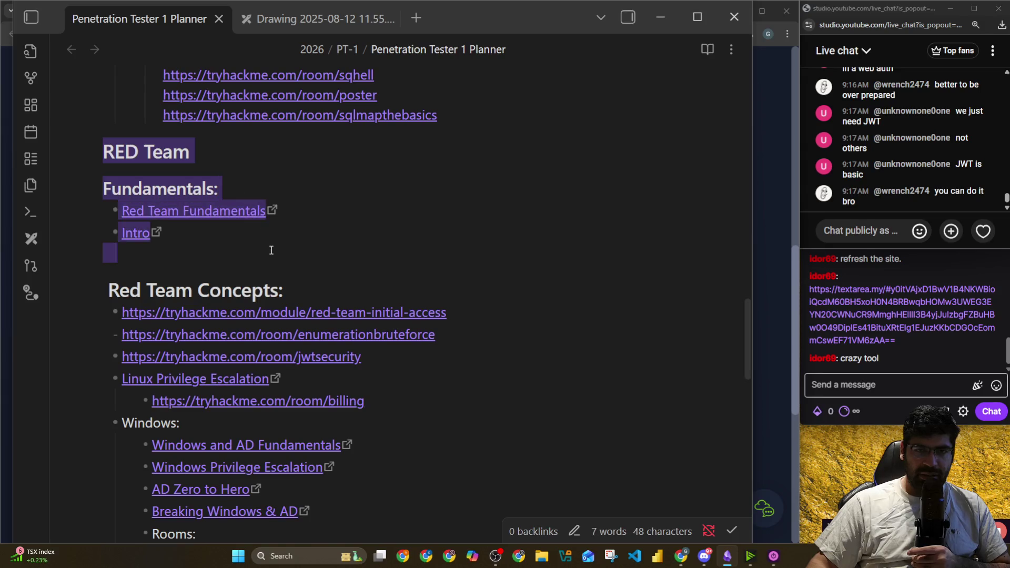
{"action": "scroll", "coordinate": [210, 284], "scroll_direction": "up", "scroll_amount": 10}
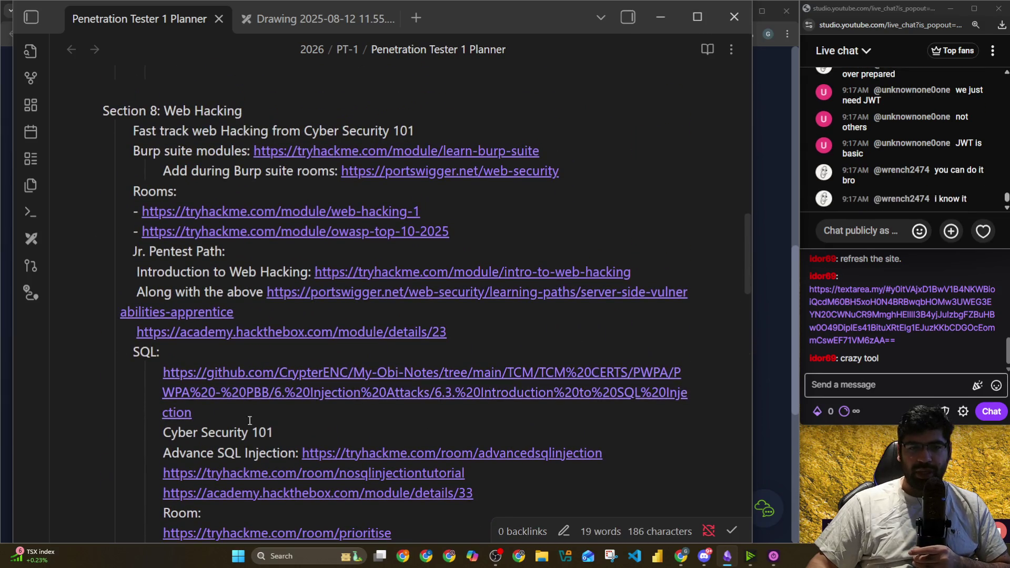
{"action": "scroll", "coordinate": [168, 314], "scroll_direction": "down", "scroll_amount": 4}
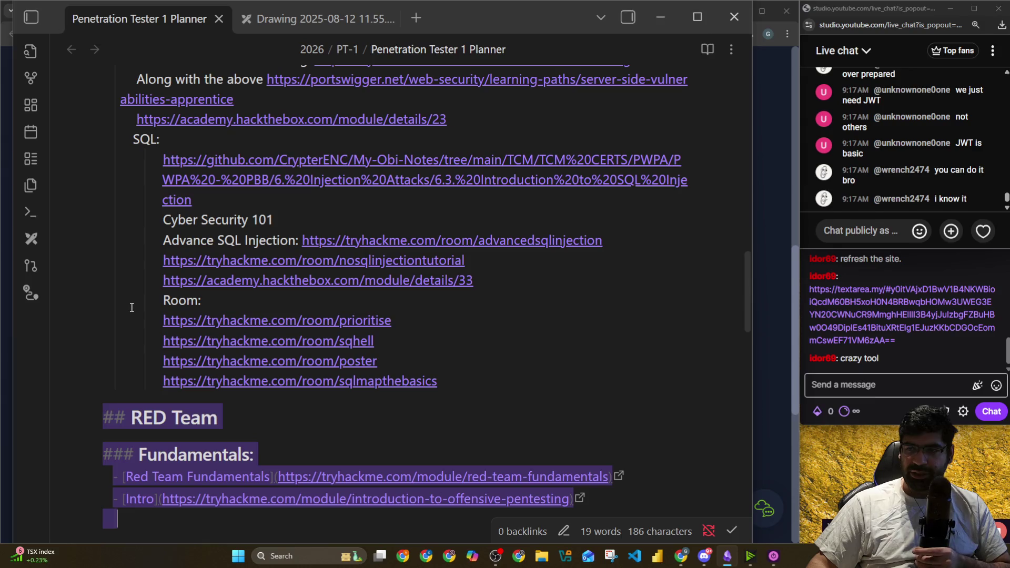
{"action": "left_click", "coordinate": [131, 308]}
{"action": "scroll", "coordinate": [132, 307], "scroll_direction": "down", "scroll_amount": 4}
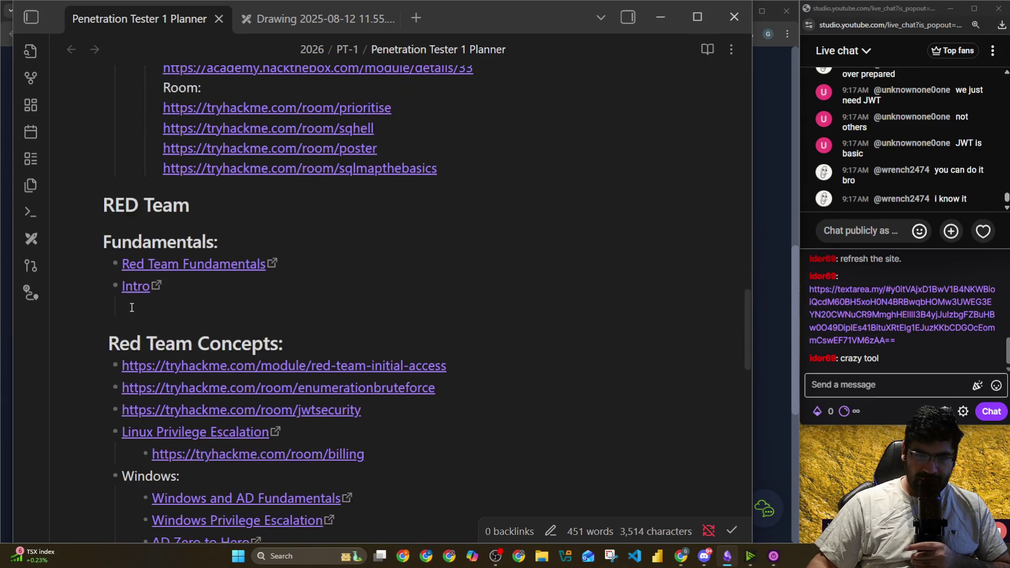
{"action": "scroll", "coordinate": [131, 307], "scroll_direction": "down", "scroll_amount": 4}
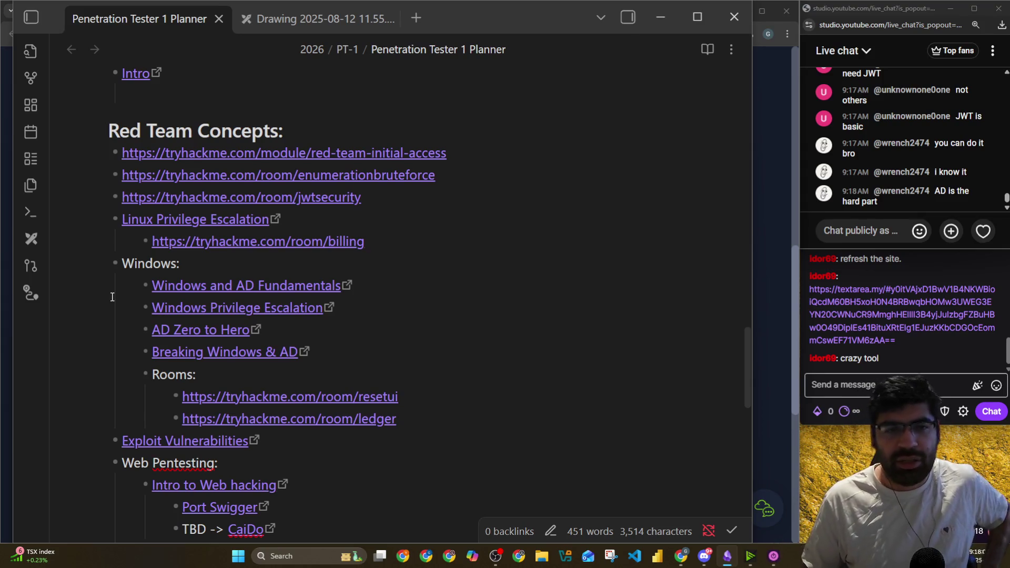
{"action": "scroll", "coordinate": [110, 295], "scroll_direction": "up", "scroll_amount": 10}
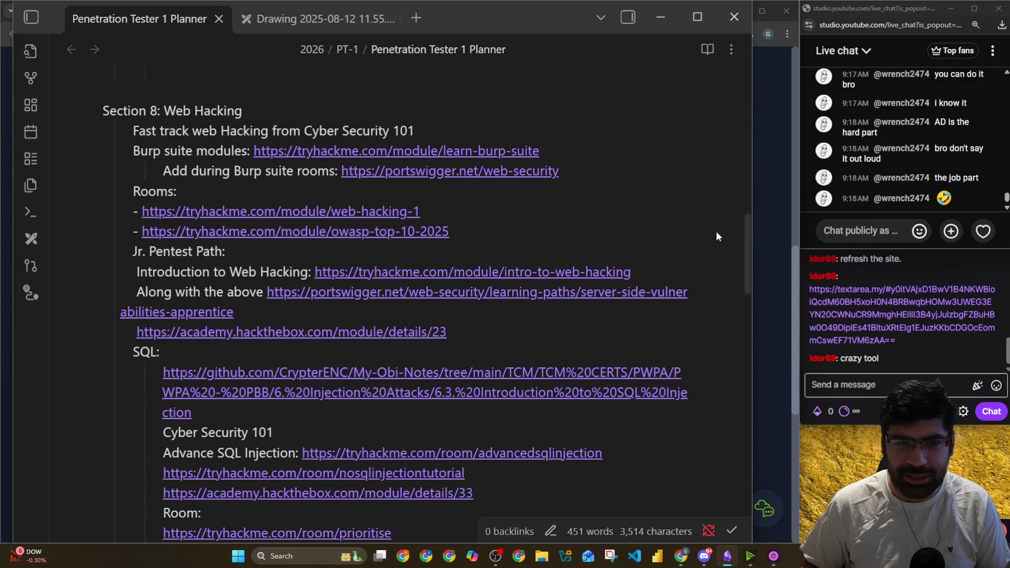
{"action": "scroll", "coordinate": [163, 253], "scroll_direction": "up", "scroll_amount": 4}
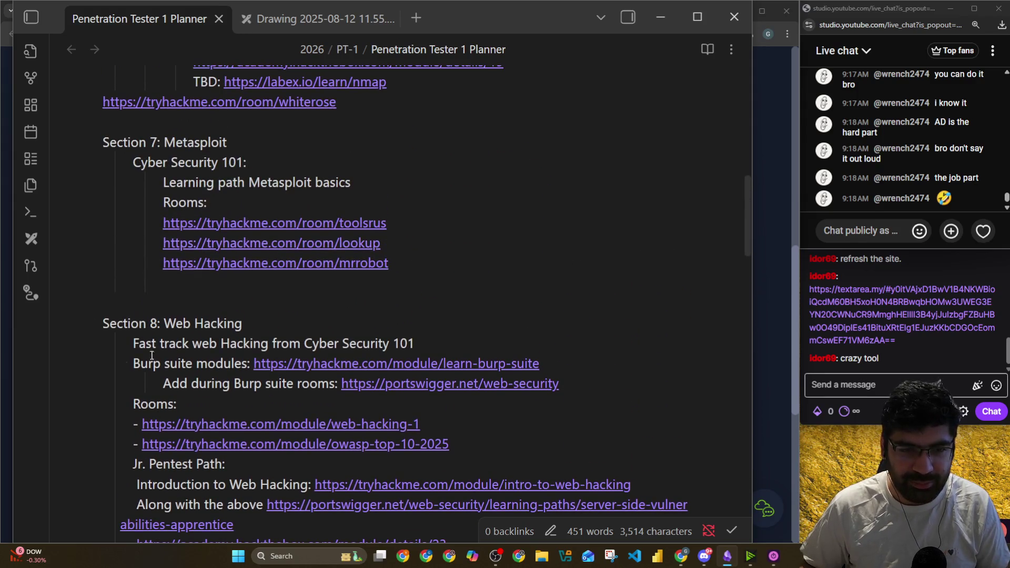
{"action": "scroll", "coordinate": [187, 354], "scroll_direction": "up", "scroll_amount": 2}
{"action": "scroll", "coordinate": [72, 333], "scroll_direction": "up", "scroll_amount": 5}
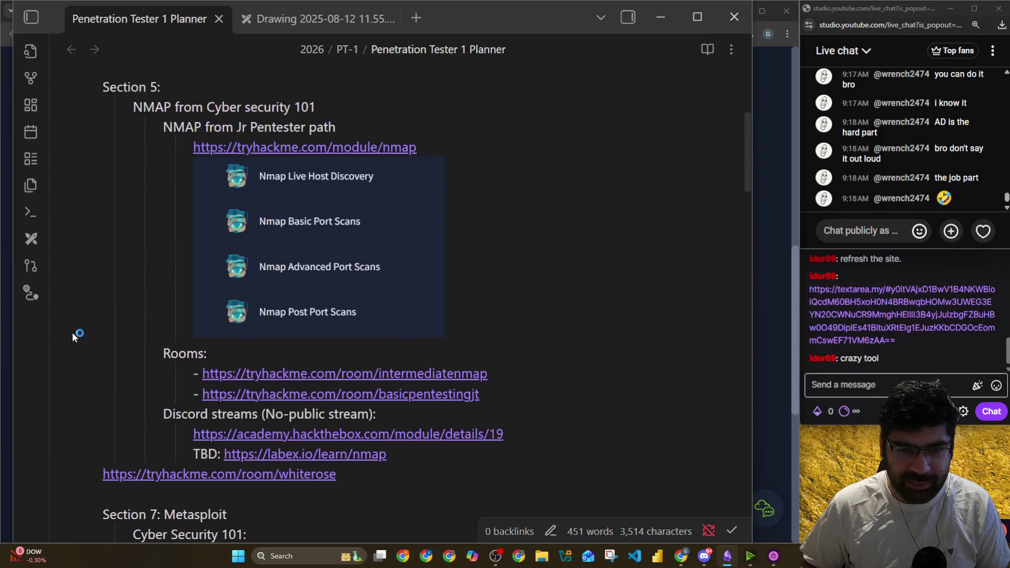
{"action": "scroll", "coordinate": [71, 332], "scroll_direction": "up", "scroll_amount": 2}
{"action": "scroll", "coordinate": [71, 333], "scroll_direction": "down", "scroll_amount": 8}
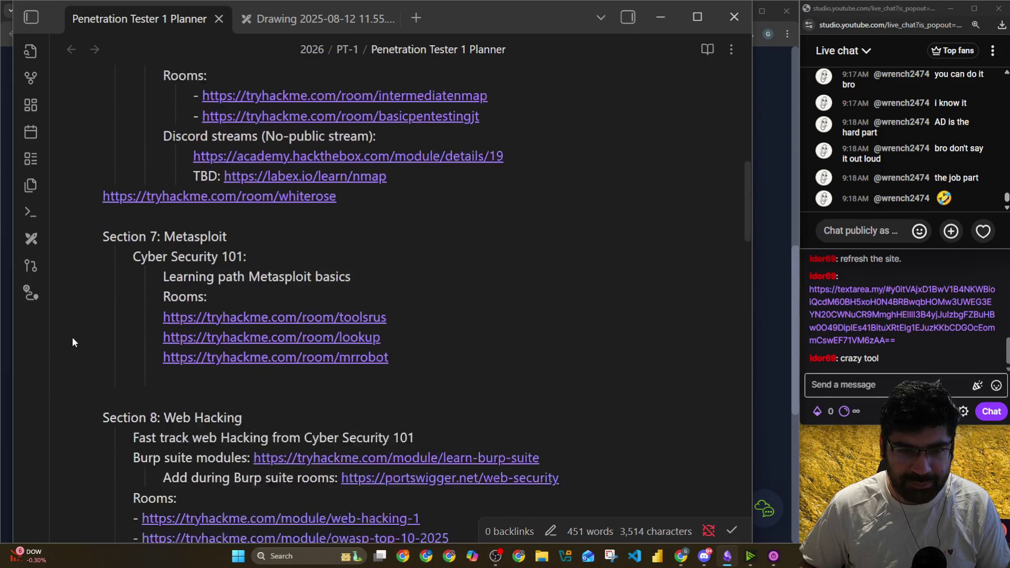
{"action": "scroll", "coordinate": [72, 339], "scroll_direction": "down", "scroll_amount": 15}
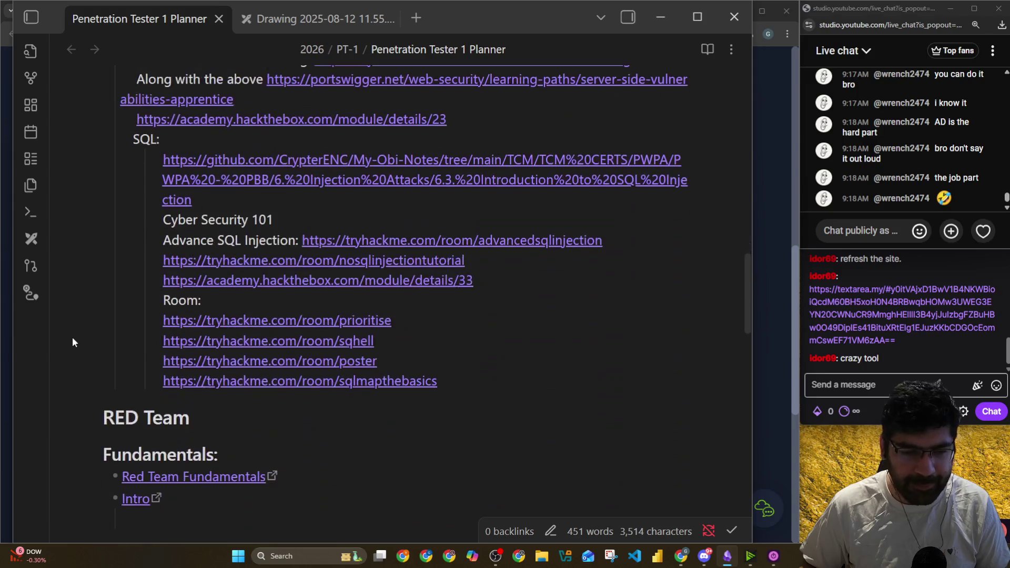
{"action": "scroll", "coordinate": [73, 339], "scroll_direction": "down", "scroll_amount": 8}
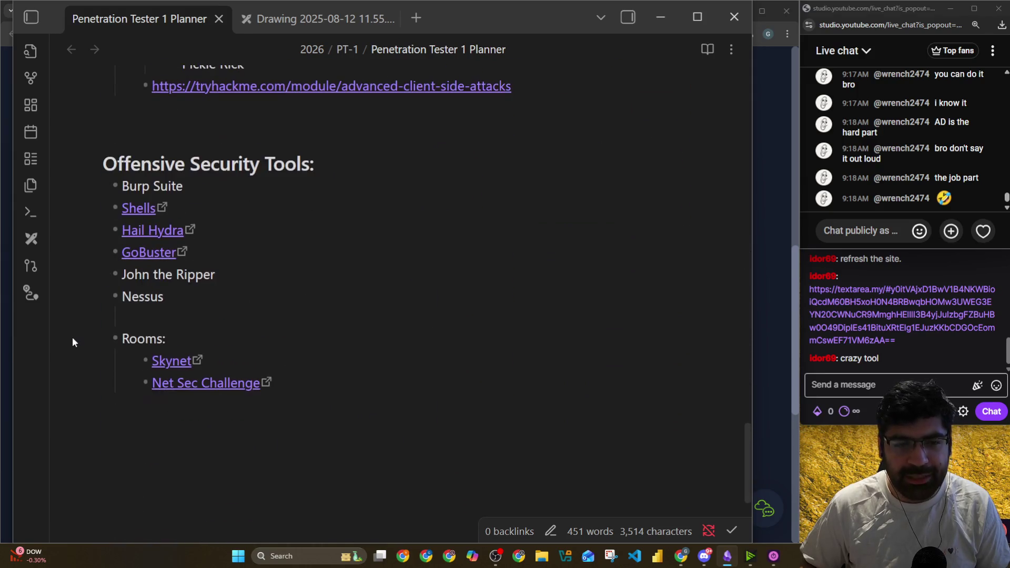
{"action": "scroll", "coordinate": [206, 343], "scroll_direction": "up", "scroll_amount": 5}
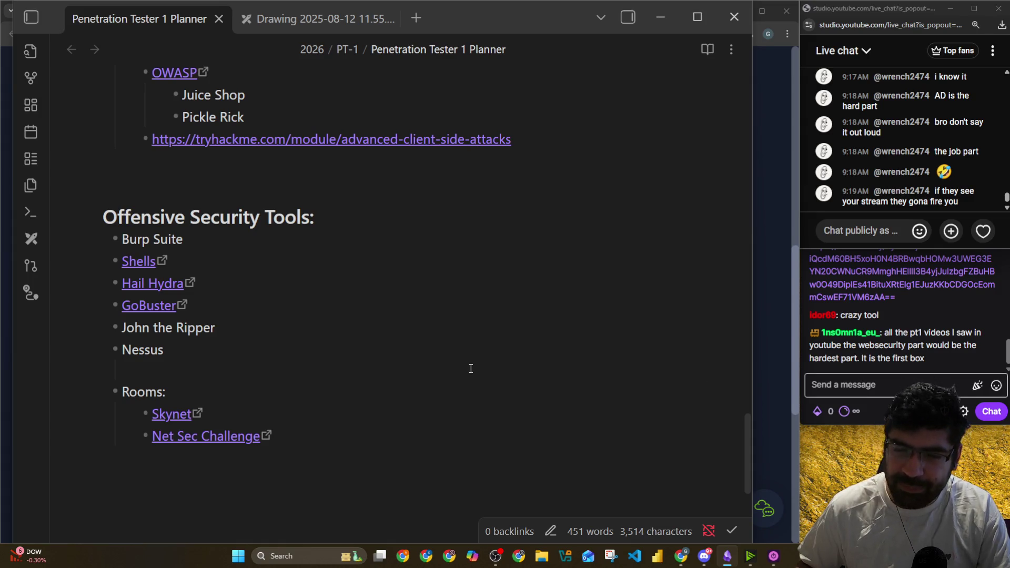
{"action": "scroll", "coordinate": [471, 369], "scroll_direction": "up", "scroll_amount": 7}
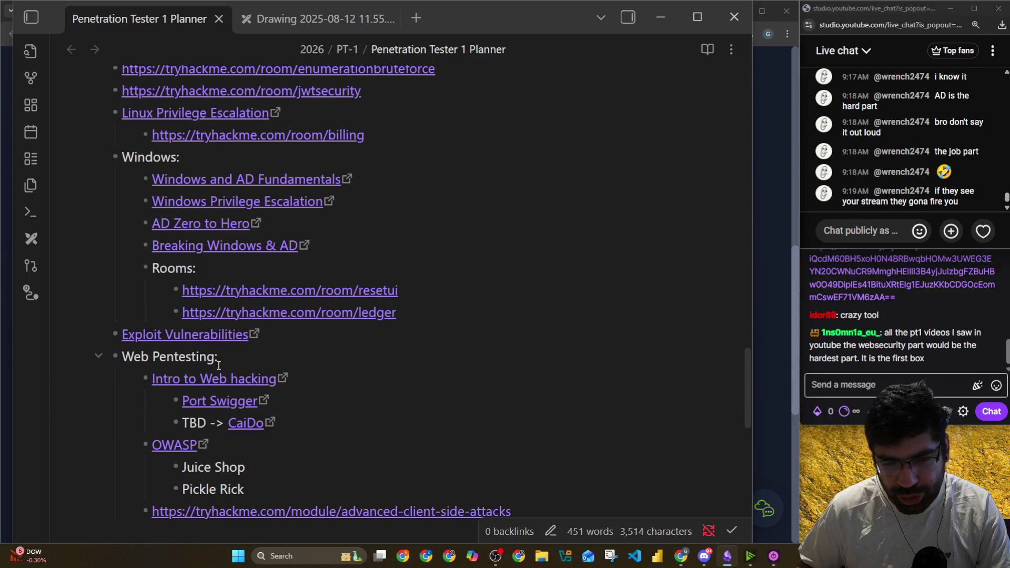
{"action": "scroll", "coordinate": [349, 366], "scroll_direction": "down", "scroll_amount": 1}
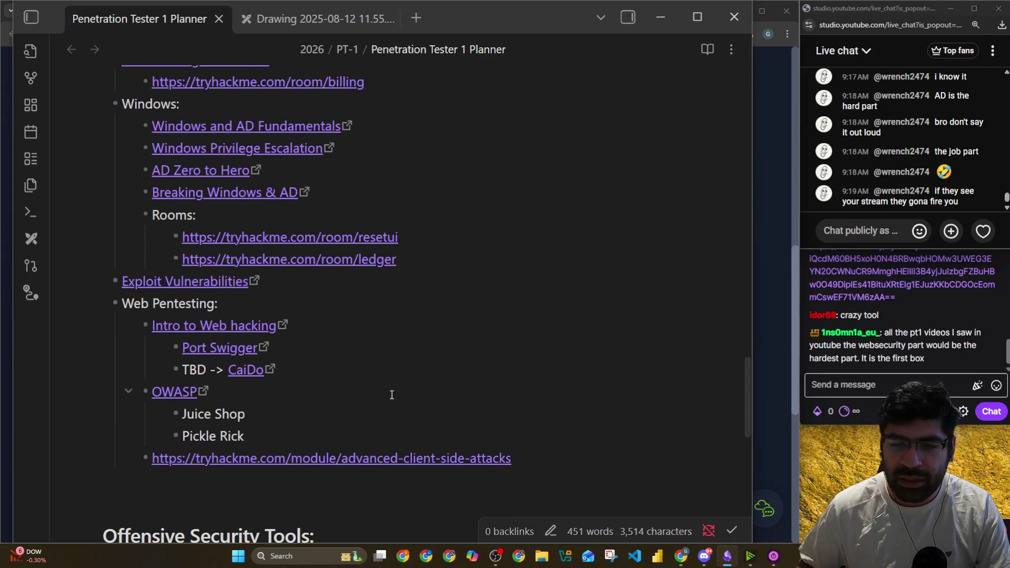
{"action": "scroll", "coordinate": [396, 385], "scroll_direction": "up", "scroll_amount": 9}
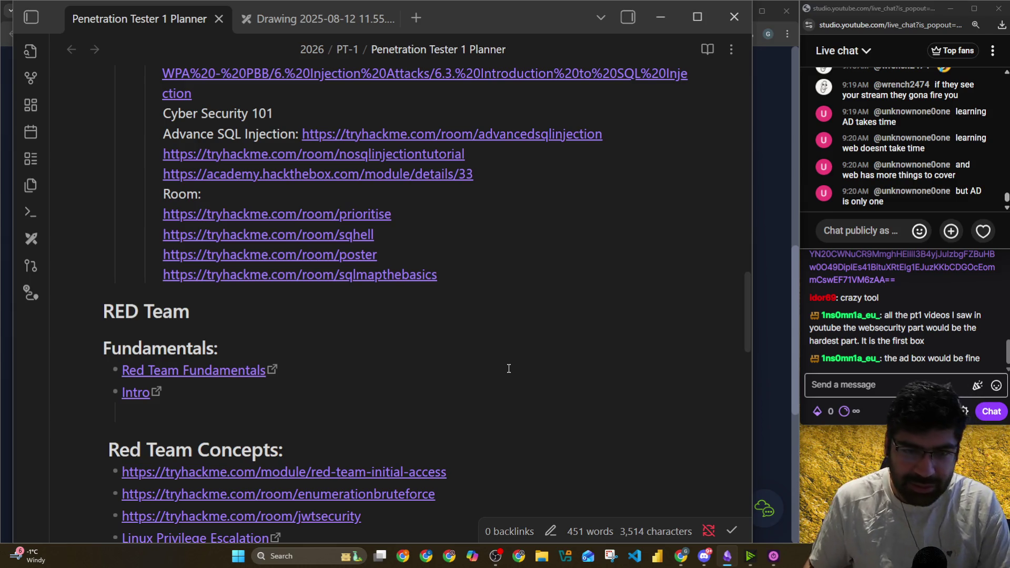
{"action": "left_click", "coordinate": [524, 341]}
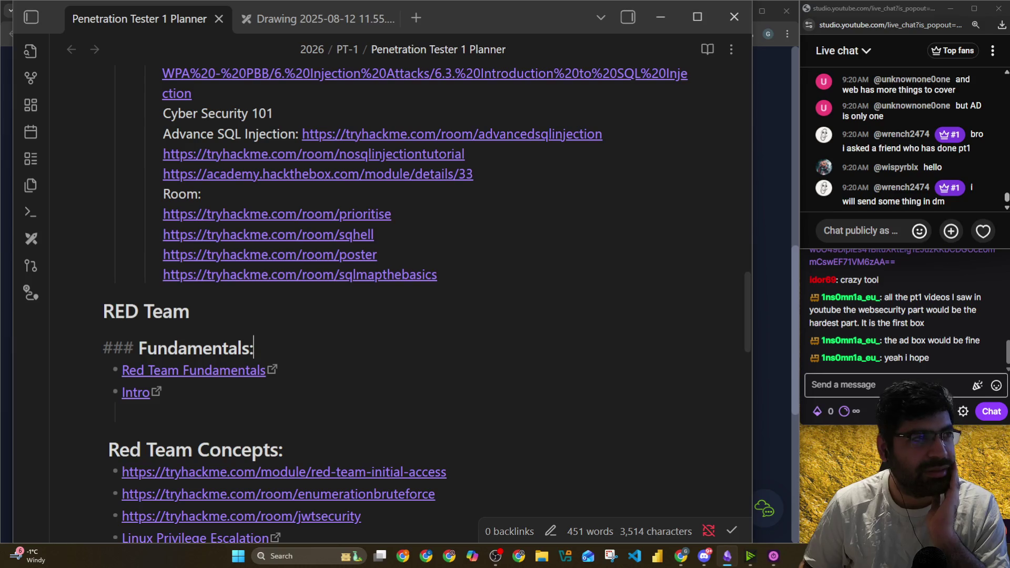
{"action": "key", "text": "alt+Tab"}
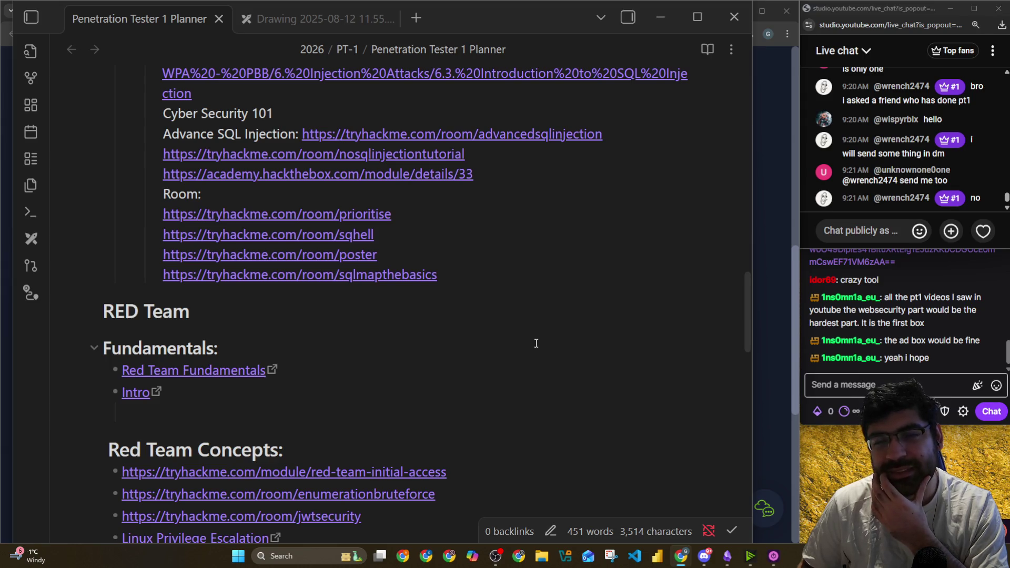
{"action": "scroll", "coordinate": [368, 314], "scroll_direction": "down", "scroll_amount": 2}
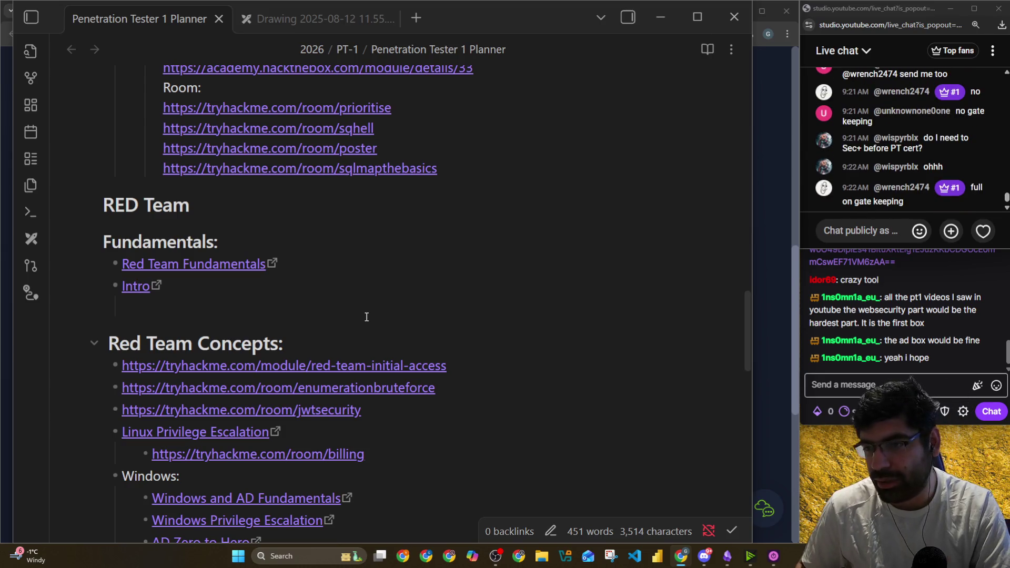
{"action": "scroll", "coordinate": [396, 310], "scroll_direction": "up", "scroll_amount": 5}
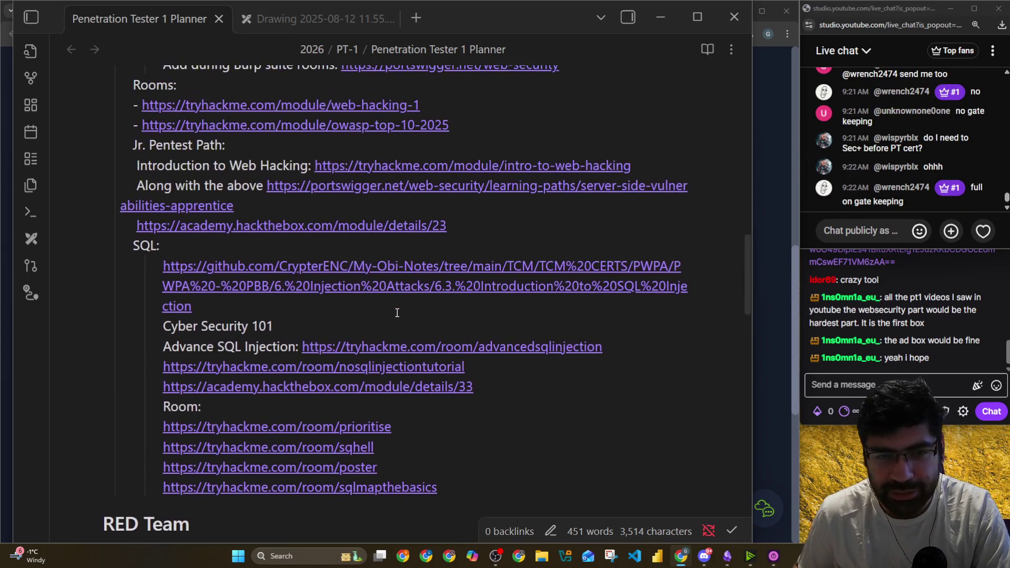
{"action": "scroll", "coordinate": [96, 309], "scroll_direction": "down", "scroll_amount": 3}
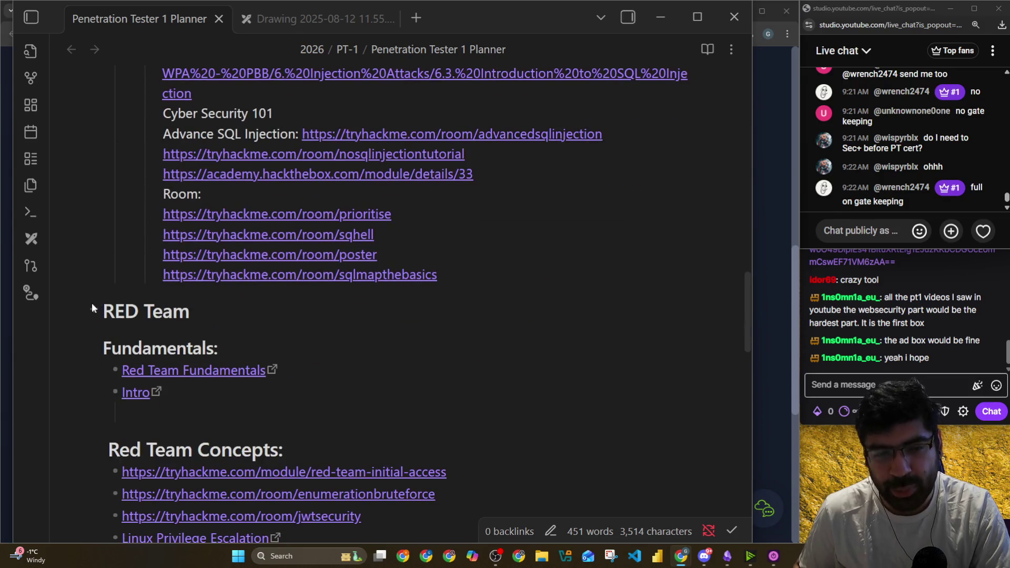
{"action": "scroll", "coordinate": [390, 316], "scroll_direction": "up", "scroll_amount": 15}
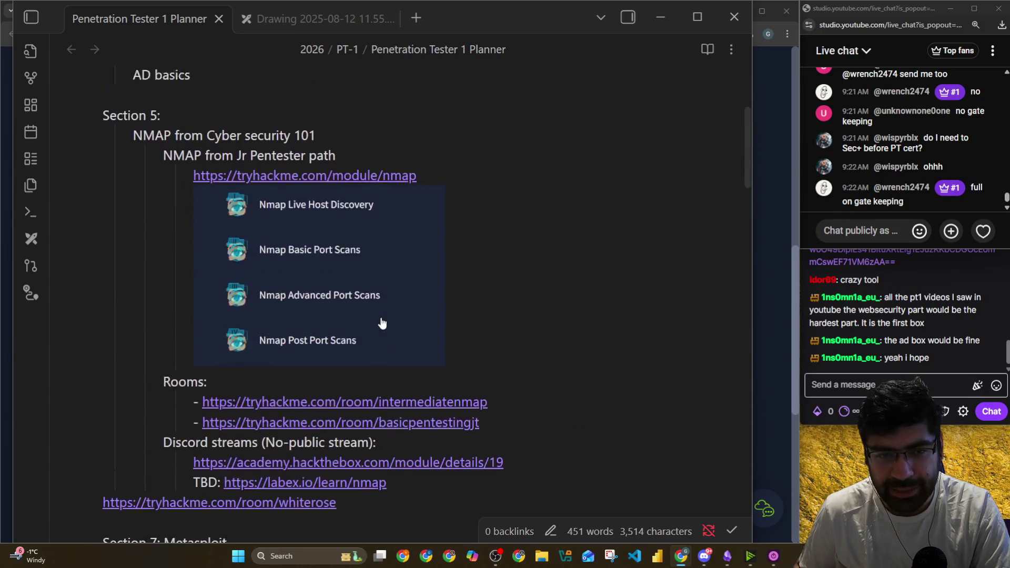
{"action": "left_click_drag", "start_coordinate": [103, 177], "coordinate": [442, 179]}
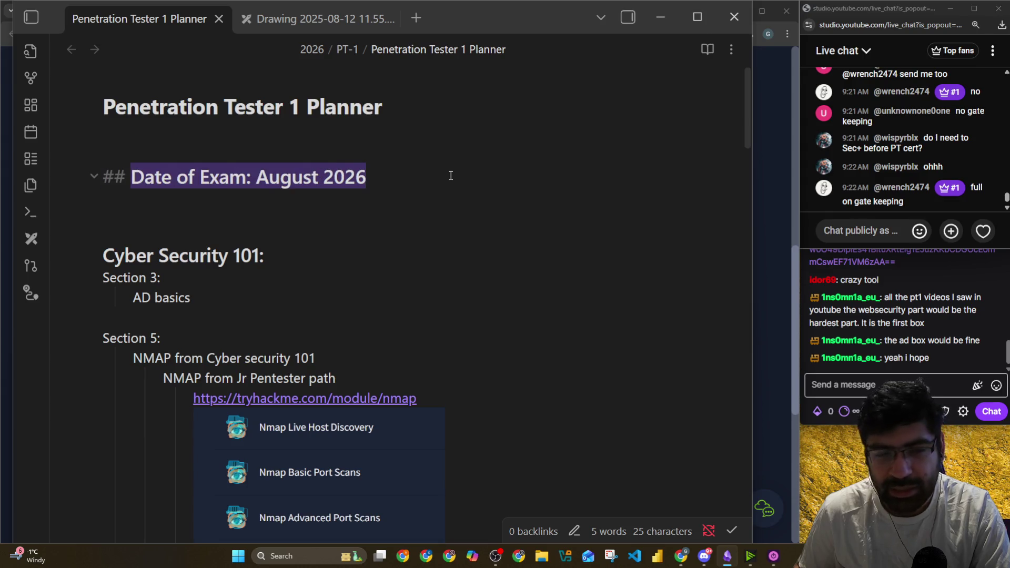
{"action": "scroll", "coordinate": [442, 185], "scroll_direction": "down", "scroll_amount": 3}
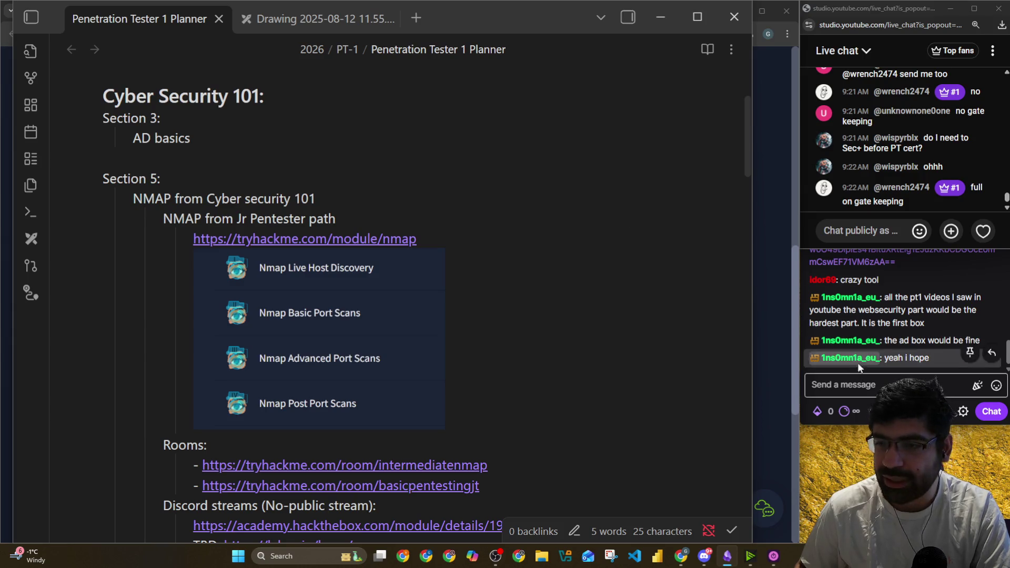
Send !discord in Twitch chat and repost the bot's invite reply in YouTube chat
{"action": "left_click", "coordinate": [880, 387]}
{"action": "type", "text": "!discord"}
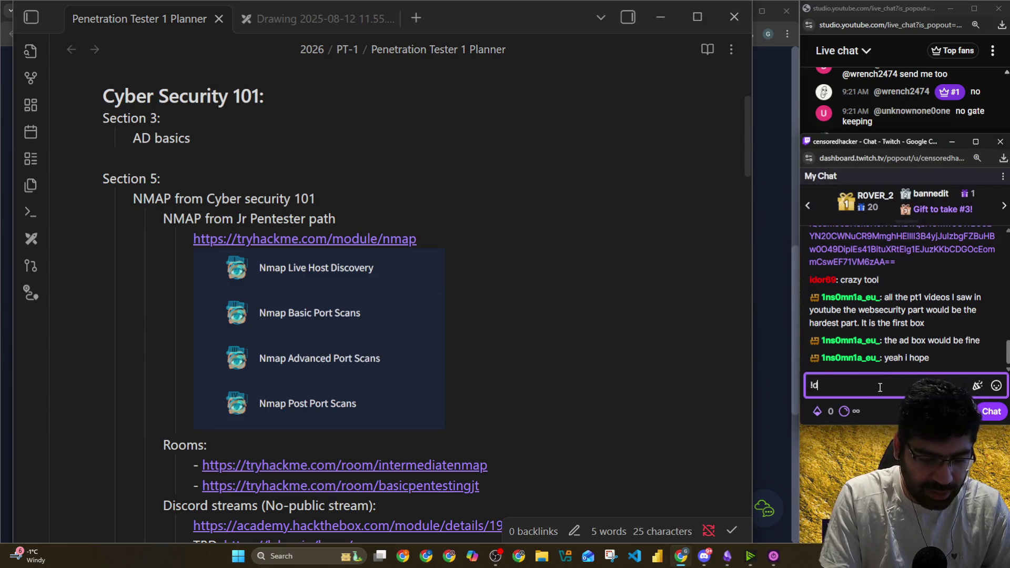
{"action": "key", "text": "Return"}
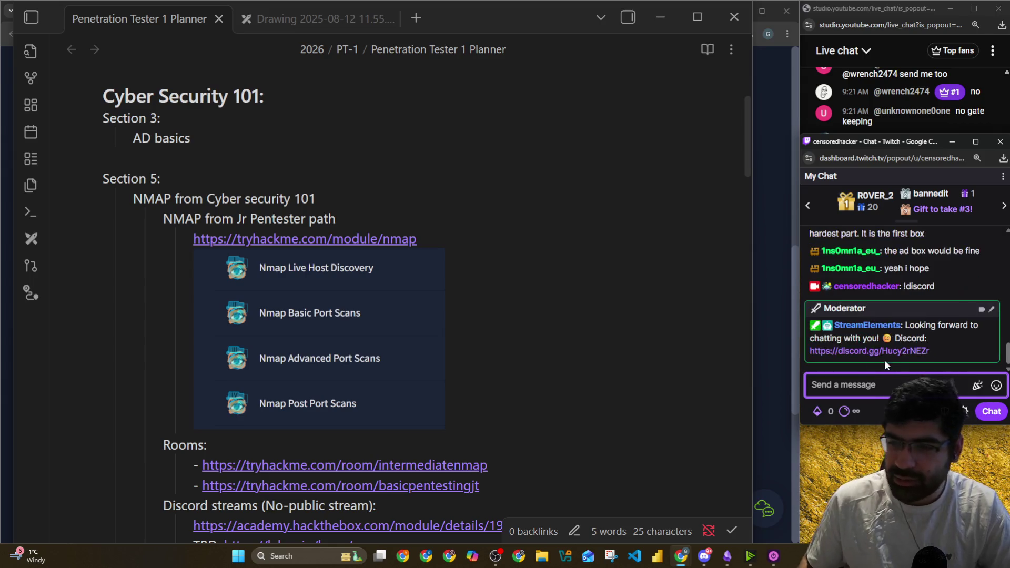
{"action": "left_click_drag", "start_coordinate": [941, 349], "coordinate": [916, 330]}
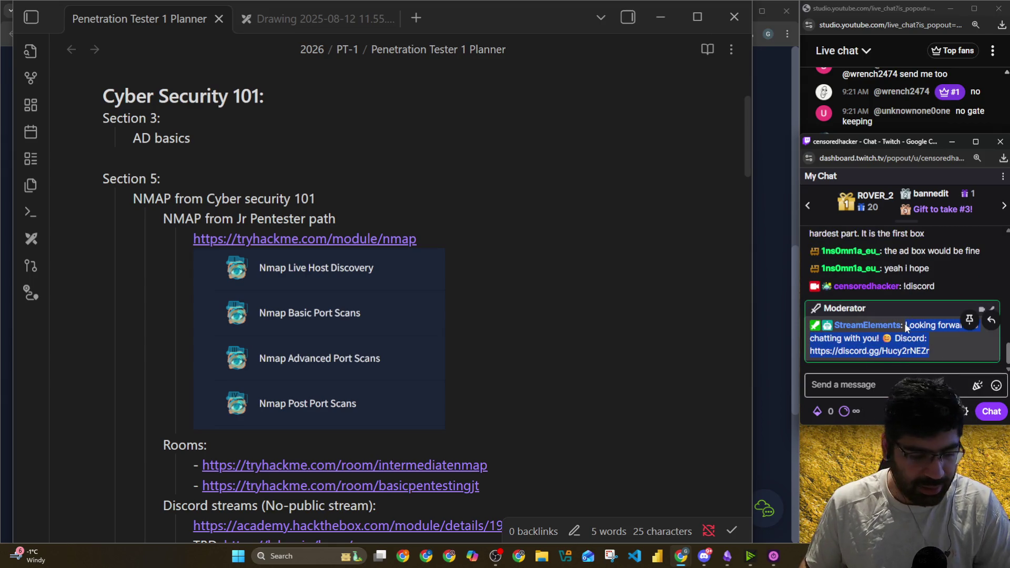
{"action": "left_click", "coordinate": [869, 26]}
{"action": "left_click", "coordinate": [883, 238]}
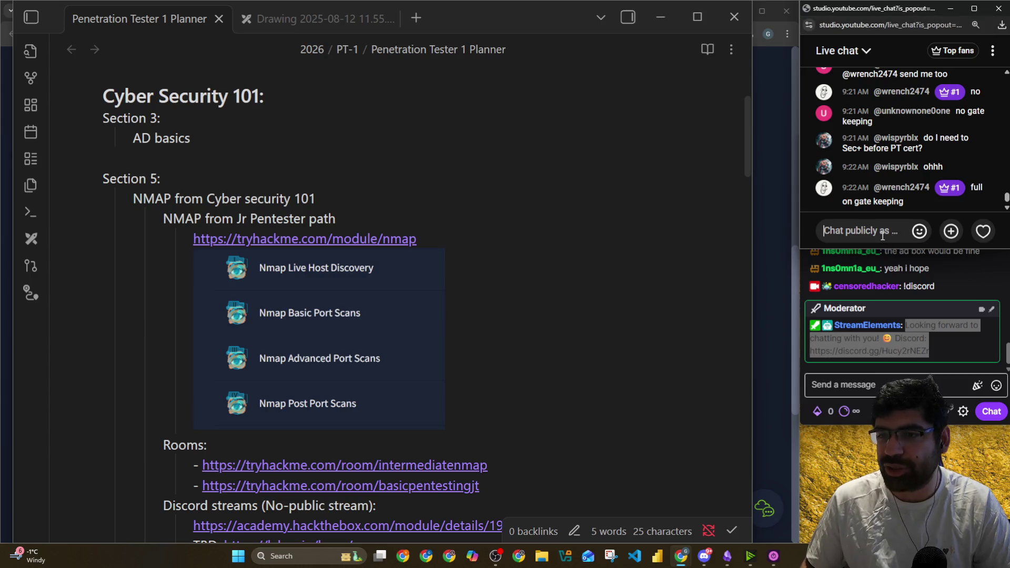
{"action": "type", "text": "Looking forward to chatting with you! 😊 Discord: https://discord.gg/Hucy2rNEZr"}
{"action": "left_click", "coordinate": [977, 239]}
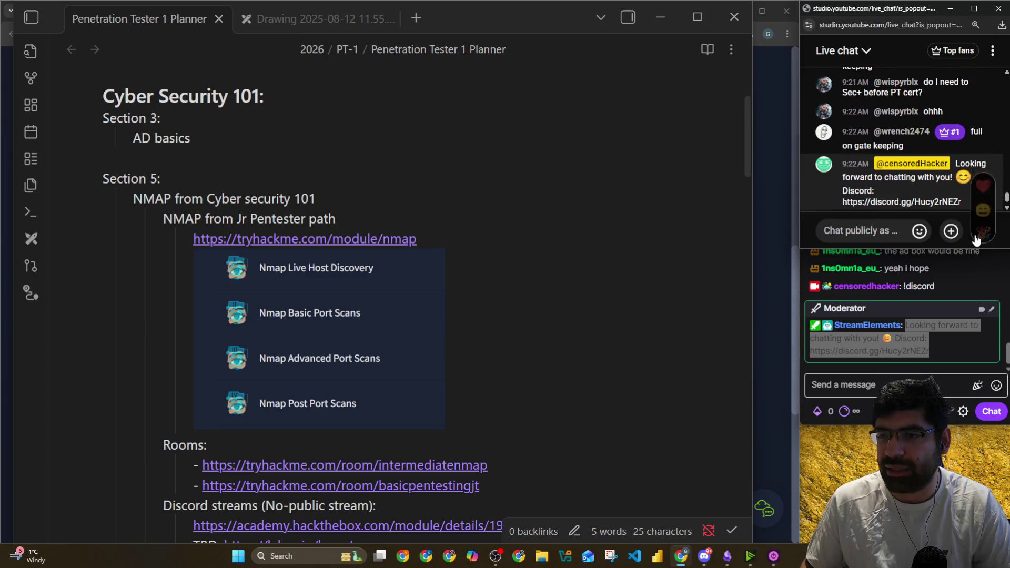
Bring up the Hack The Box Pricing & Plans page in Chrome
{"action": "left_click", "coordinate": [557, 388]}
{"action": "left_click", "coordinate": [848, 9]}
{"action": "left_click", "coordinate": [774, 131]}
{"action": "scroll", "coordinate": [528, 200], "scroll_direction": "down", "scroll_amount": 5}
{"action": "scroll", "coordinate": [336, 240], "scroll_direction": "up", "scroll_amount": 5}
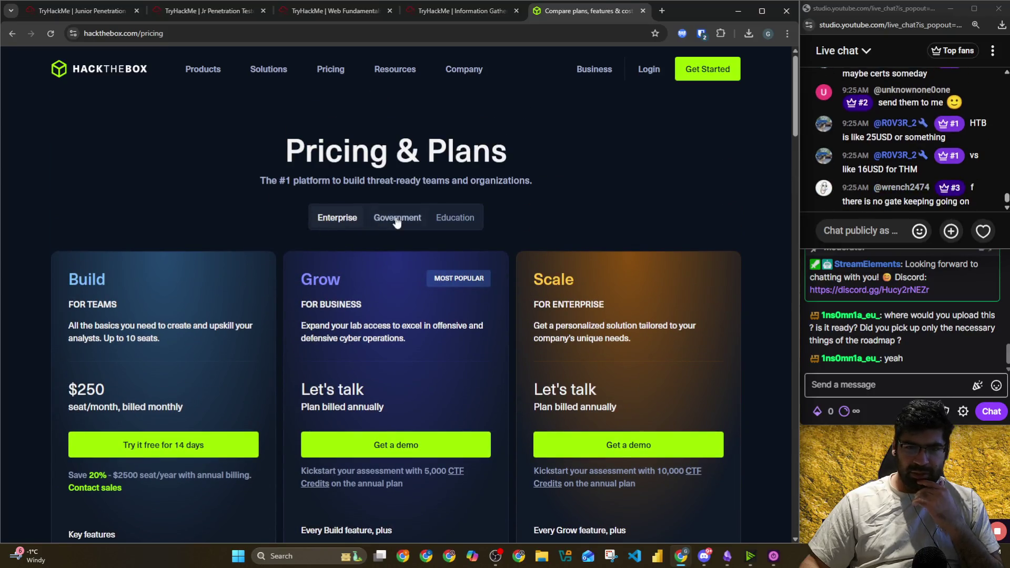
View the Education pricing plans, then return to the Enterprise pricing plans
{"action": "left_click", "coordinate": [470, 217]}
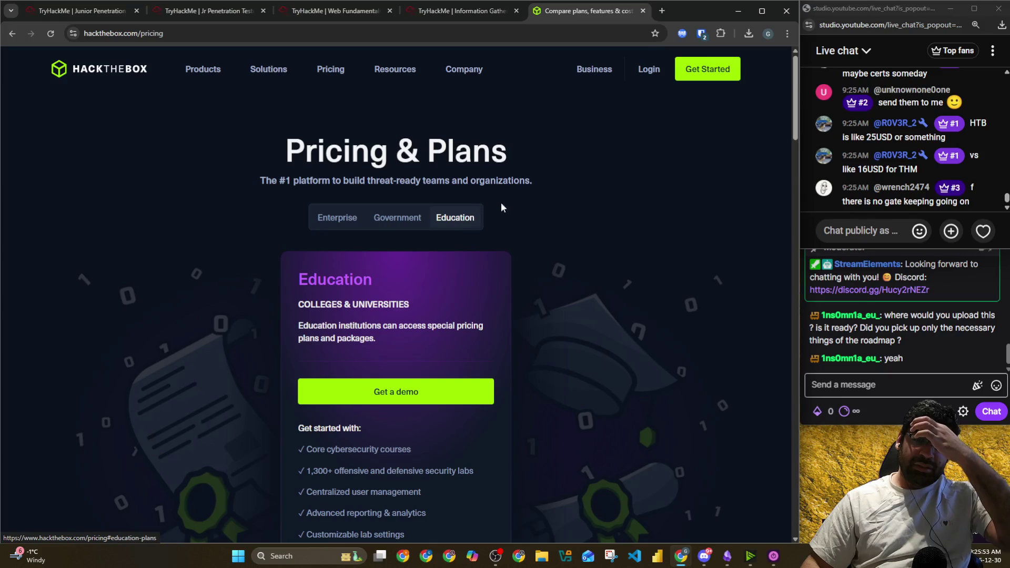
{"action": "left_click", "coordinate": [324, 77]}
{"action": "mouse_move", "coordinate": [246, 96]}
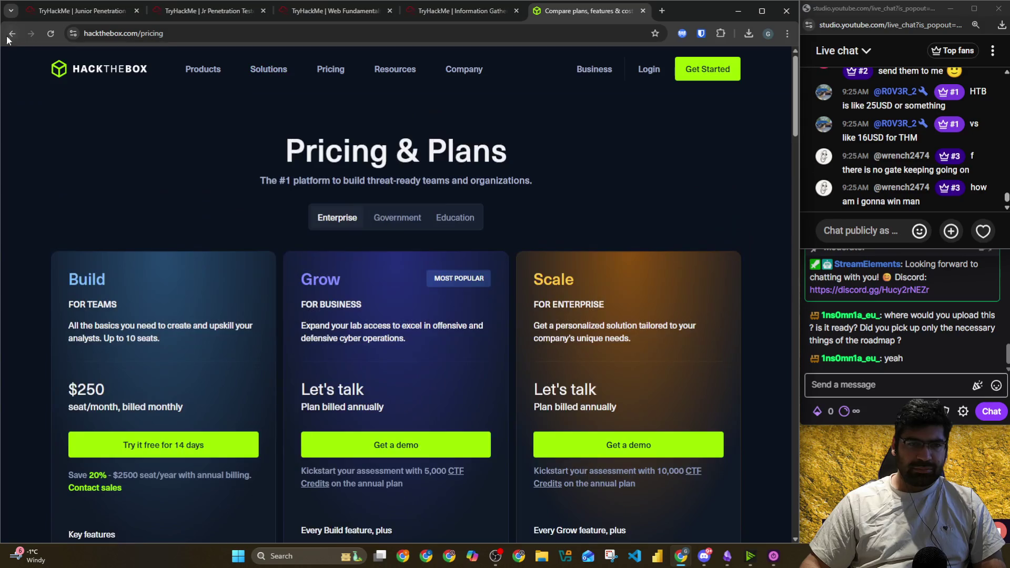
From the htb pricing results, read the HTB Labs Subscriptions article, then go to Help Center home
{"action": "left_click", "coordinate": [12, 34]}
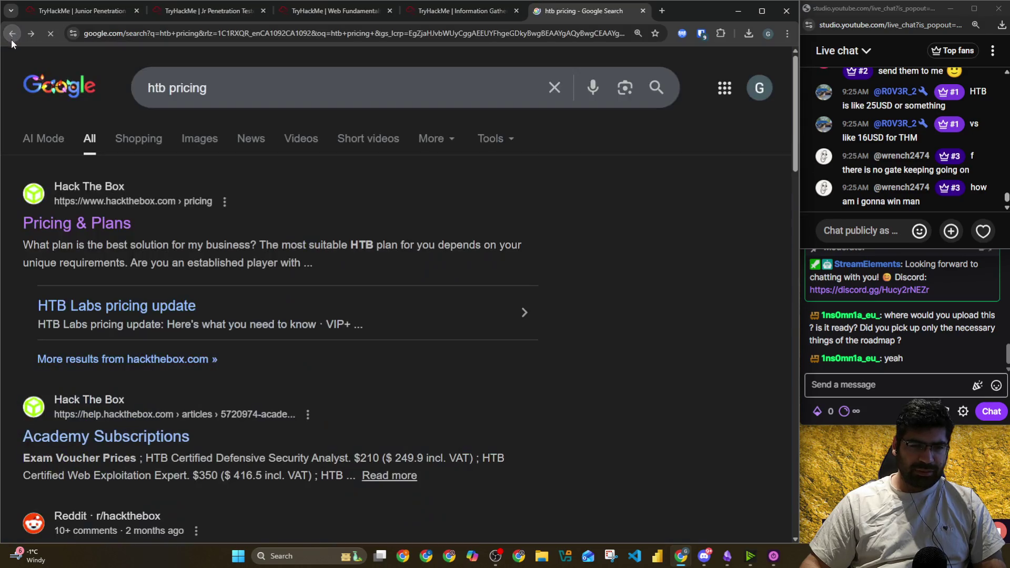
{"action": "scroll", "coordinate": [184, 263], "scroll_direction": "down", "scroll_amount": 5}
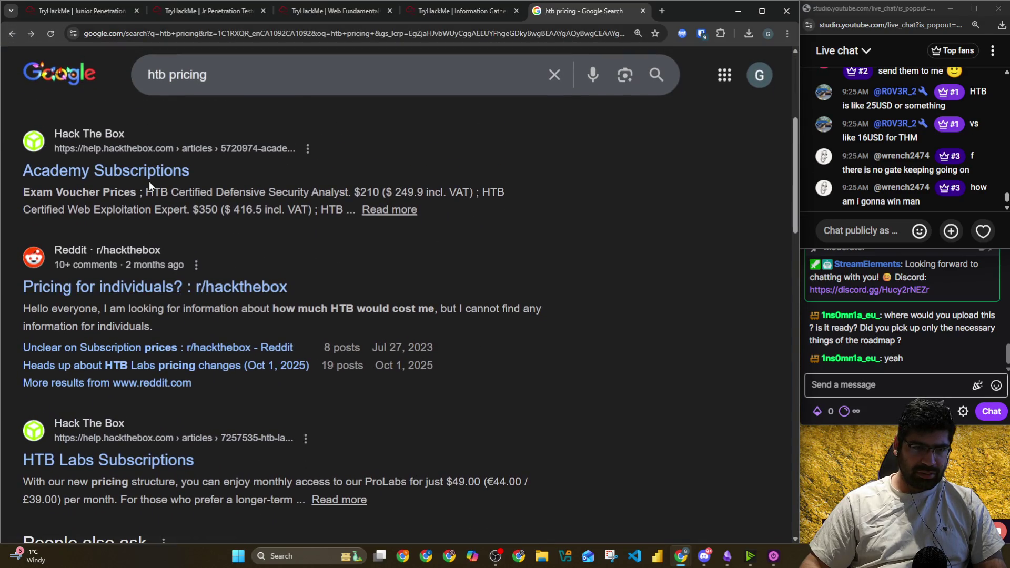
{"action": "scroll", "coordinate": [145, 237], "scroll_direction": "down", "scroll_amount": 4}
{"action": "left_click", "coordinate": [148, 195]}
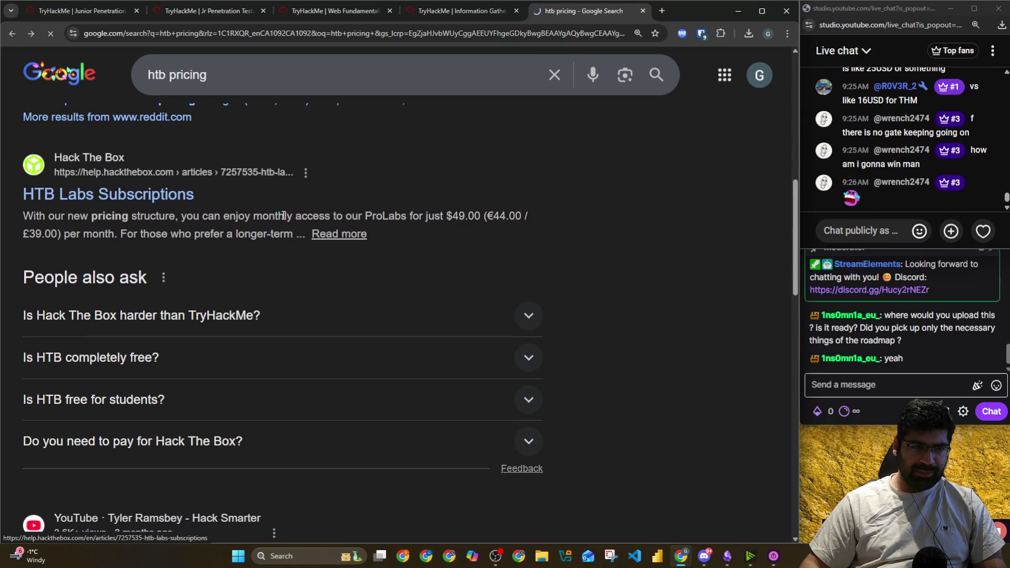
{"action": "scroll", "coordinate": [281, 216], "scroll_direction": "down", "scroll_amount": 1}
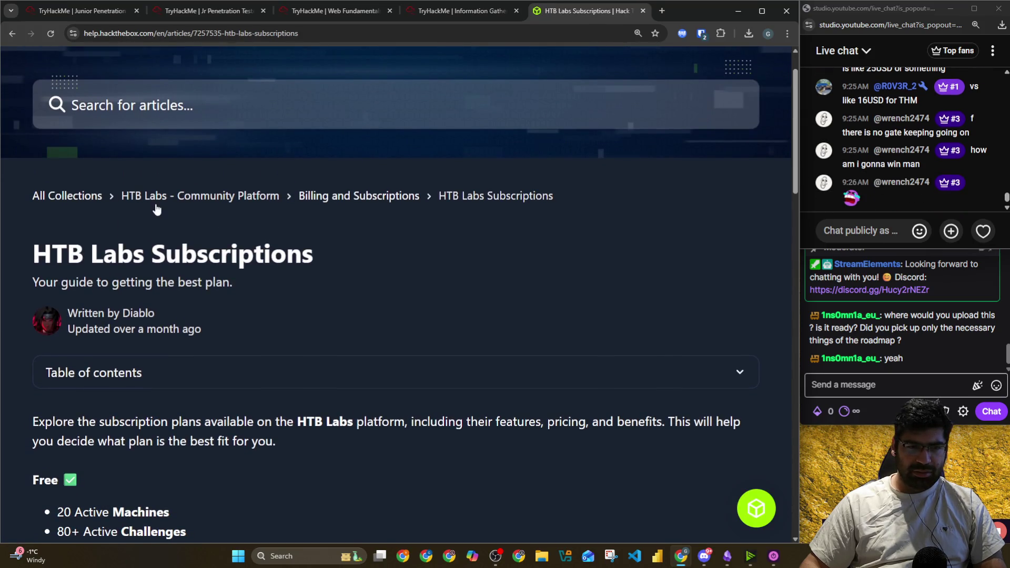
{"action": "scroll", "coordinate": [152, 208], "scroll_direction": "up", "scroll_amount": 1}
{"action": "left_click", "coordinate": [99, 84]}
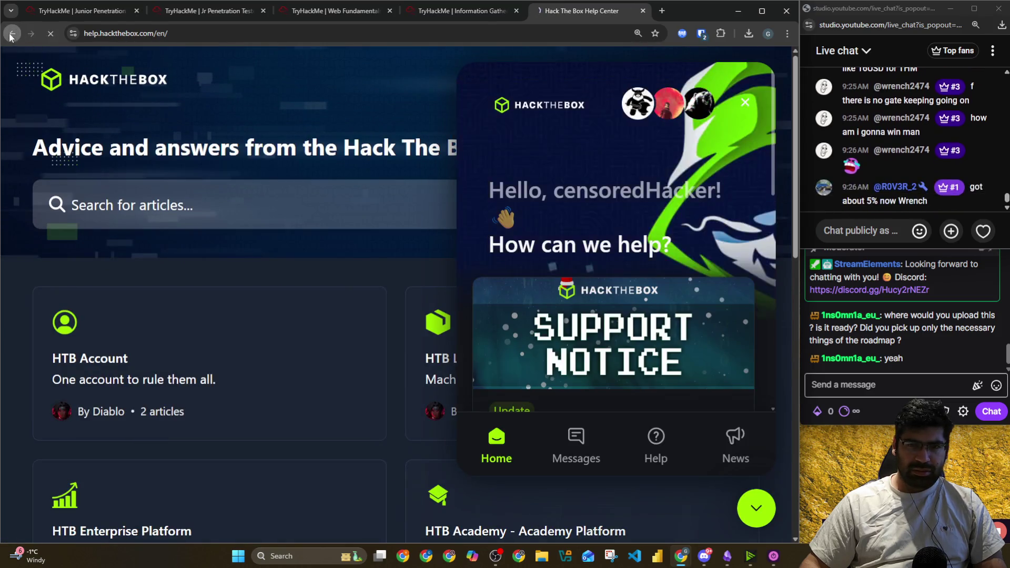
Search Google for 'htb pricing individual' and highlight the VIP+ monthly price
{"action": "key", "text": "alt+Left"}
{"action": "key", "text": "alt+Left"}
{"action": "left_click", "coordinate": [241, 76]}
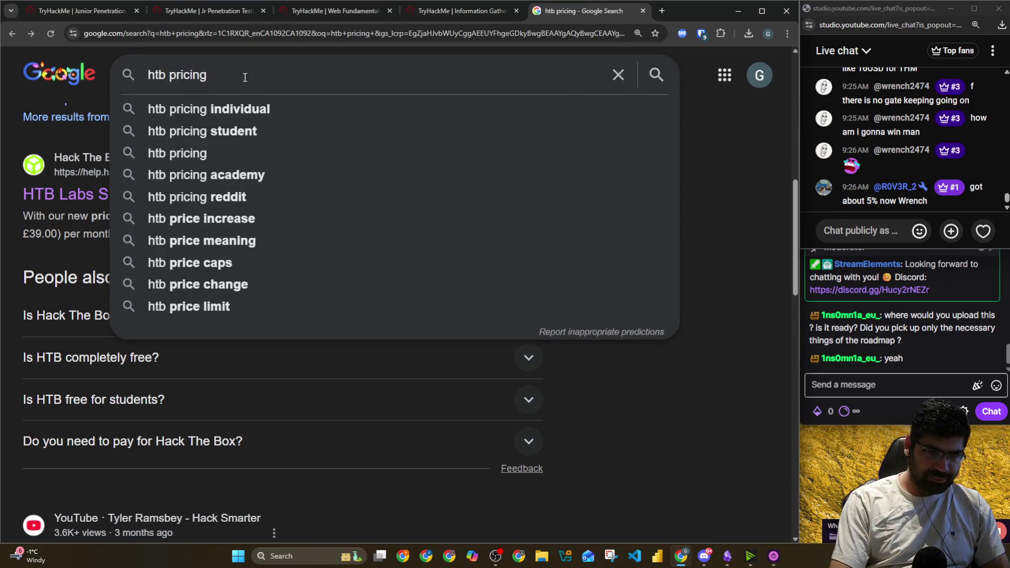
{"action": "key", "text": "Down"}
{"action": "key", "text": "Return"}
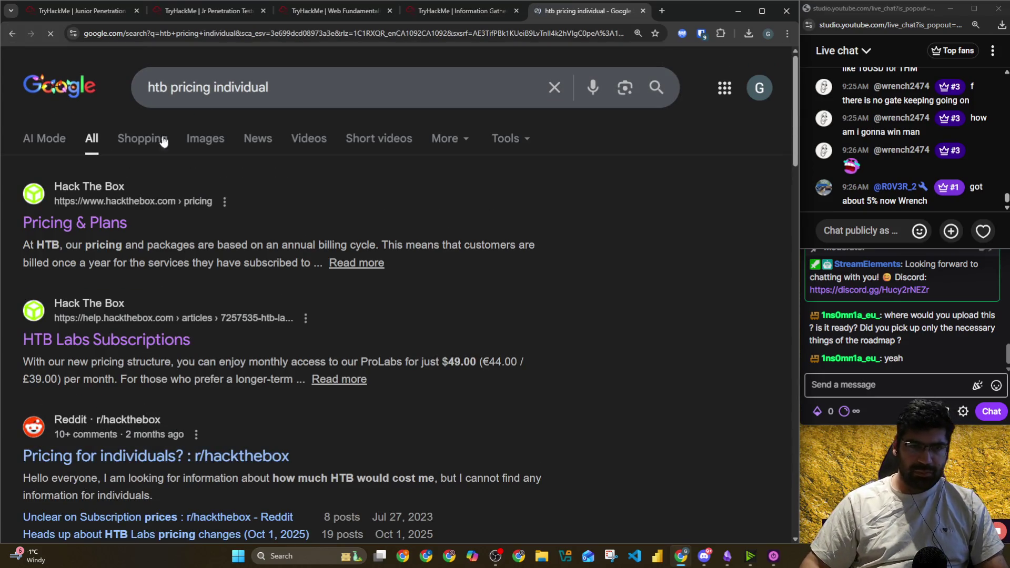
{"action": "scroll", "coordinate": [131, 319], "scroll_direction": "down", "scroll_amount": 7}
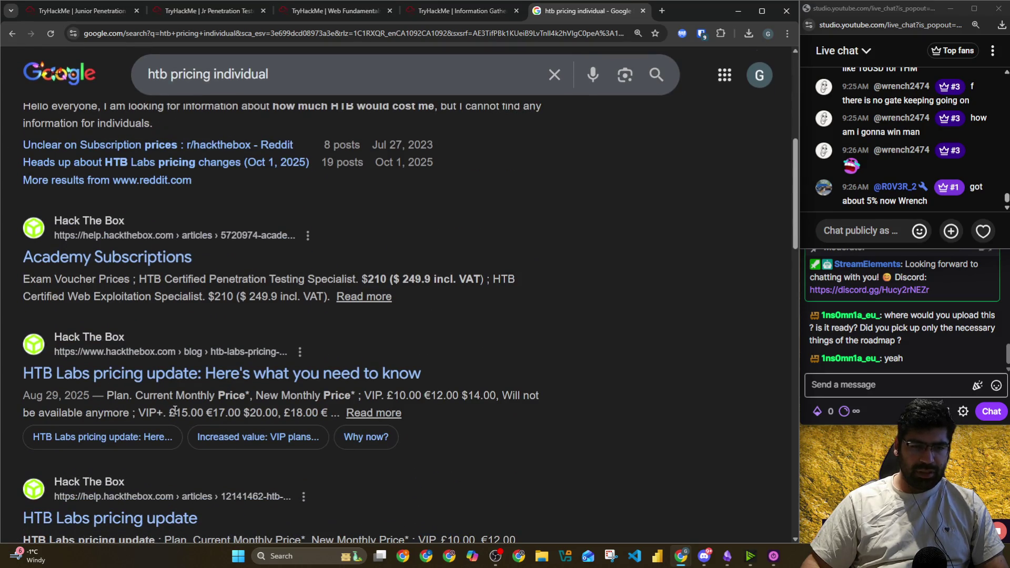
{"action": "left_click_drag", "start_coordinate": [173, 411], "coordinate": [225, 411]}
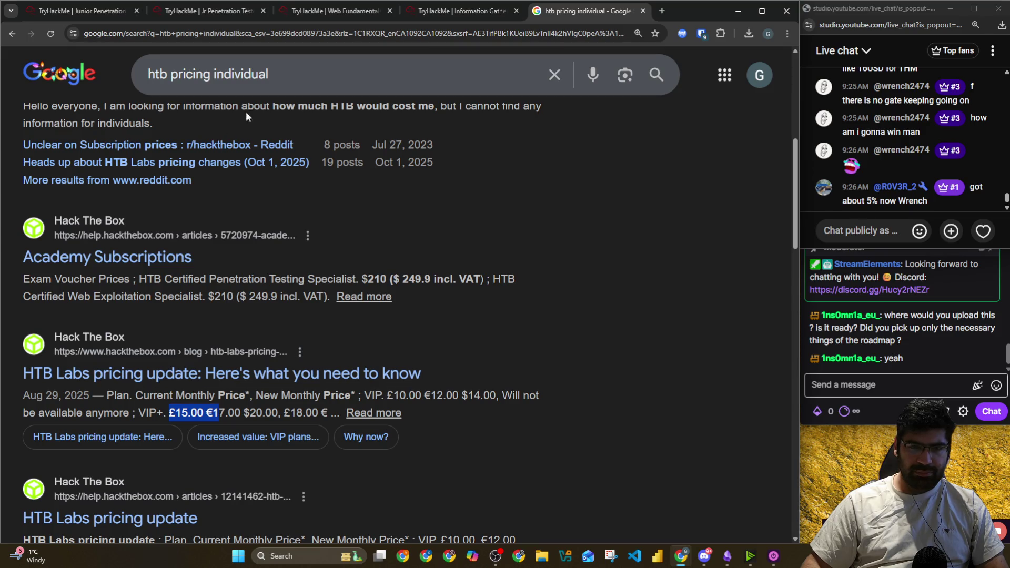
Refine the search with 'vip' and review the HTB individual VIP pricing results
{"action": "left_click", "coordinate": [288, 75]}
{"action": "type", "text": "vip"}
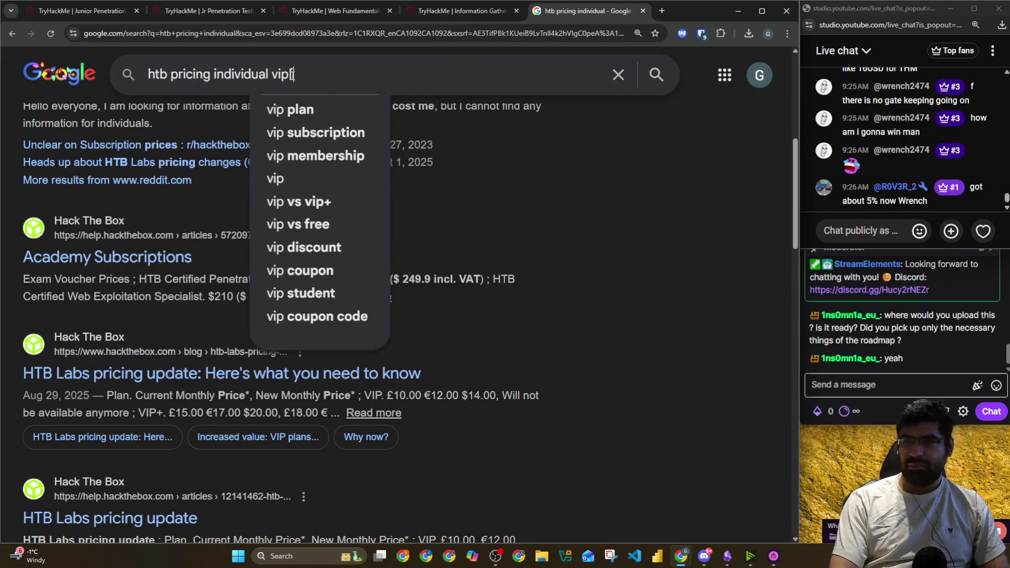
{"action": "key", "text": "Return"}
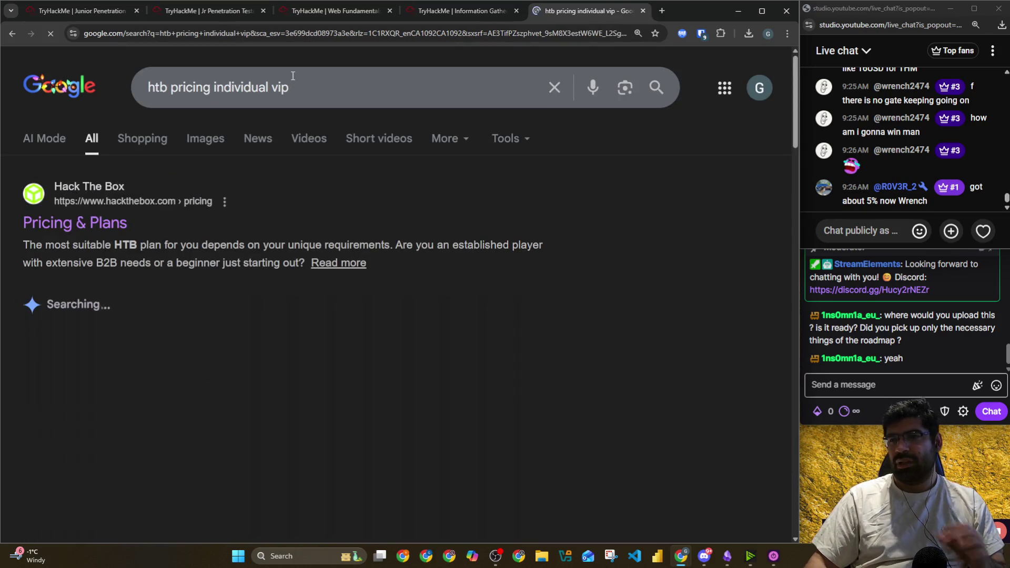
{"action": "scroll", "coordinate": [876, 148], "scroll_direction": "up", "scroll_amount": 1}
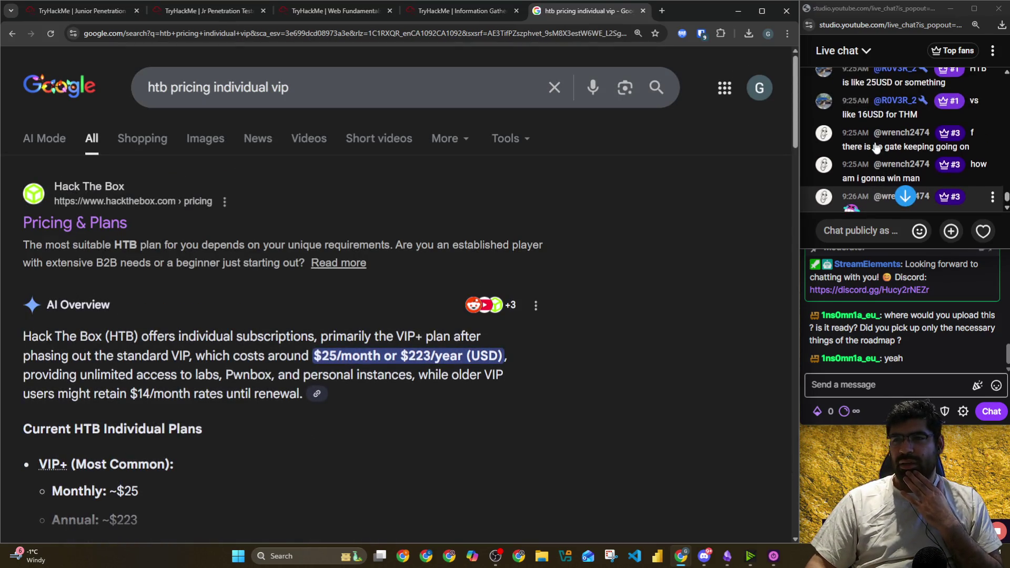
{"action": "scroll", "coordinate": [876, 148], "scroll_direction": "down", "scroll_amount": 1}
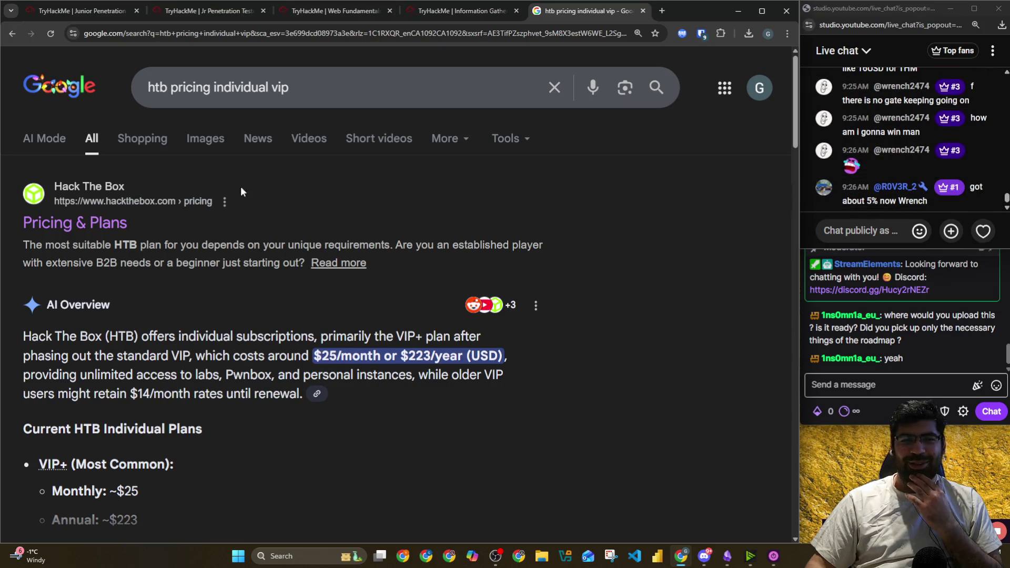
{"action": "scroll", "coordinate": [241, 191], "scroll_direction": "down", "scroll_amount": 6}
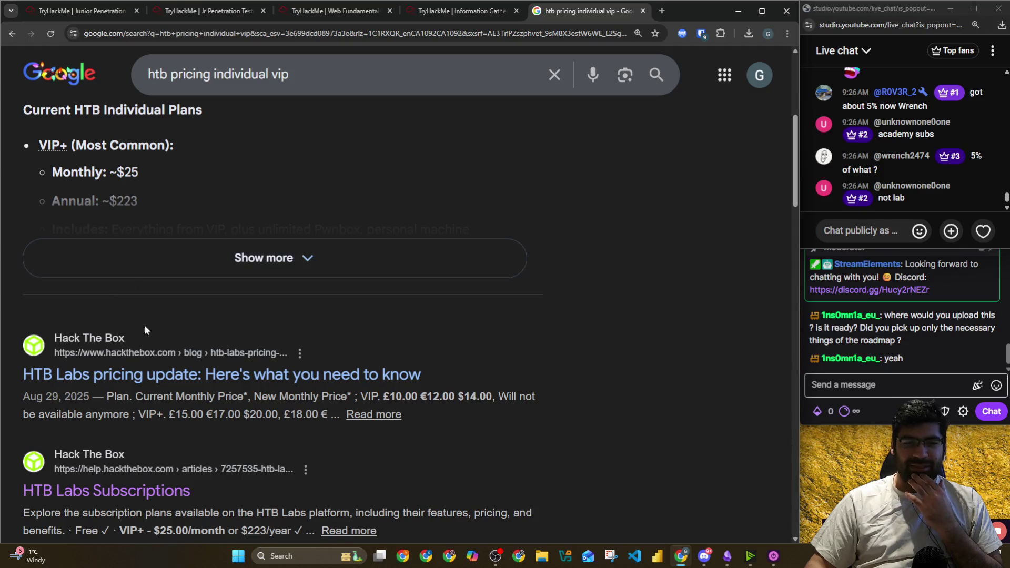
{"action": "scroll", "coordinate": [144, 332], "scroll_direction": "down", "scroll_amount": 3}
{"action": "scroll", "coordinate": [489, 302], "scroll_direction": "up", "scroll_amount": 3}
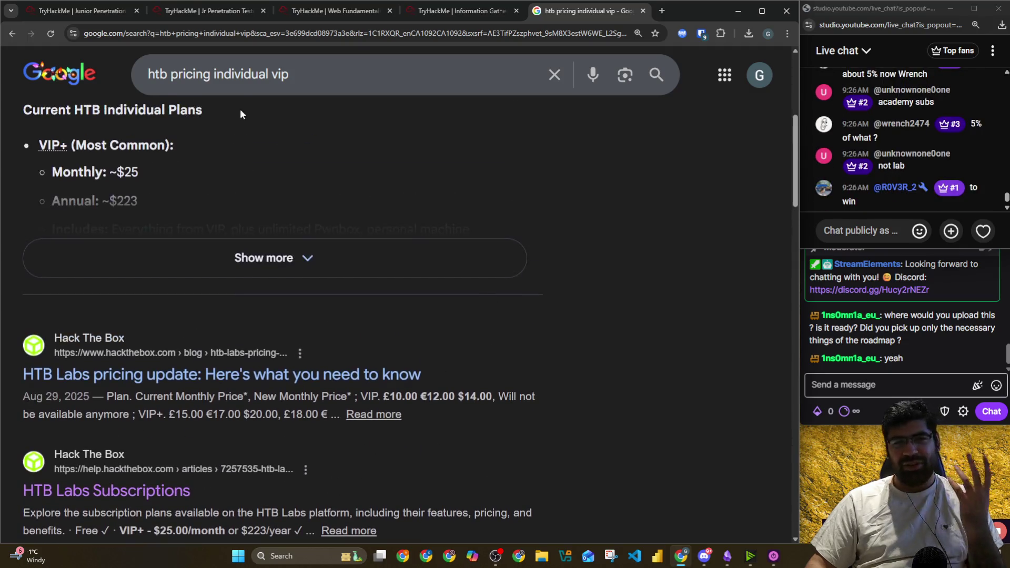
Search HTB academy pricing and skim the Academy Subscriptions help article
{"action": "left_click", "coordinate": [171, 74]}
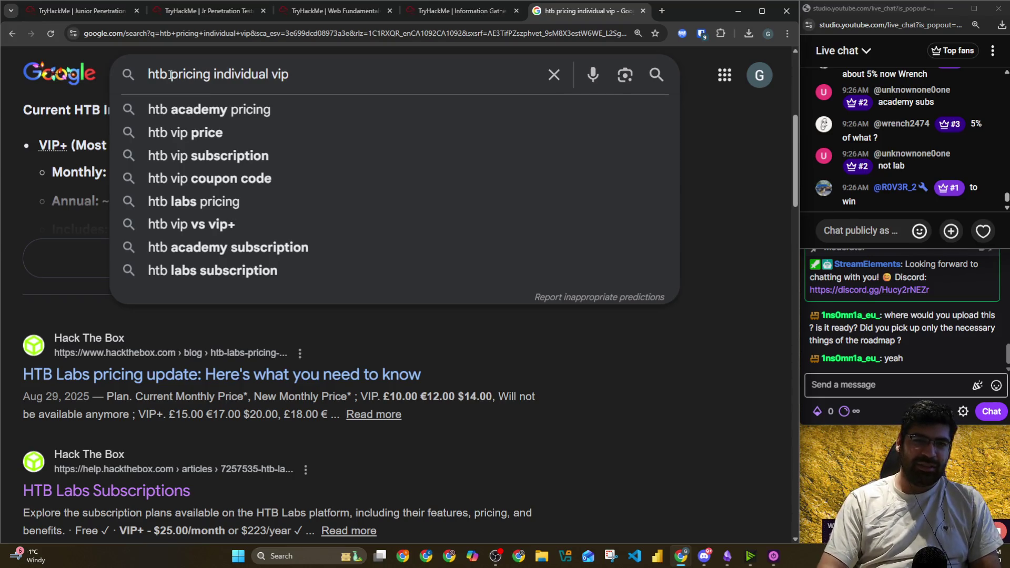
{"action": "key", "text": "Down"}
{"action": "key", "text": "Return"}
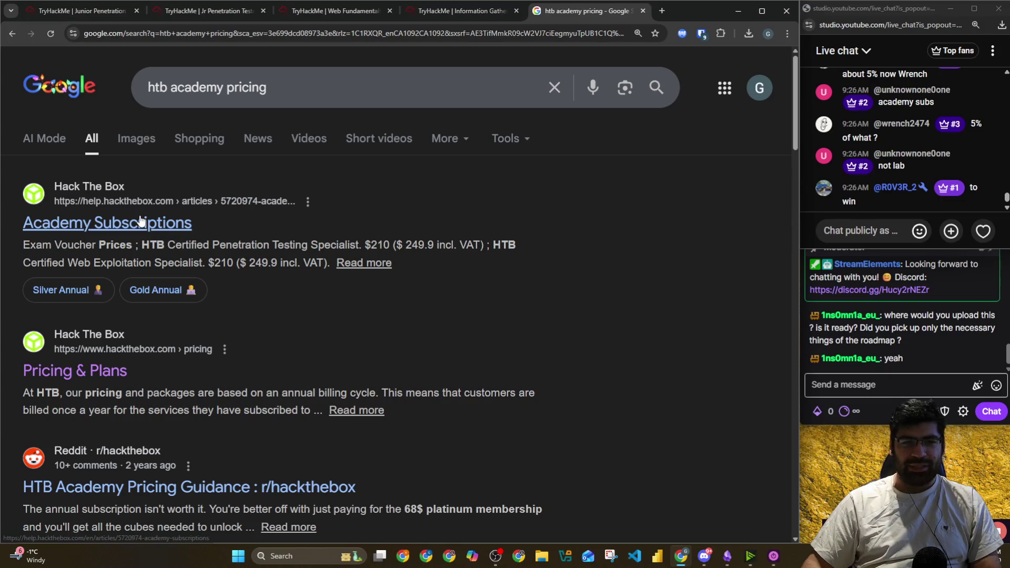
{"action": "left_click", "coordinate": [141, 220]}
{"action": "scroll", "coordinate": [218, 211], "scroll_direction": "down", "scroll_amount": 2}
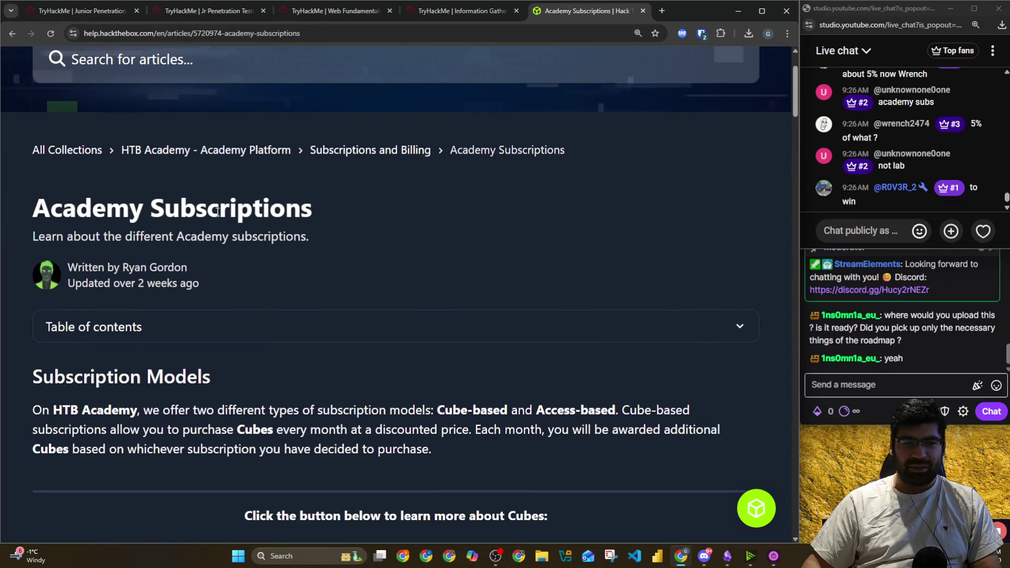
{"action": "scroll", "coordinate": [217, 212], "scroll_direction": "up", "scroll_amount": 1}
{"action": "left_click", "coordinate": [12, 33]}
Search 'htb academy subscription price' and highlight the student-to-Gold monthly price range
{"action": "left_click", "coordinate": [243, 85]}
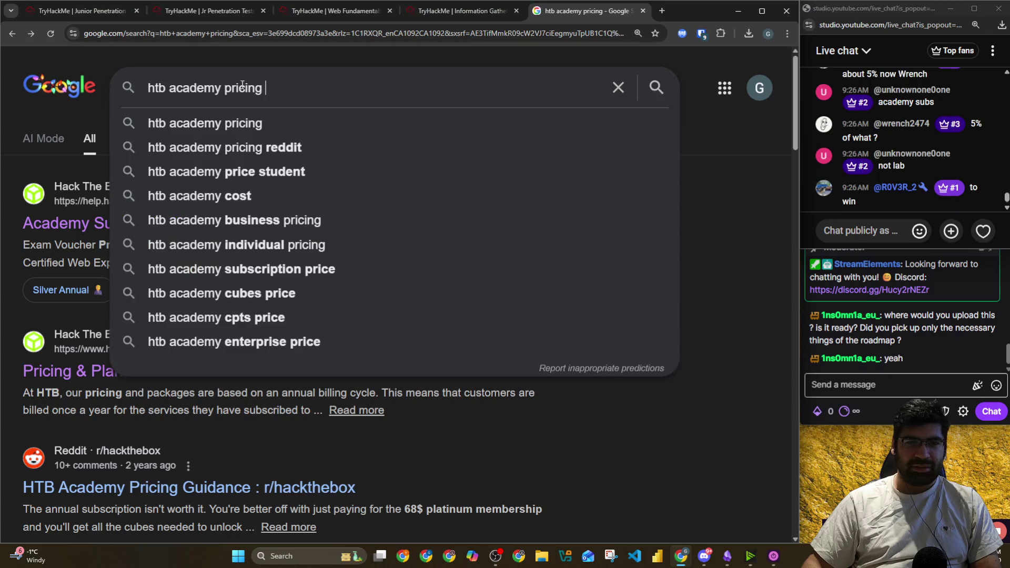
{"action": "type", "text": "subs"}
{"action": "key", "text": "Down"}
{"action": "key", "text": "Return"}
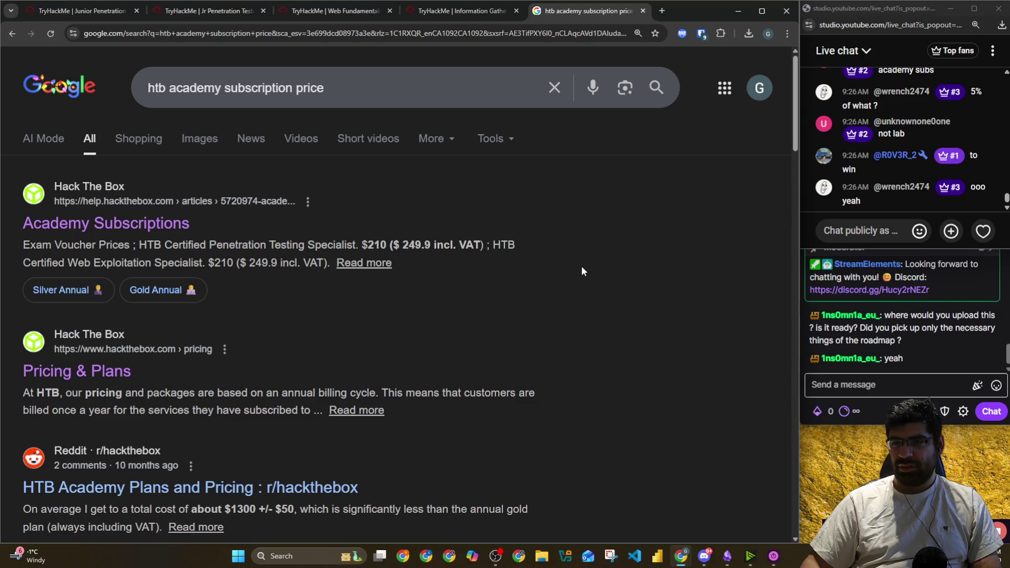
{"action": "scroll", "coordinate": [873, 180], "scroll_direction": "up", "scroll_amount": 3}
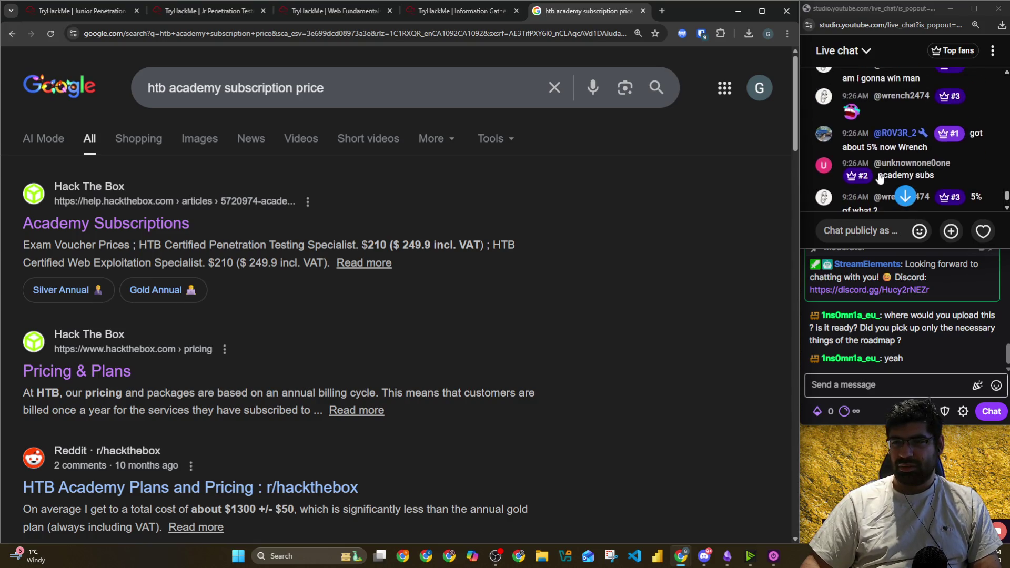
{"action": "scroll", "coordinate": [882, 180], "scroll_direction": "down", "scroll_amount": 5}
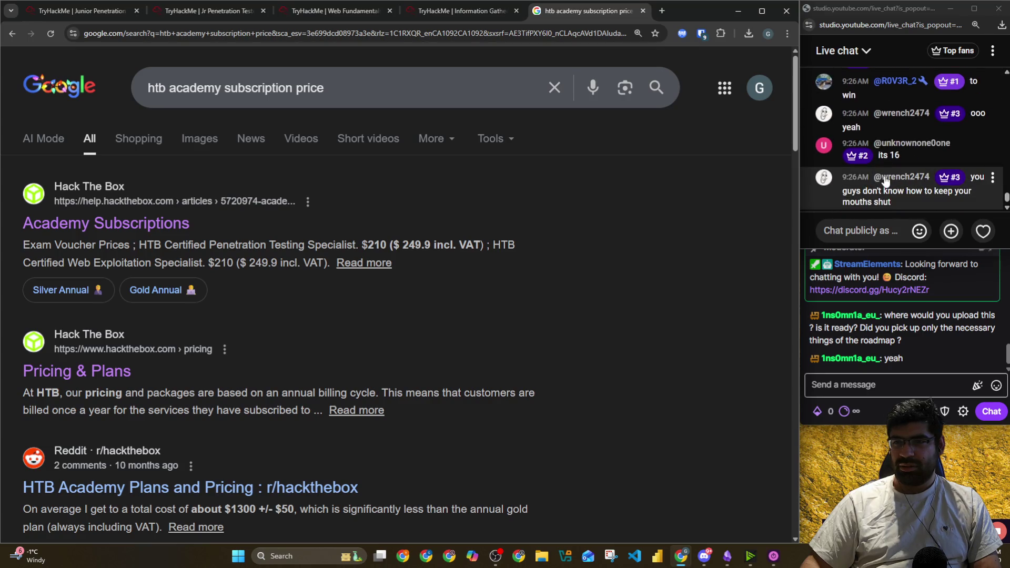
{"action": "scroll", "coordinate": [885, 181], "scroll_direction": "up", "scroll_amount": 1}
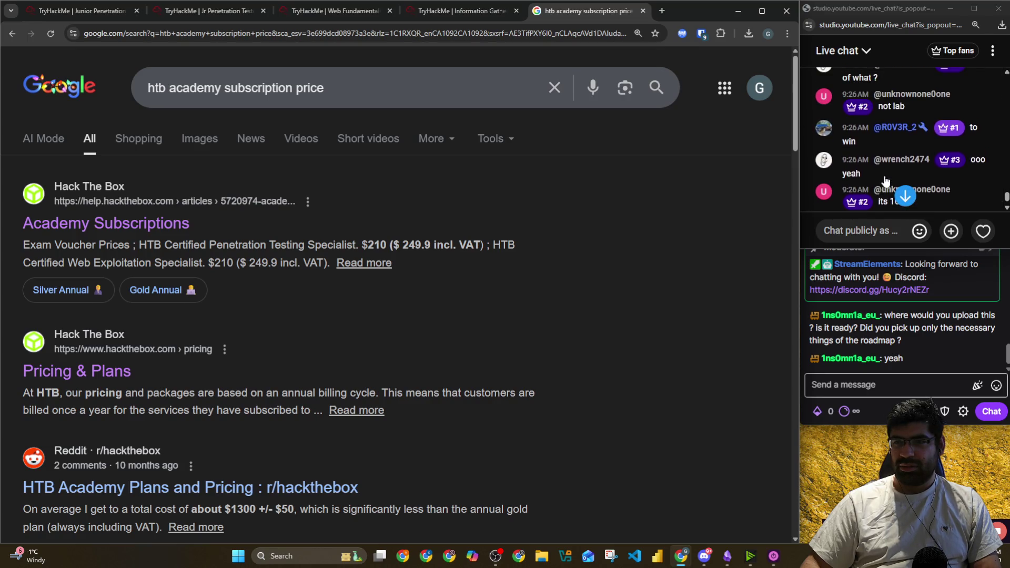
{"action": "scroll", "coordinate": [881, 174], "scroll_direction": "down", "scroll_amount": 2}
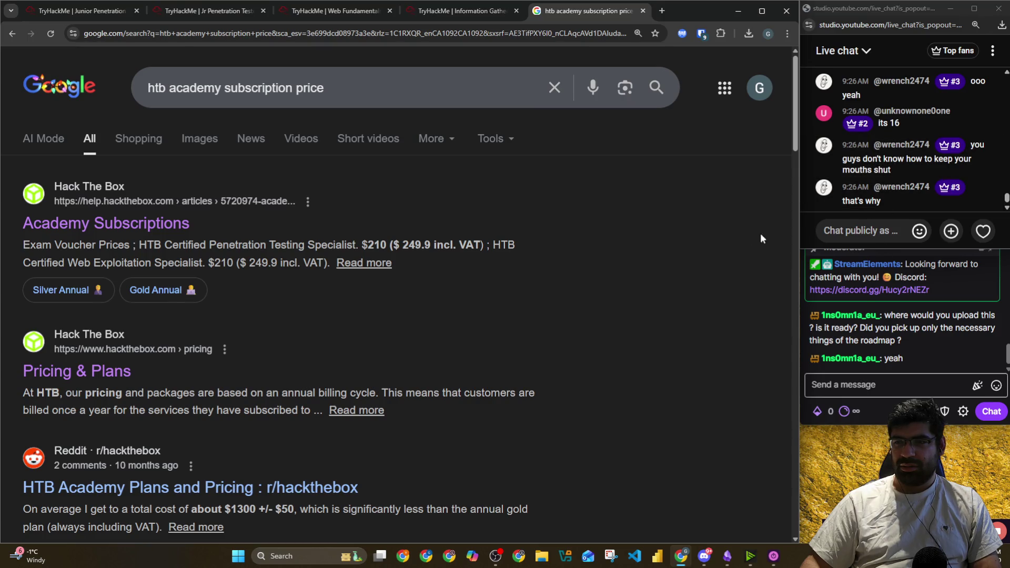
{"action": "scroll", "coordinate": [271, 277], "scroll_direction": "down", "scroll_amount": 4}
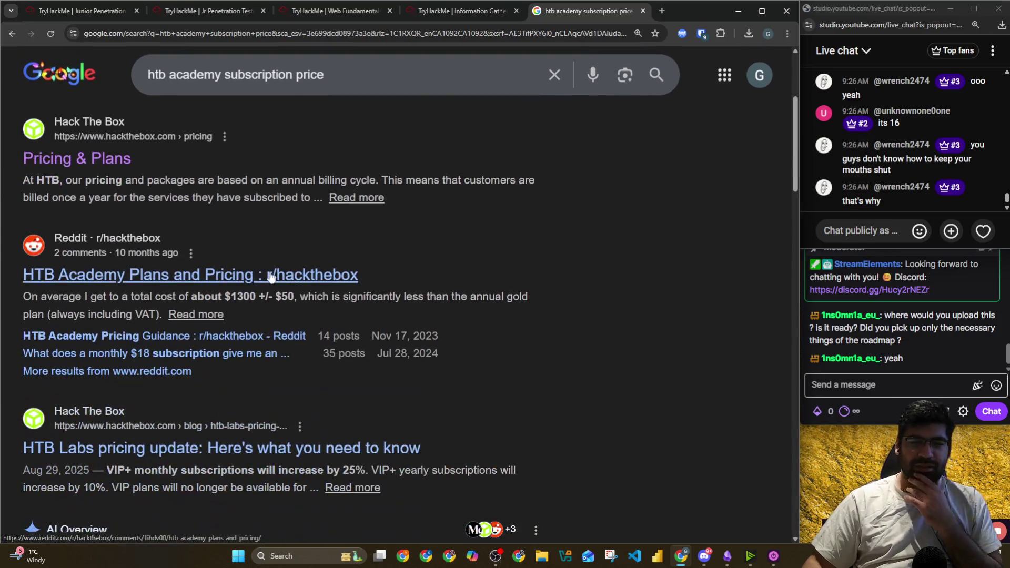
{"action": "scroll", "coordinate": [272, 277], "scroll_direction": "down", "scroll_amount": 6}
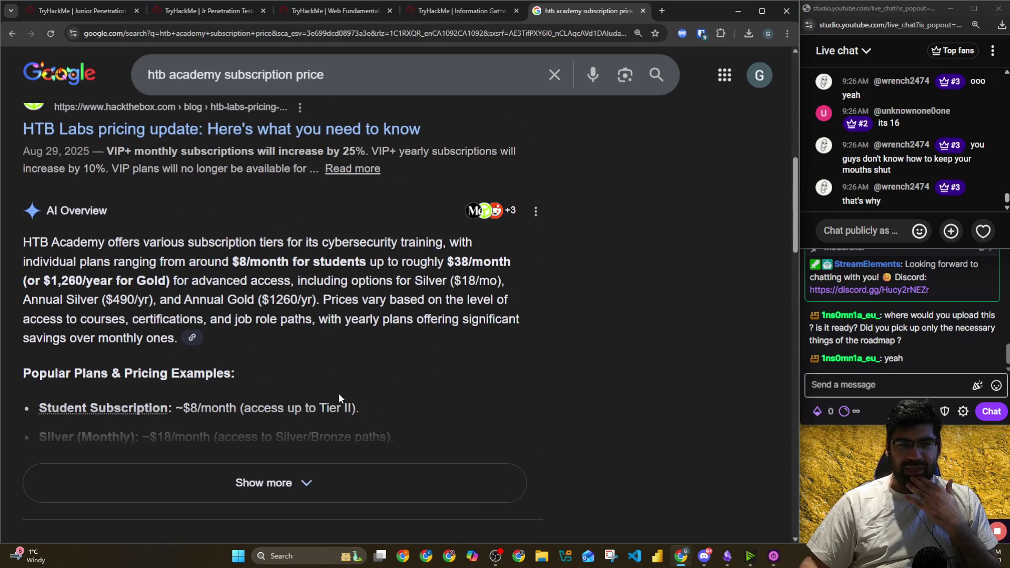
{"action": "left_click_drag", "start_coordinate": [158, 262], "coordinate": [506, 268]}
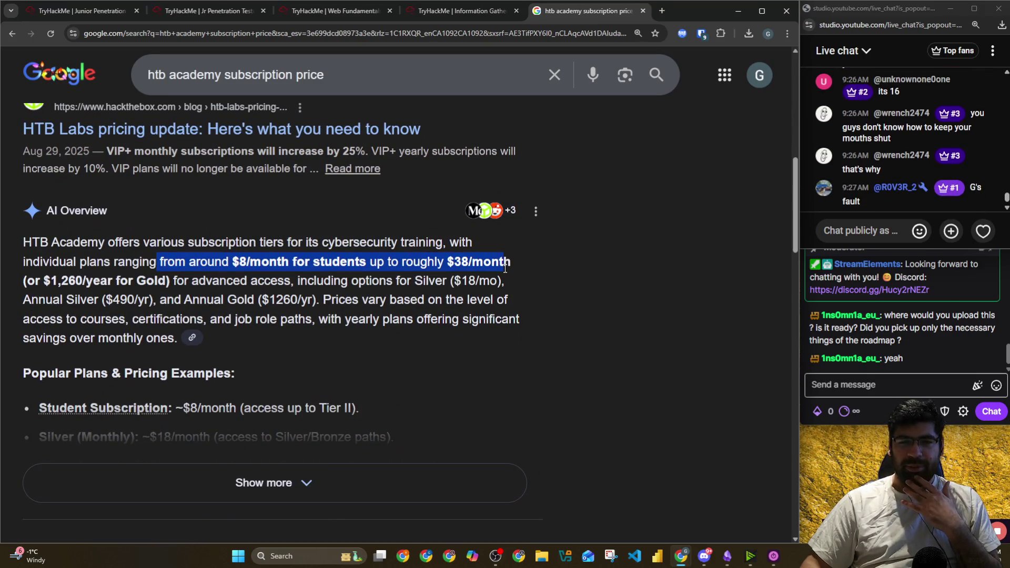
Expand the AI Overview and read the full plan list, including Silver, Gold and Platinum prices
{"action": "left_click", "coordinate": [326, 483]}
{"action": "scroll", "coordinate": [324, 476], "scroll_direction": "down", "scroll_amount": 6}
{"action": "scroll", "coordinate": [183, 338], "scroll_direction": "up", "scroll_amount": 3}
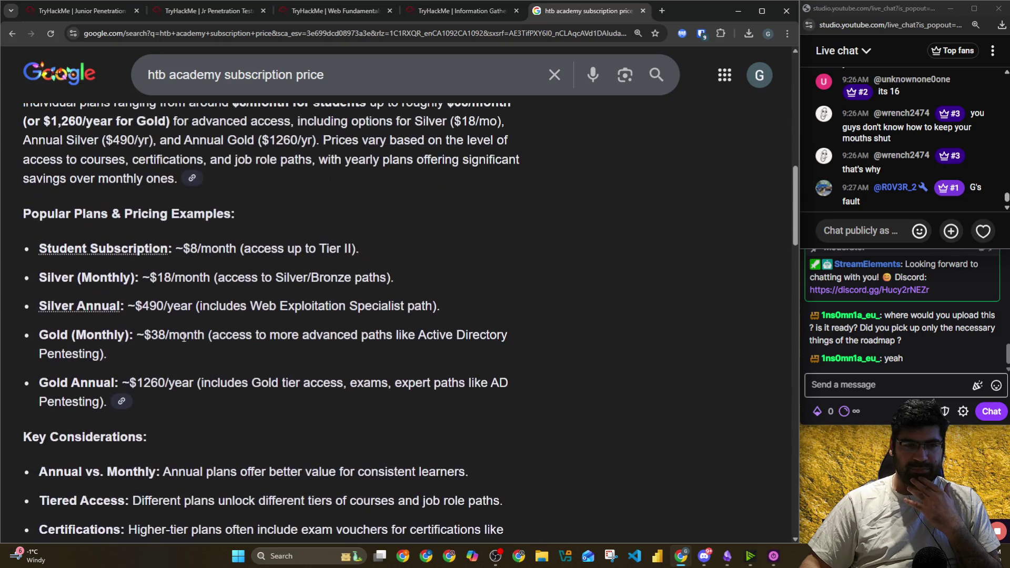
{"action": "scroll", "coordinate": [210, 280], "scroll_direction": "down", "scroll_amount": 15}
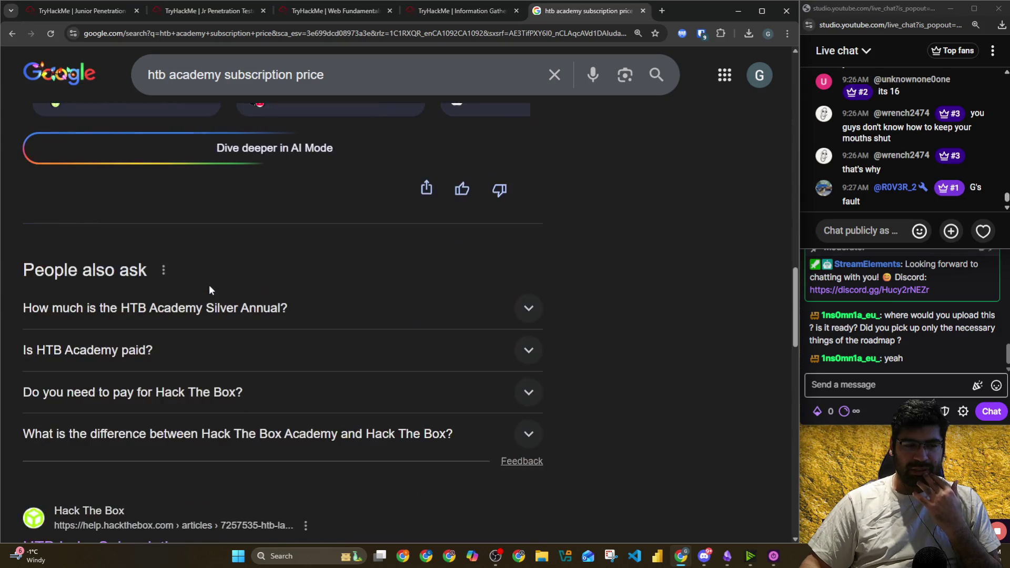
{"action": "scroll", "coordinate": [207, 285], "scroll_direction": "down", "scroll_amount": 3}
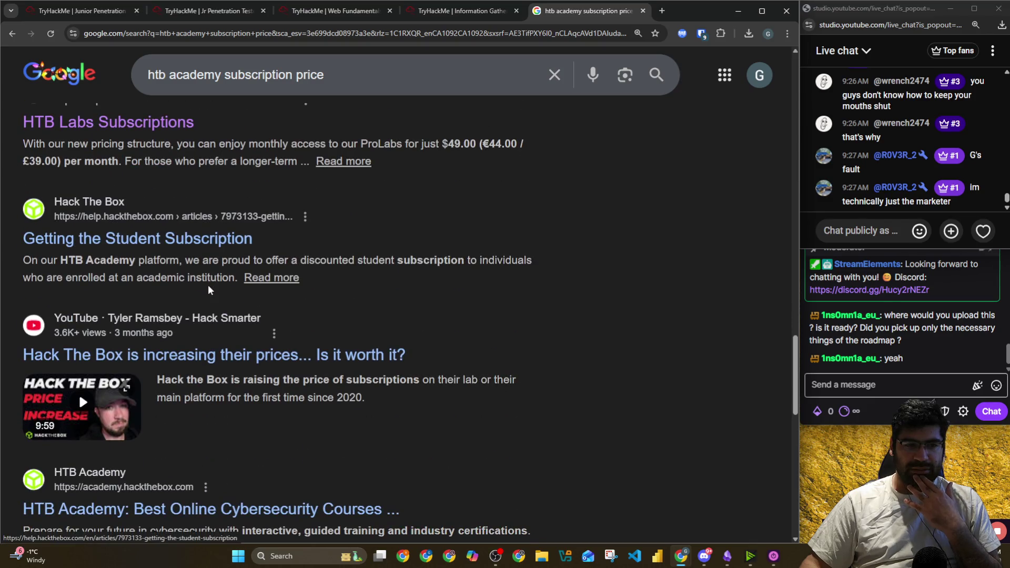
{"action": "scroll", "coordinate": [207, 286], "scroll_direction": "down", "scroll_amount": 8}
{"action": "scroll", "coordinate": [209, 289], "scroll_direction": "up", "scroll_amount": 2}
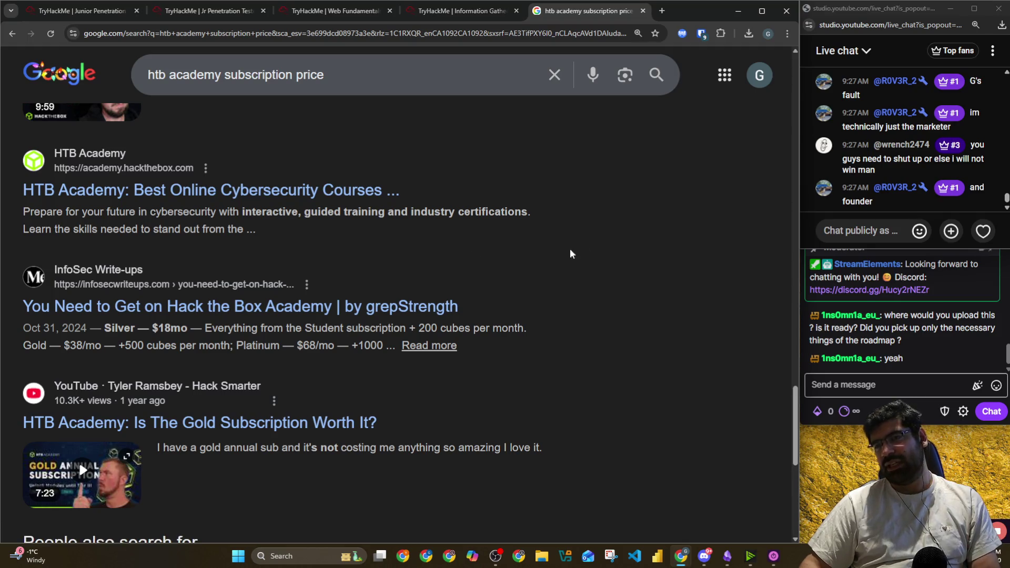
{"action": "scroll", "coordinate": [902, 169], "scroll_direction": "up", "scroll_amount": 2}
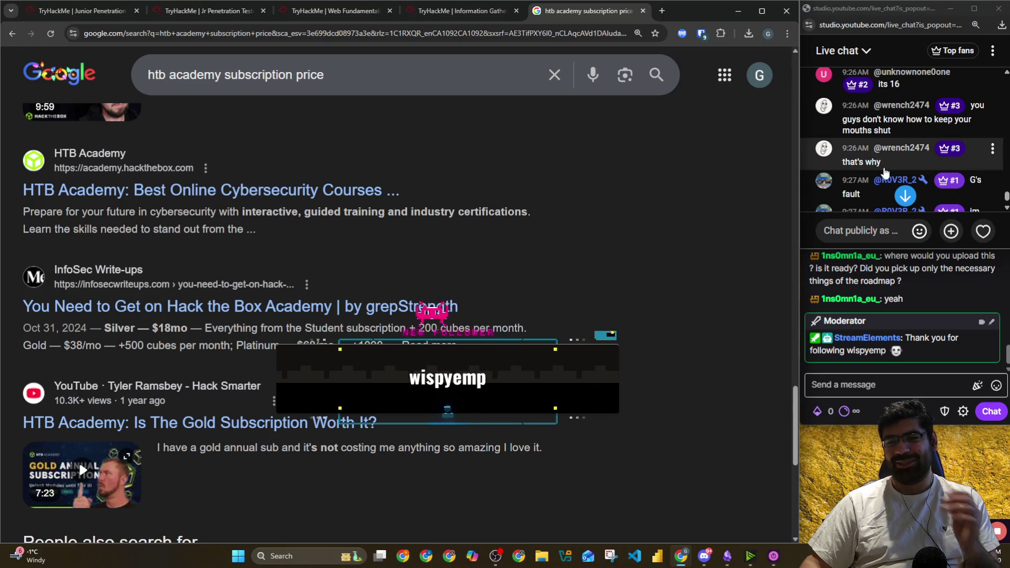
{"action": "scroll", "coordinate": [884, 169], "scroll_direction": "down", "scroll_amount": 3}
{"action": "scroll", "coordinate": [885, 170], "scroll_direction": "up", "scroll_amount": 2}
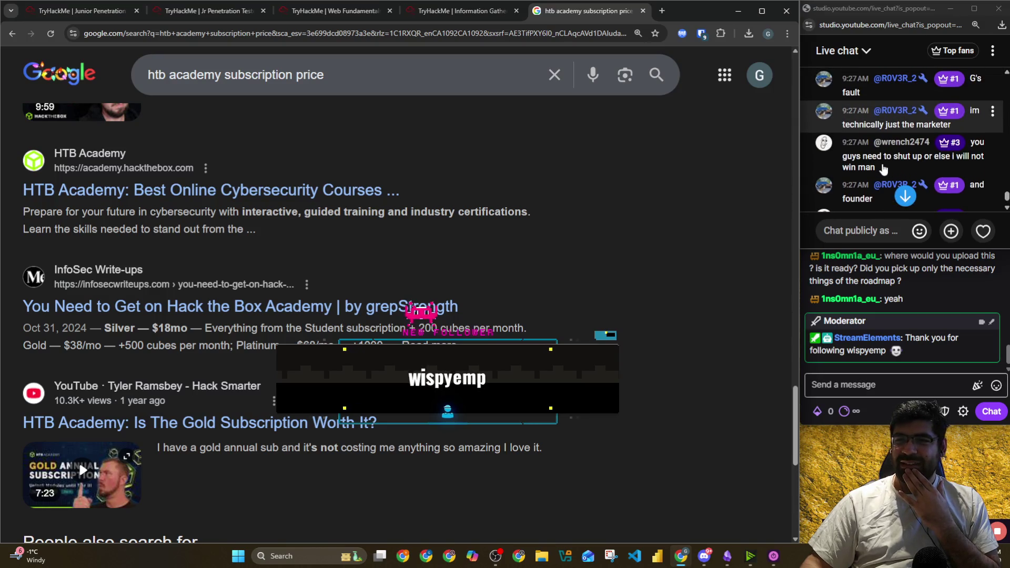
{"action": "scroll", "coordinate": [884, 169], "scroll_direction": "down", "scroll_amount": 4}
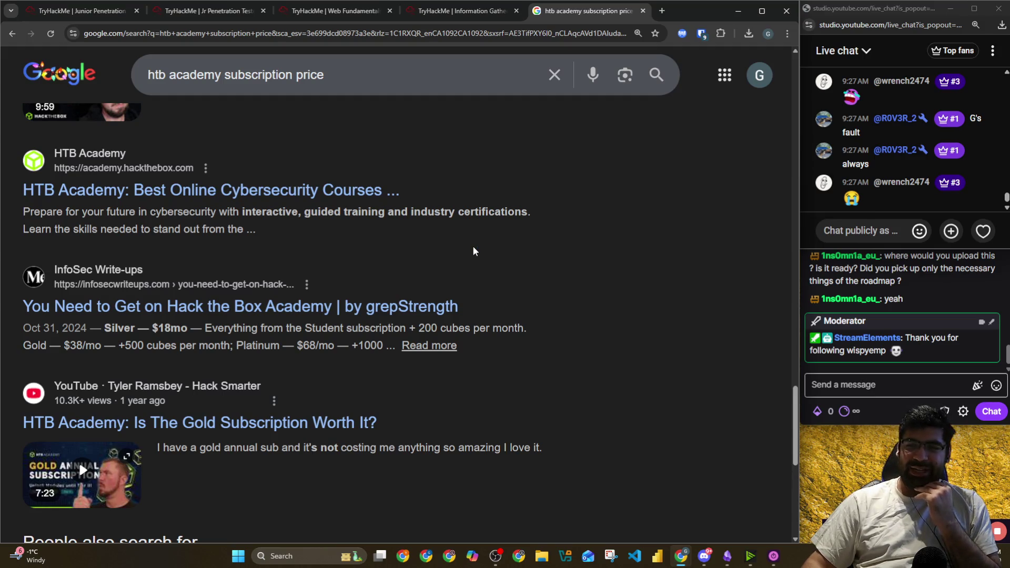
{"action": "left_click", "coordinate": [728, 556]}
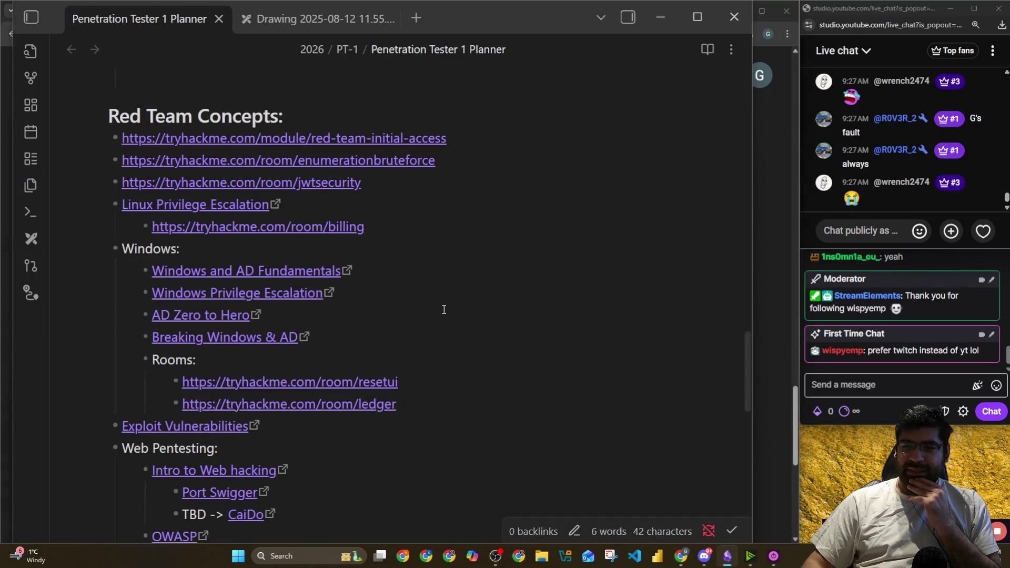
{"action": "left_click", "coordinate": [895, 384]}
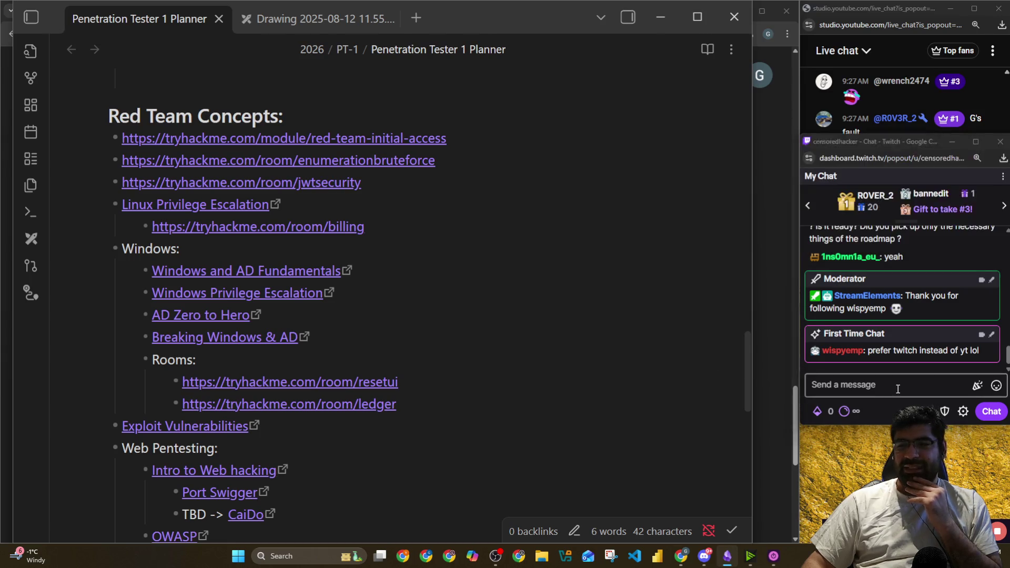
{"action": "left_click", "coordinate": [849, 20]}
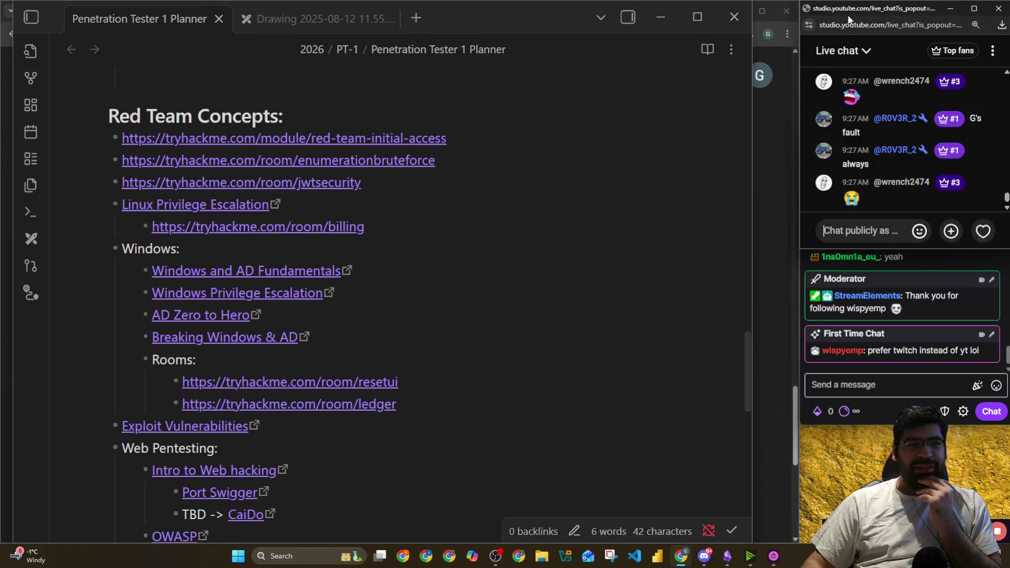
{"action": "left_click", "coordinate": [768, 205]}
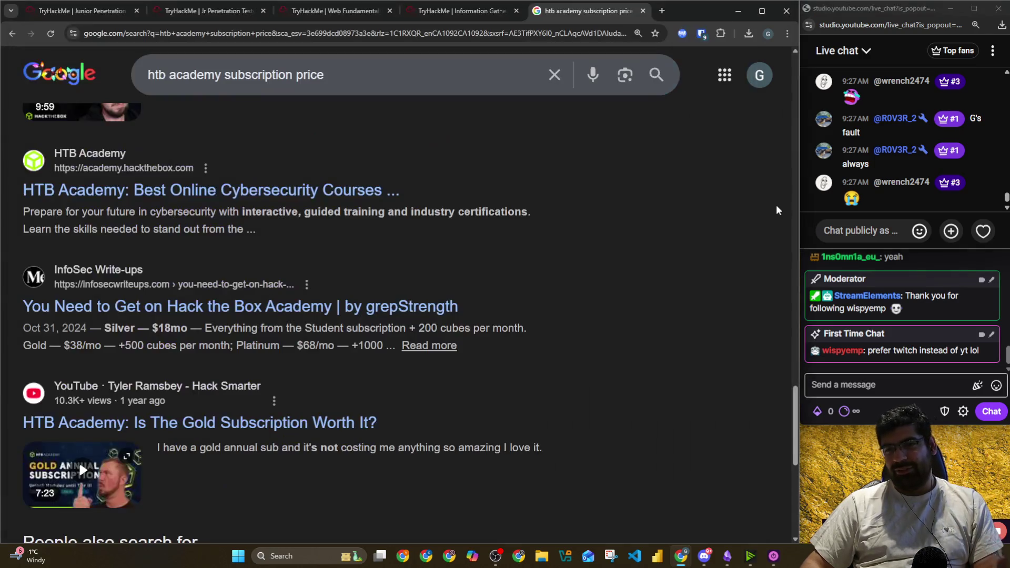
Go to the streamer's YouTube channel page and highlight its 737 subscriber count
{"action": "left_click", "coordinate": [293, 36]}
{"action": "type", "text": "you"}
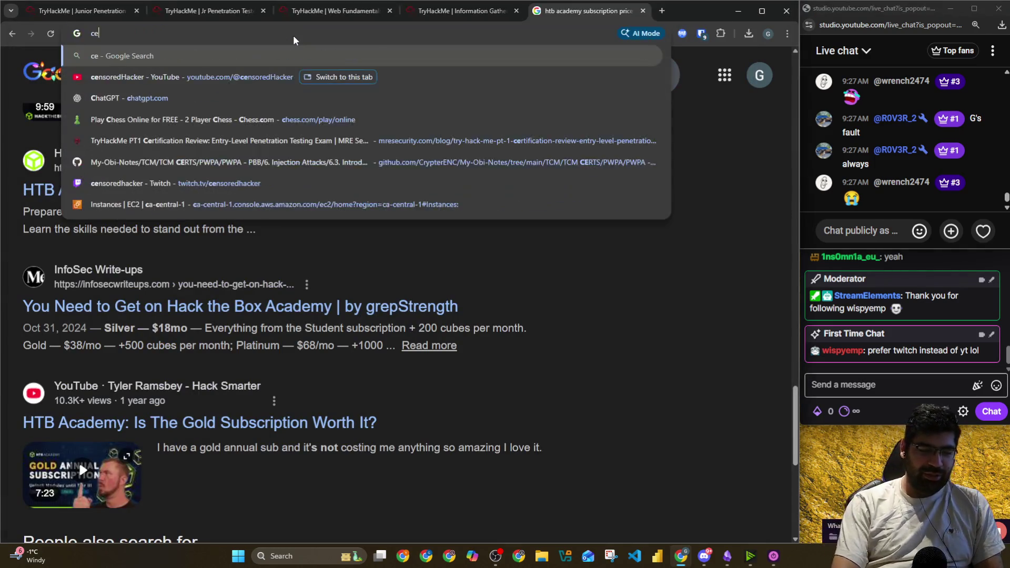
{"action": "key", "text": "Return"}
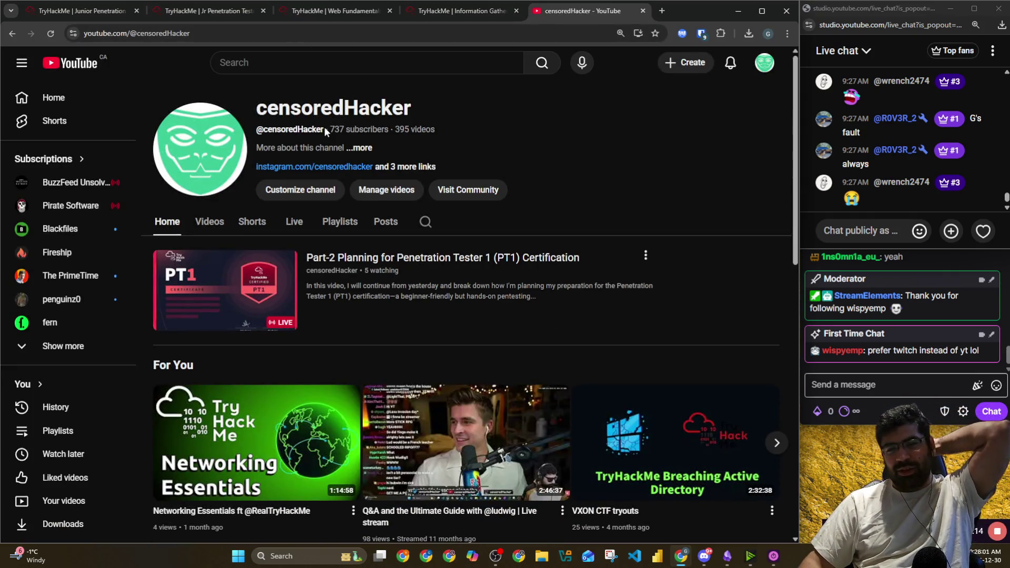
{"action": "left_click_drag", "start_coordinate": [333, 128], "coordinate": [344, 129]}
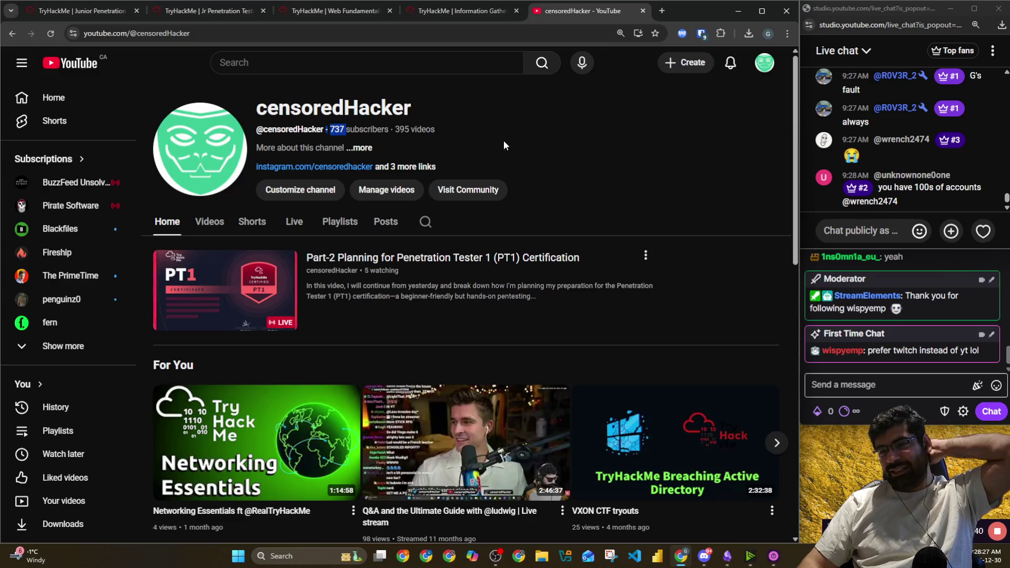
Reload the YouTube channel page several times, then close it
{"action": "left_click", "coordinate": [58, 33]}
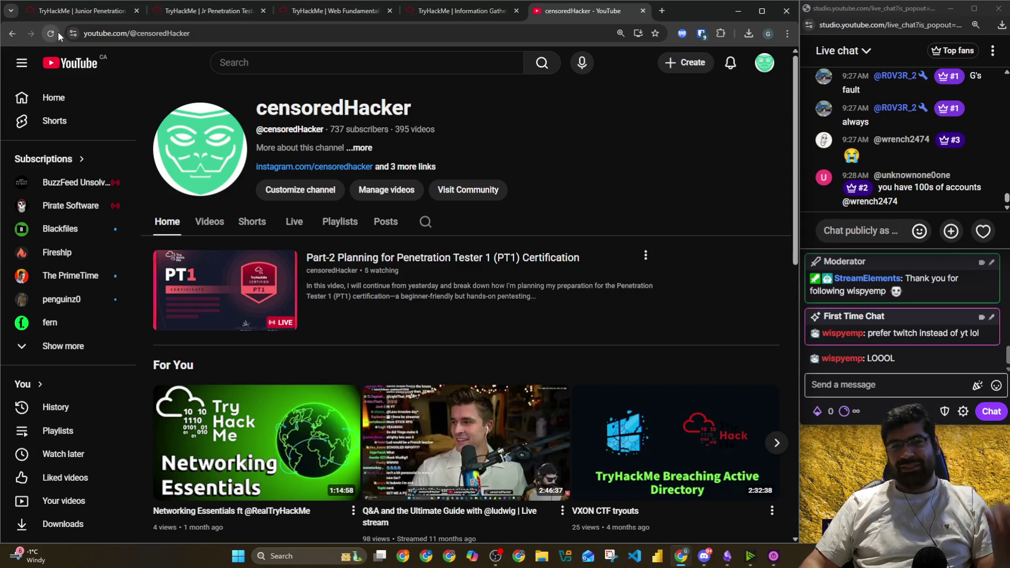
{"action": "left_click", "coordinate": [48, 35]}
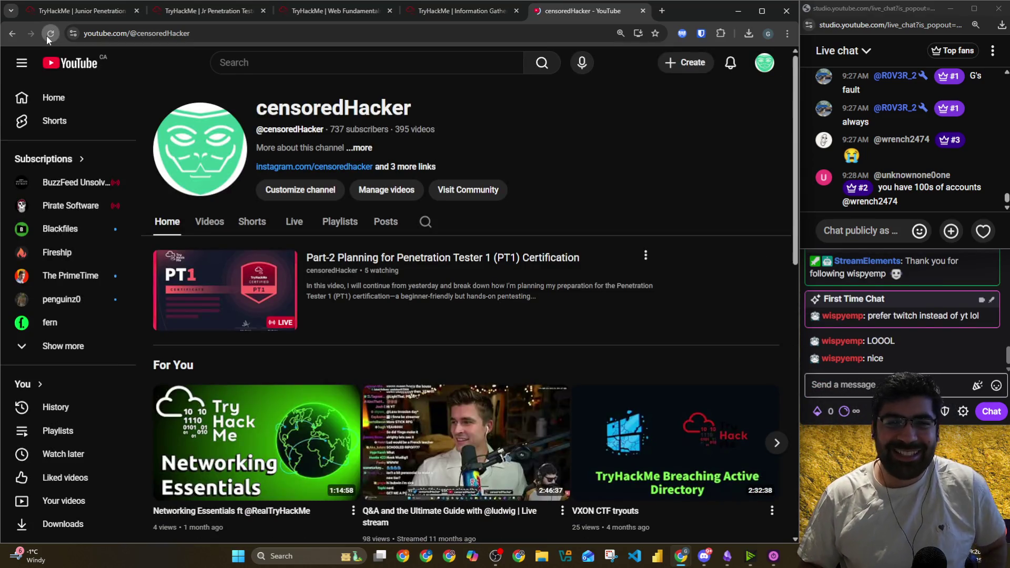
{"action": "left_click", "coordinate": [46, 36]}
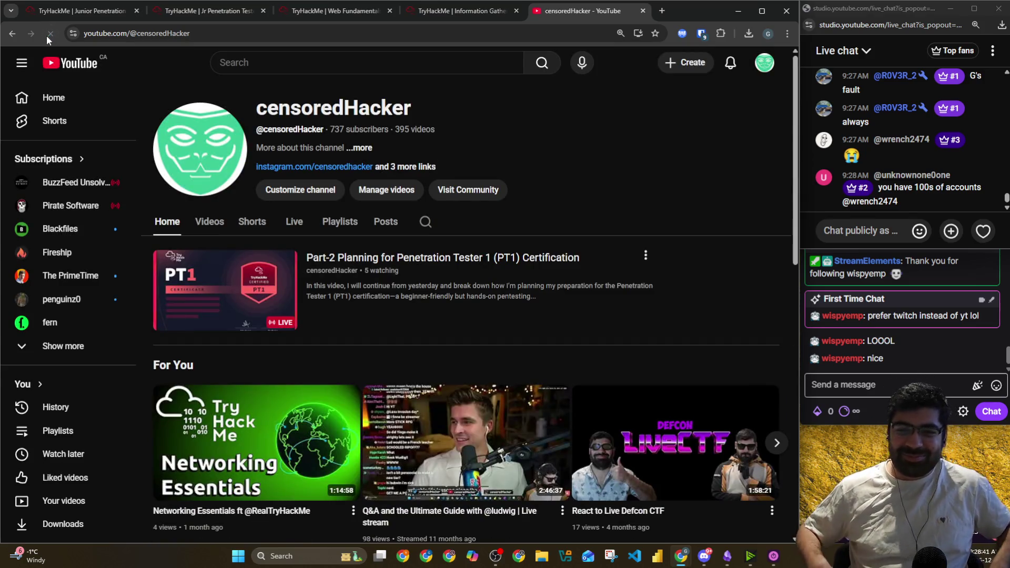
{"action": "left_click", "coordinate": [47, 36]}
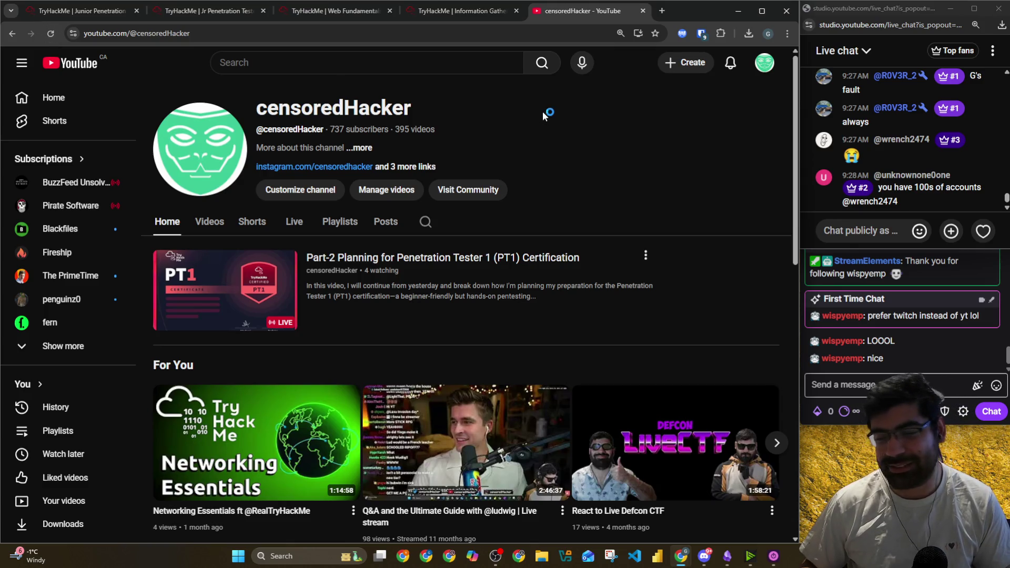
{"action": "left_click", "coordinate": [50, 33]}
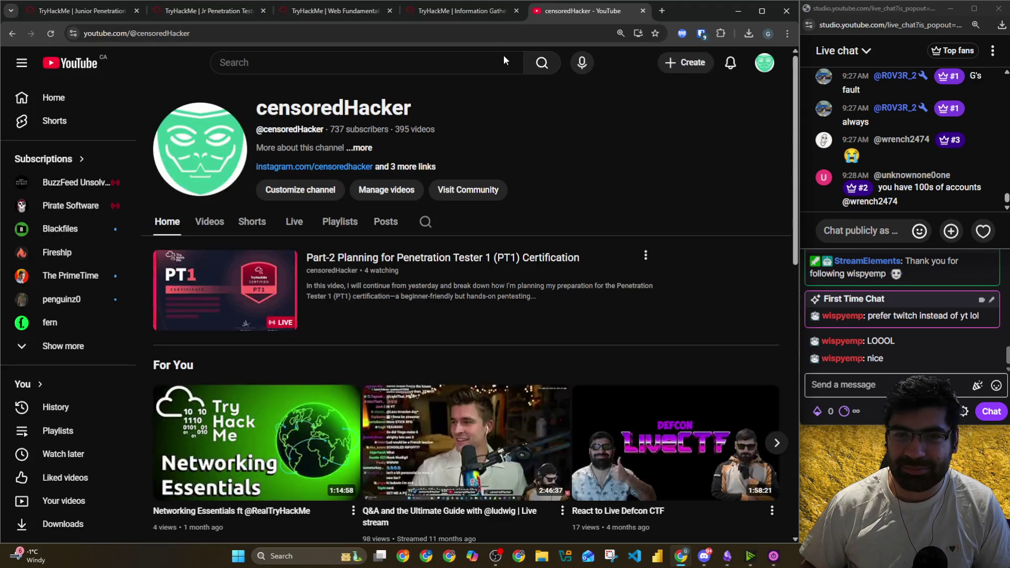
{"action": "left_click", "coordinate": [643, 11]}
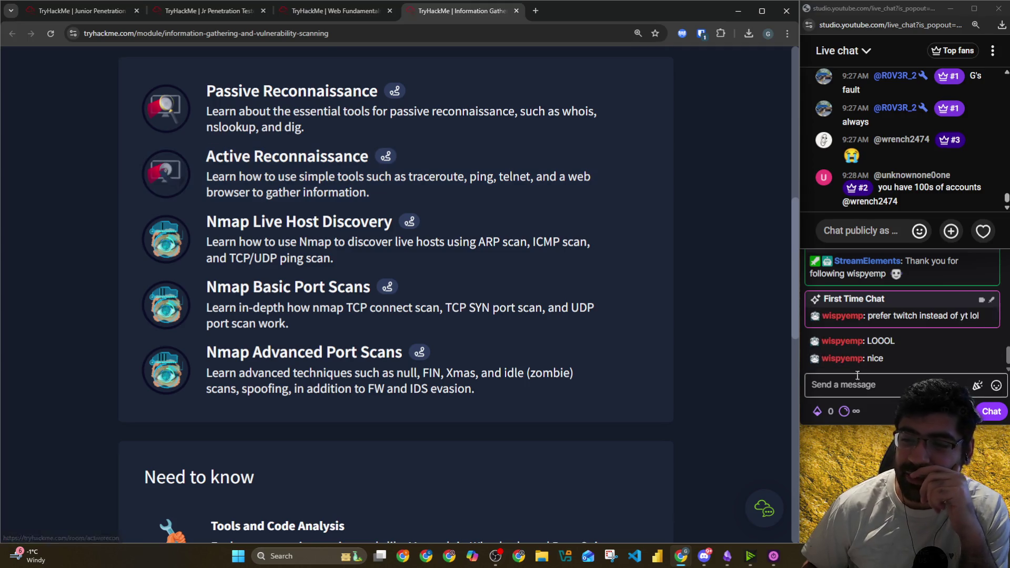
In a new tab, go to YouTube and open your own channel via the account menu
{"action": "key", "text": "alt+Tab"}
{"action": "left_click", "coordinate": [535, 11]}
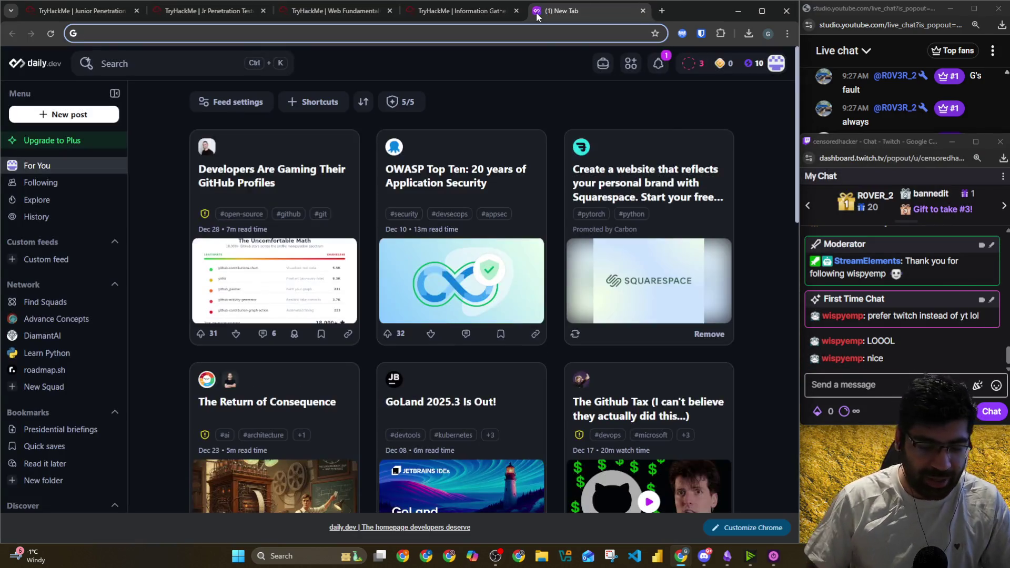
{"action": "type", "text": "youtube.com"}
{"action": "key", "text": "Return"}
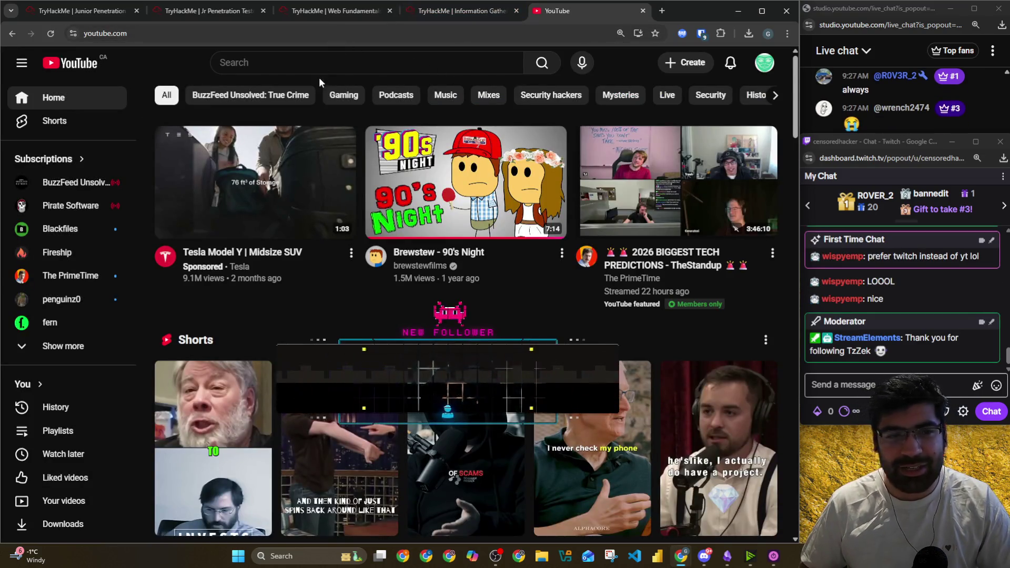
{"action": "left_click", "coordinate": [760, 72]}
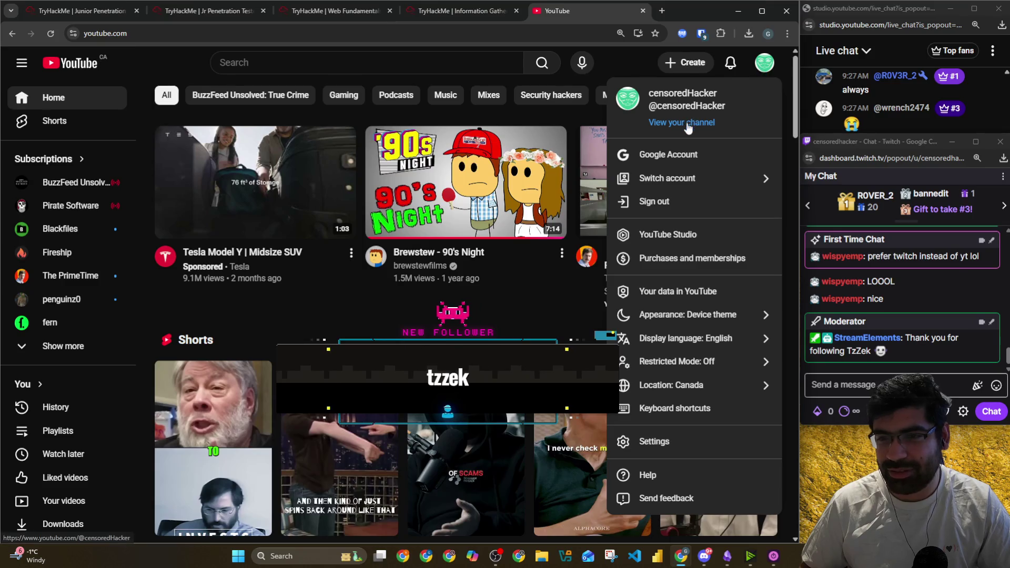
{"action": "left_click", "coordinate": [673, 129]}
Copy the channel page address and post it as a message in Twitch chat
{"action": "left_click", "coordinate": [252, 35]}
{"action": "key", "text": "ctrl+c"}
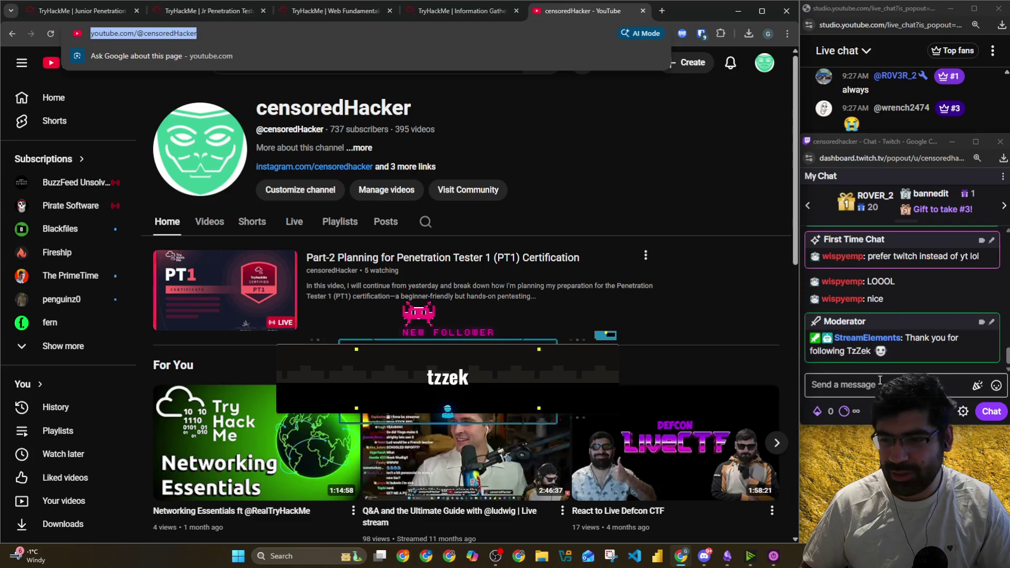
{"action": "left_click", "coordinate": [884, 384]}
{"action": "key", "text": "ctrl+v"}
{"action": "left_click", "coordinate": [988, 411]}
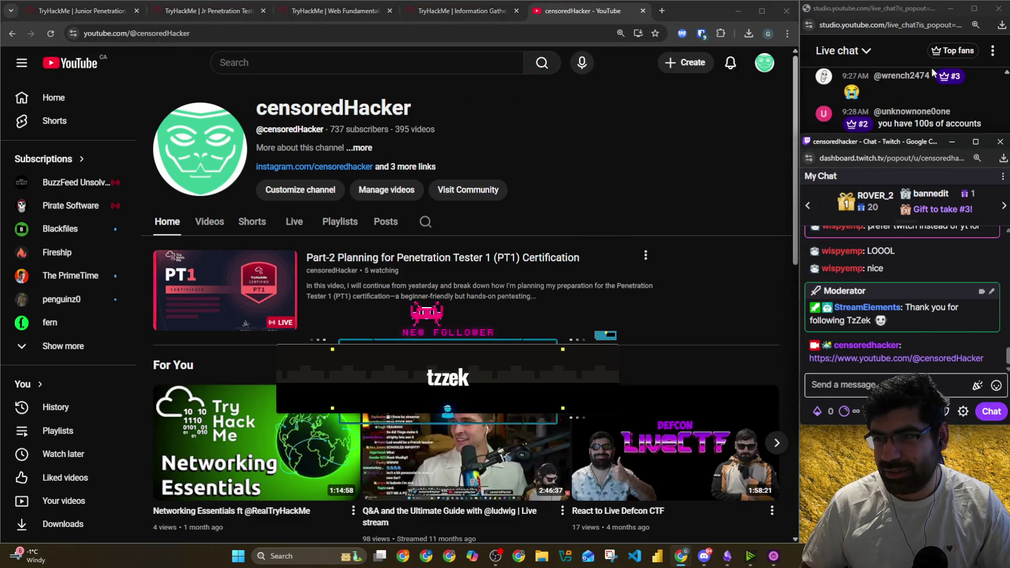
Reload the YouTube channel page a few times, then close its tab
{"action": "left_click", "coordinate": [873, 8]}
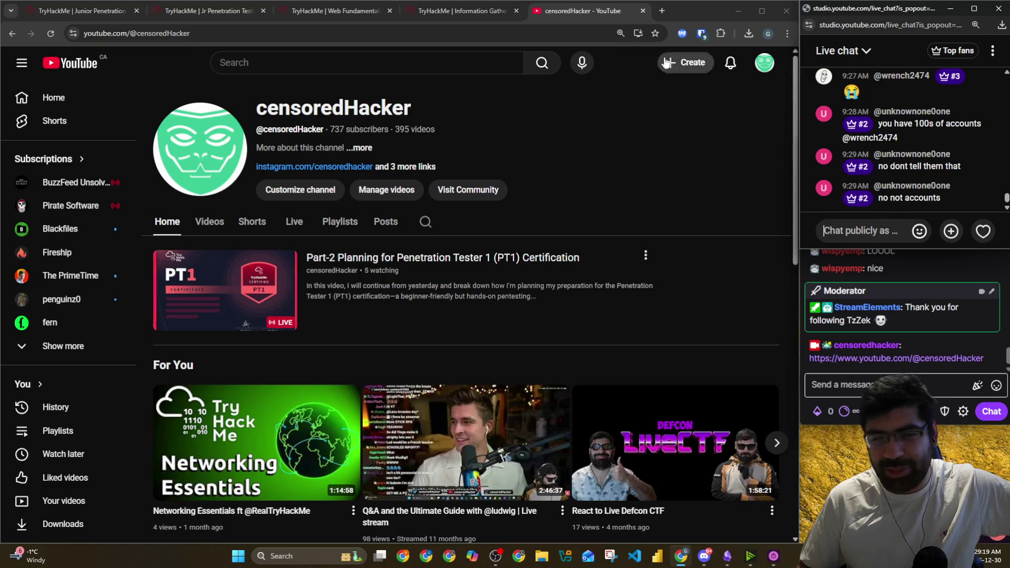
{"action": "left_click", "coordinate": [50, 35]}
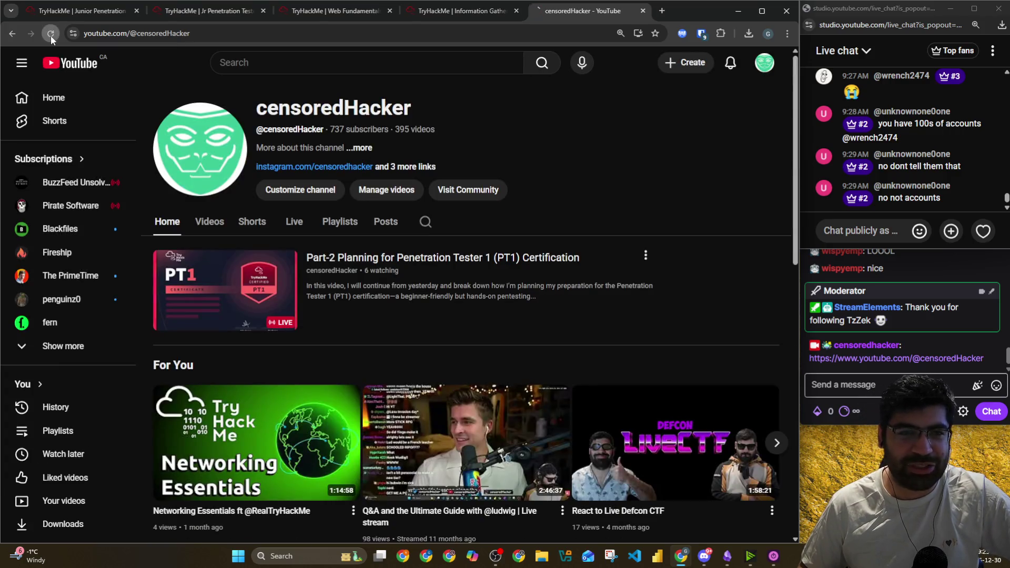
{"action": "left_click", "coordinate": [50, 35]}
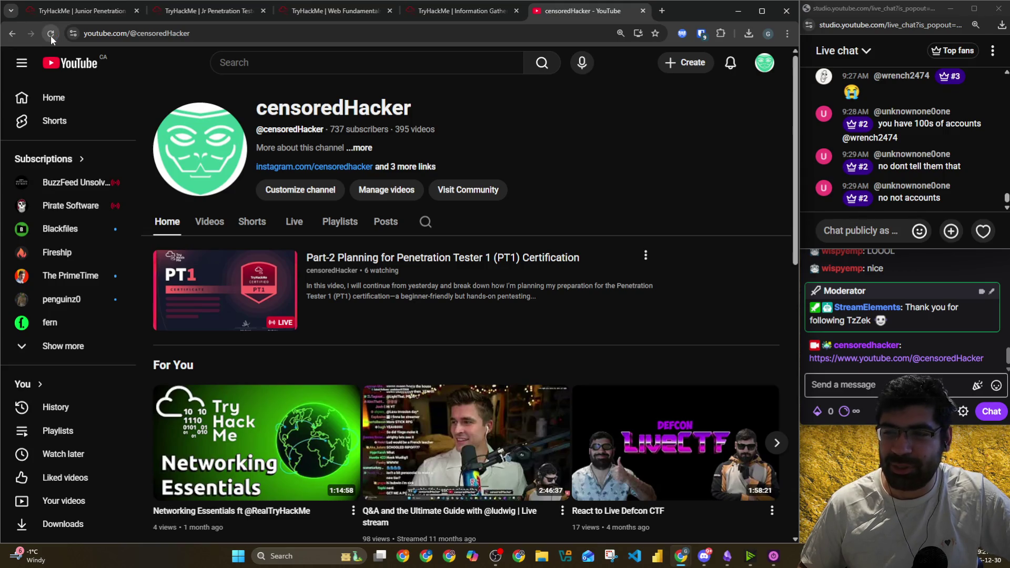
{"action": "left_click", "coordinate": [51, 36]}
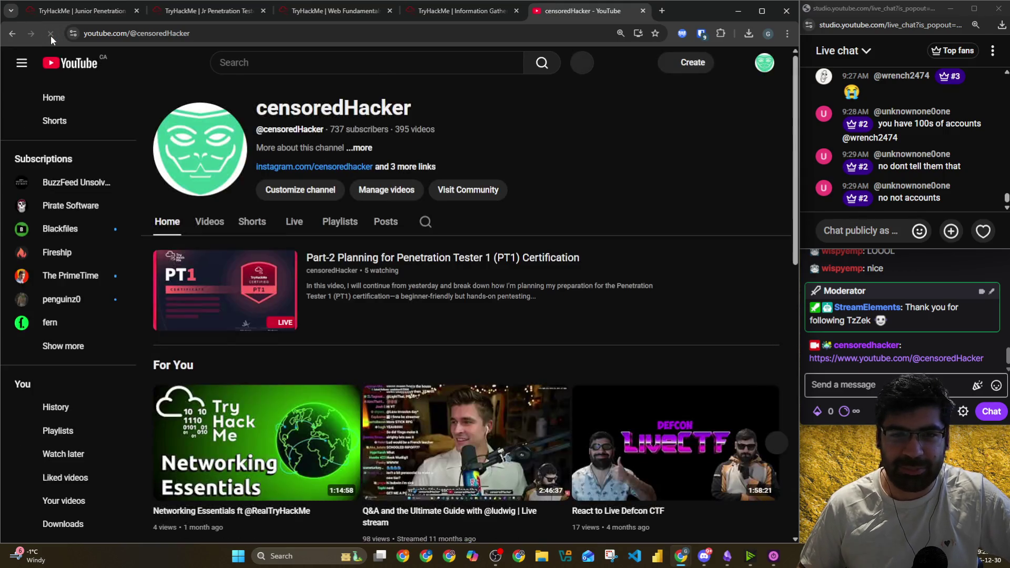
{"action": "left_click", "coordinate": [50, 36]}
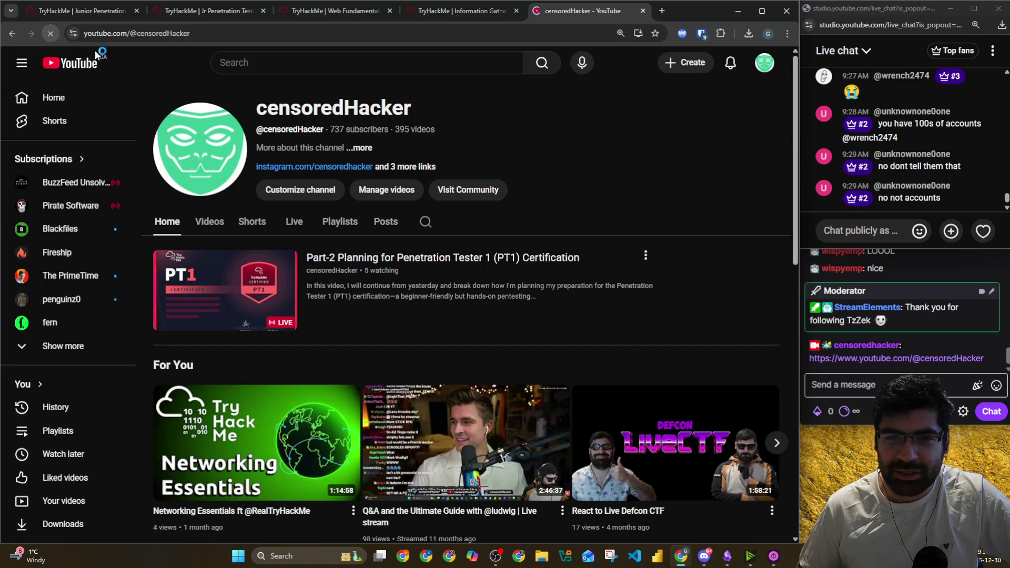
{"action": "left_click", "coordinate": [642, 11]}
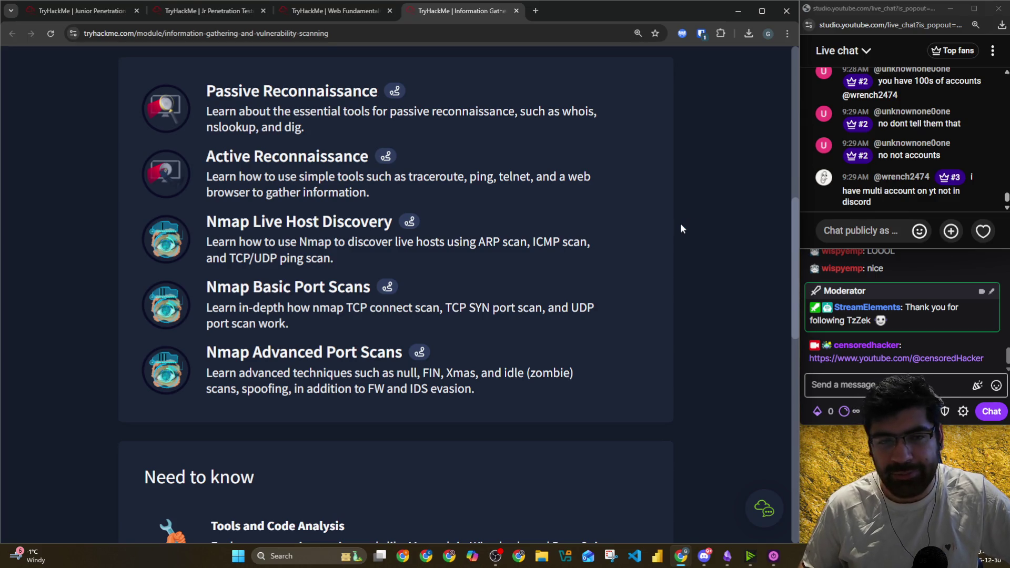
Bring the Penetration Tester 1 Planner note forward and scroll past Red Team Concepts
{"action": "left_click", "coordinate": [727, 557]}
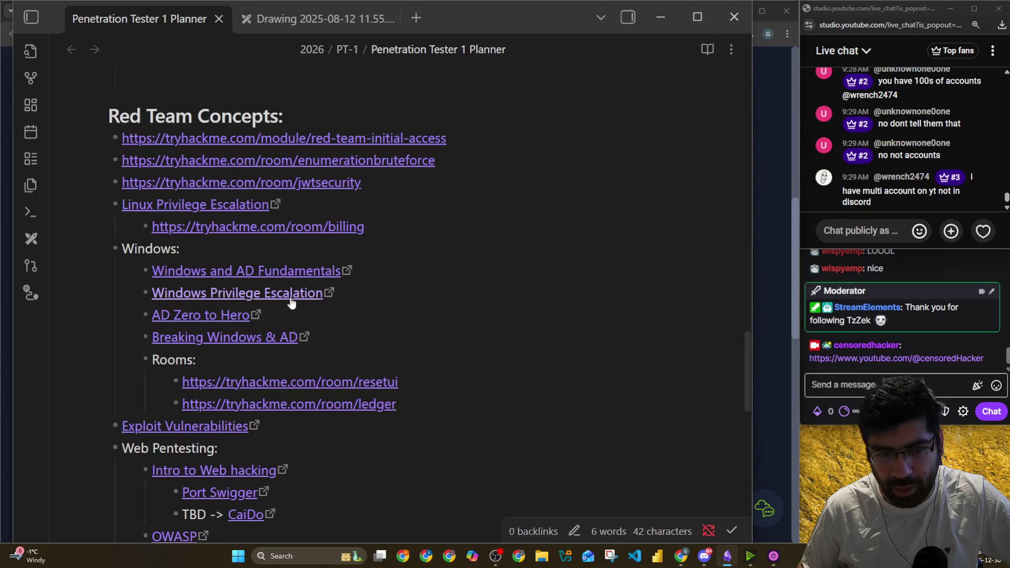
{"action": "left_click_drag", "start_coordinate": [103, 108], "coordinate": [325, 136]}
{"action": "scroll", "coordinate": [58, 143], "scroll_direction": "down", "scroll_amount": 4}
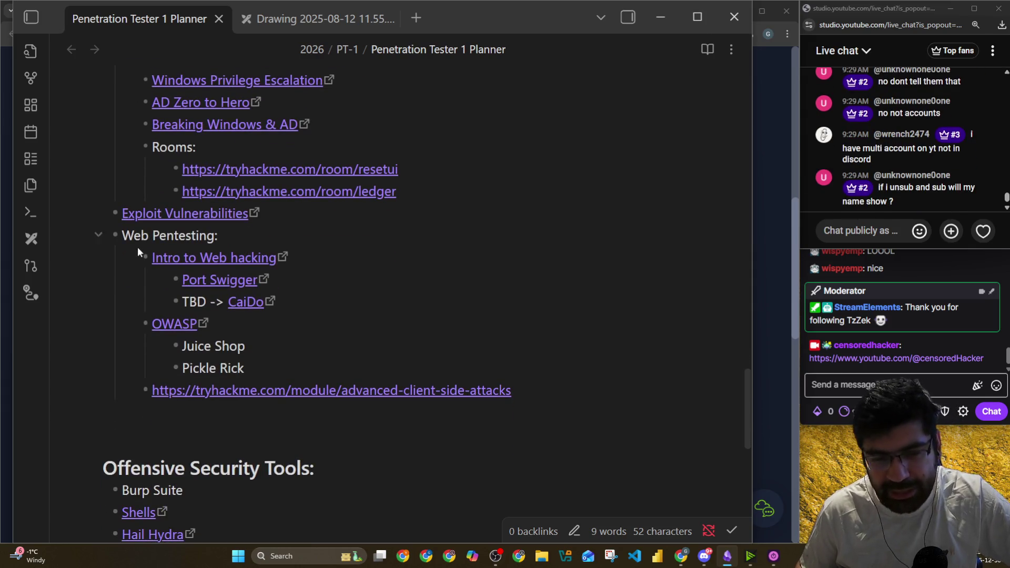
{"action": "scroll", "coordinate": [198, 226], "scroll_direction": "down", "scroll_amount": 4}
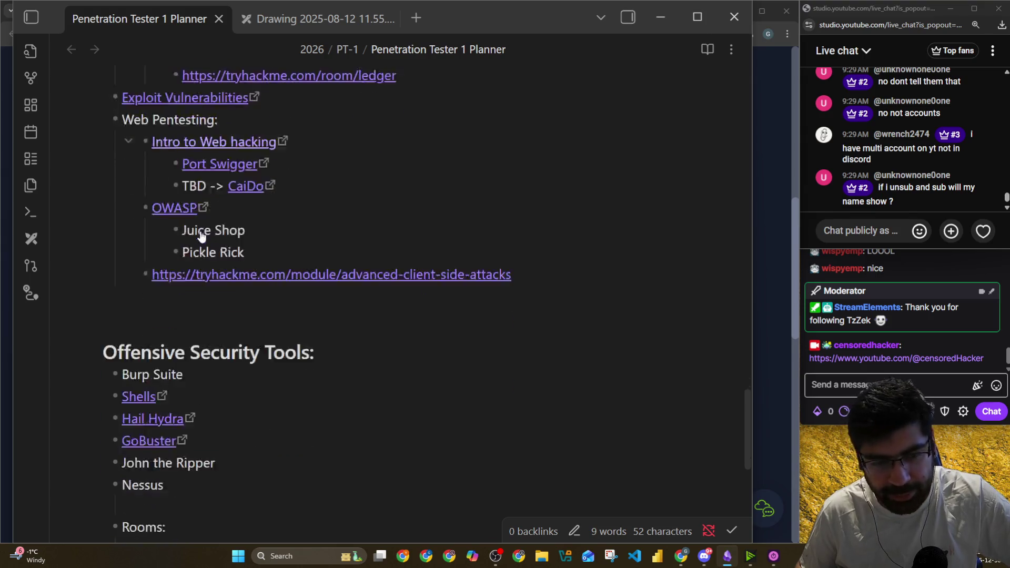
{"action": "left_click_drag", "start_coordinate": [129, 259], "coordinate": [333, 251]}
{"action": "scroll", "coordinate": [335, 253], "scroll_direction": "down", "scroll_amount": 3}
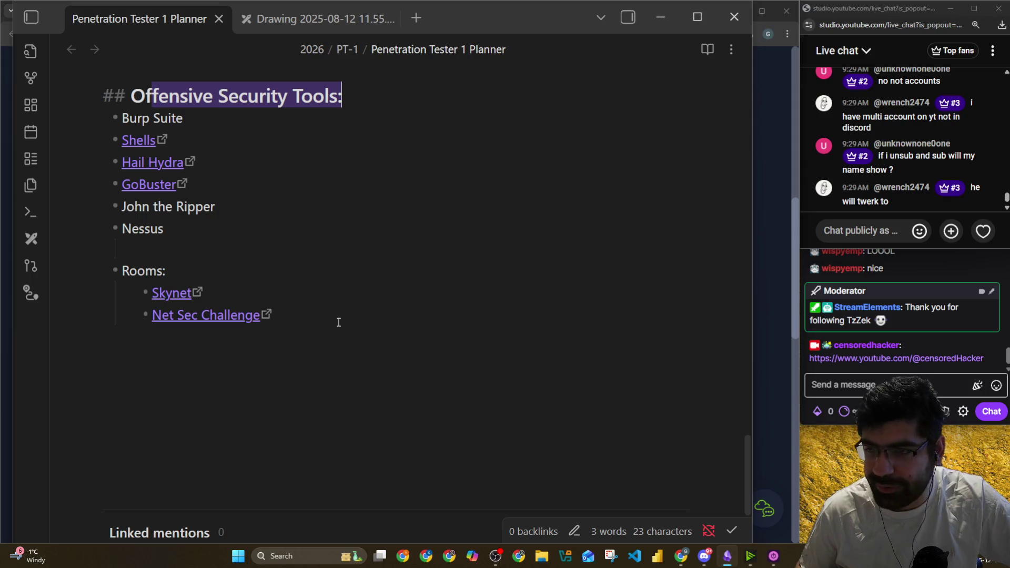
Place the cursor on the empty line below Net Sec Challenge in Offensive Security Tools
{"action": "left_click", "coordinate": [593, 325]}
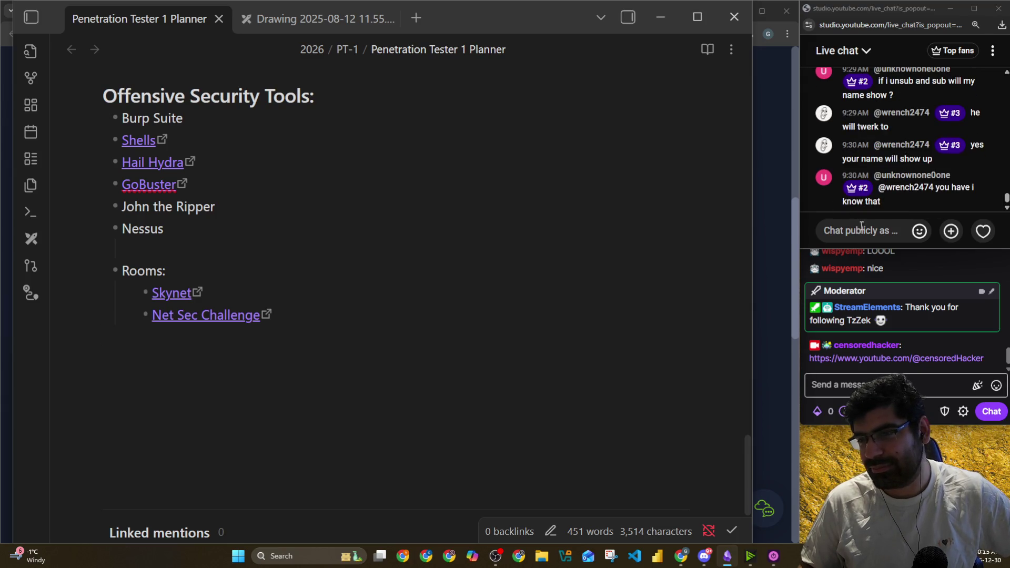
{"action": "scroll", "coordinate": [884, 156], "scroll_direction": "up", "scroll_amount": 5}
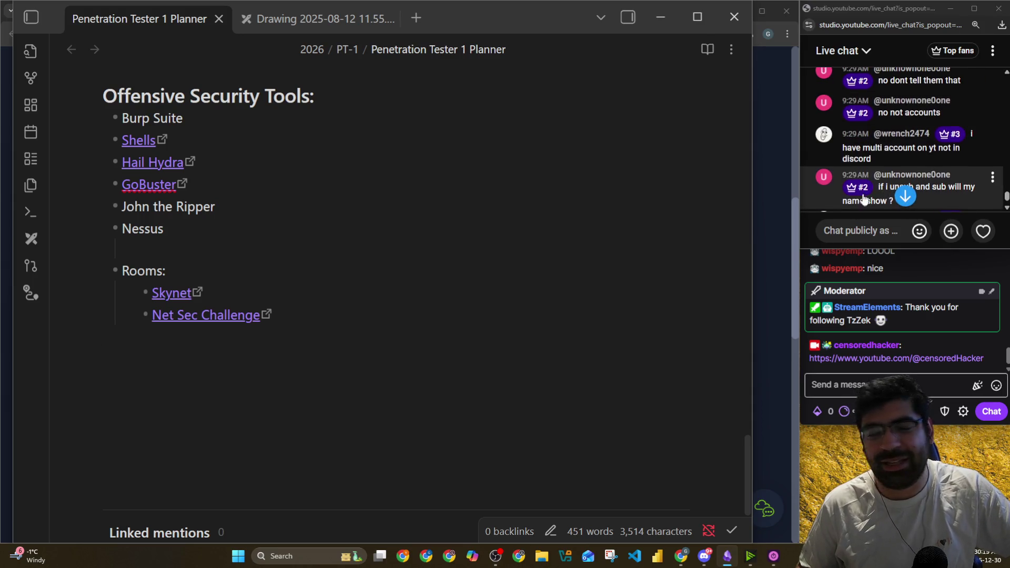
{"action": "scroll", "coordinate": [874, 185], "scroll_direction": "down", "scroll_amount": 5}
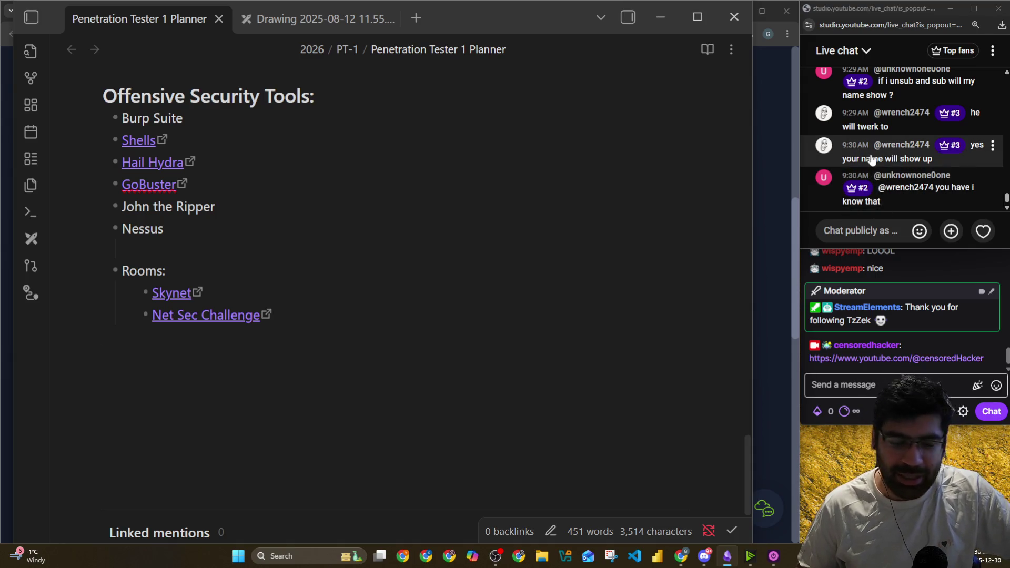
{"action": "scroll", "coordinate": [884, 160], "scroll_direction": "up", "scroll_amount": 3}
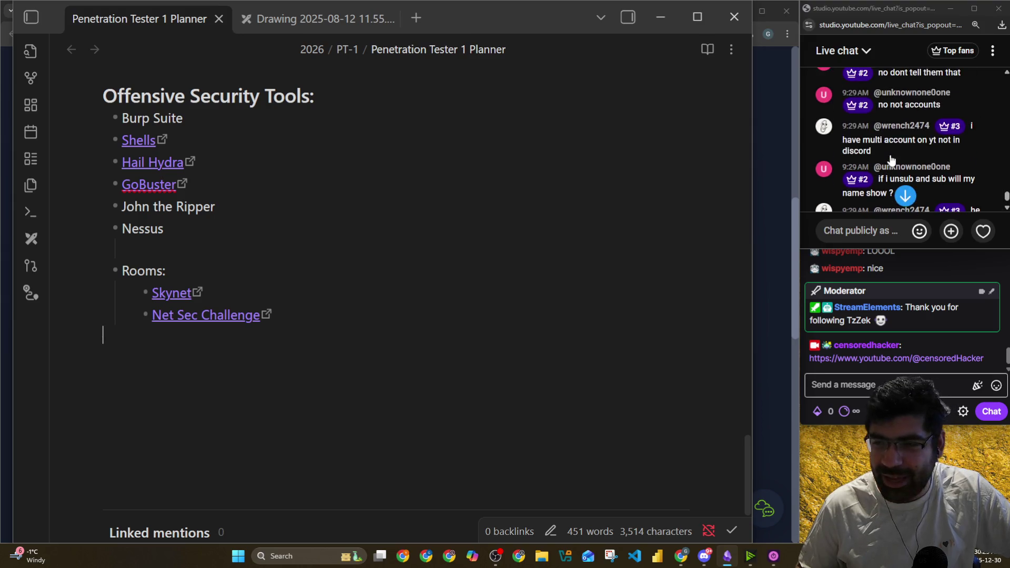
{"action": "scroll", "coordinate": [894, 165], "scroll_direction": "up", "scroll_amount": 3}
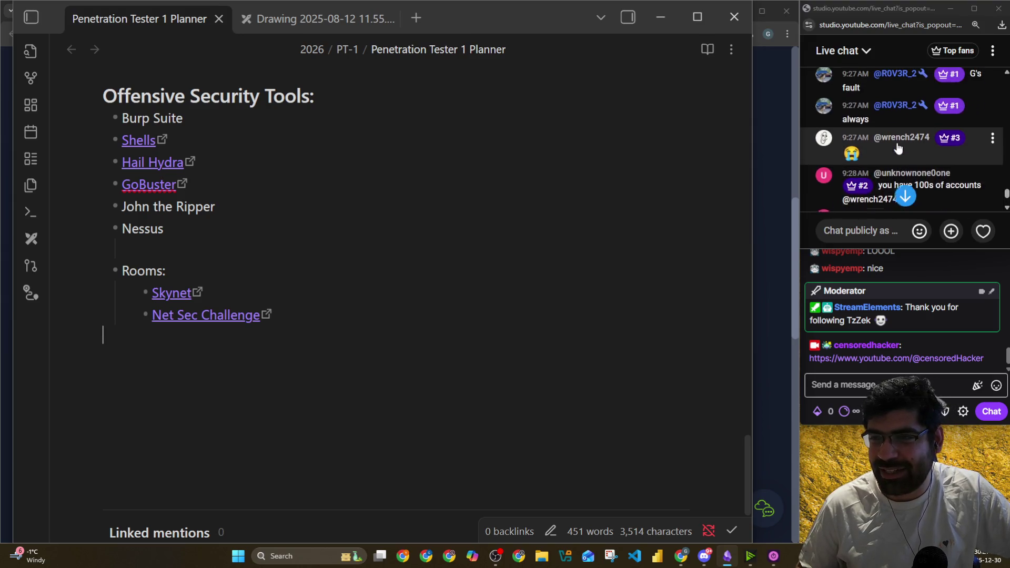
{"action": "scroll", "coordinate": [895, 153], "scroll_direction": "down", "scroll_amount": 6}
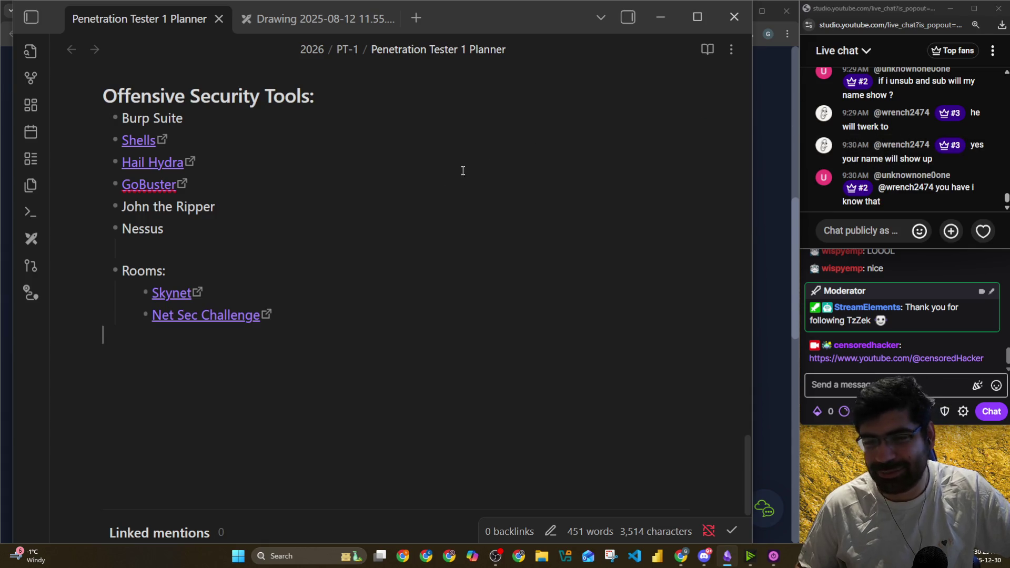
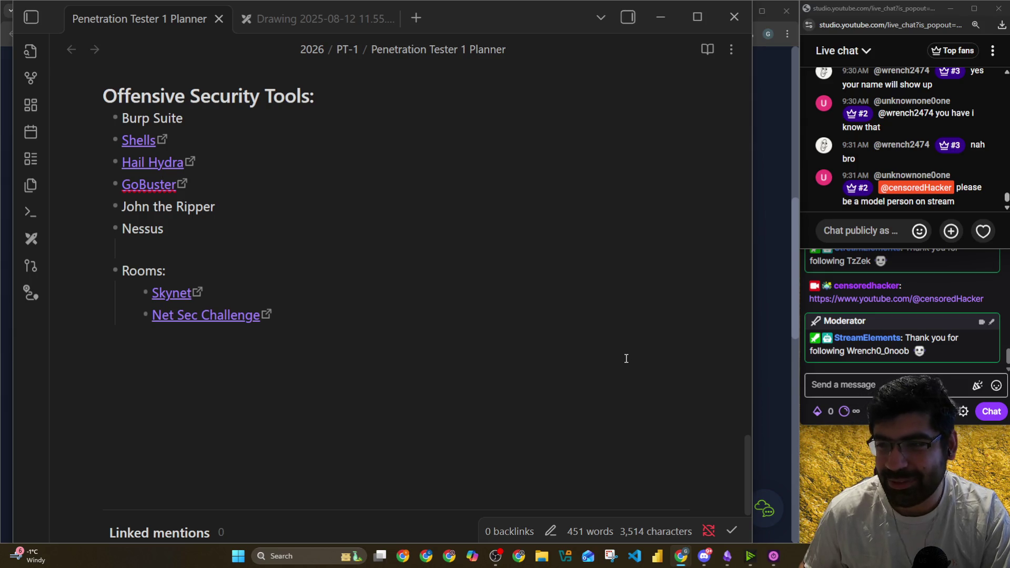
Switch from the Obsidian planner note to the TryHackMe Information Gathering module page in Chrome
{"action": "left_click", "coordinate": [770, 217]}
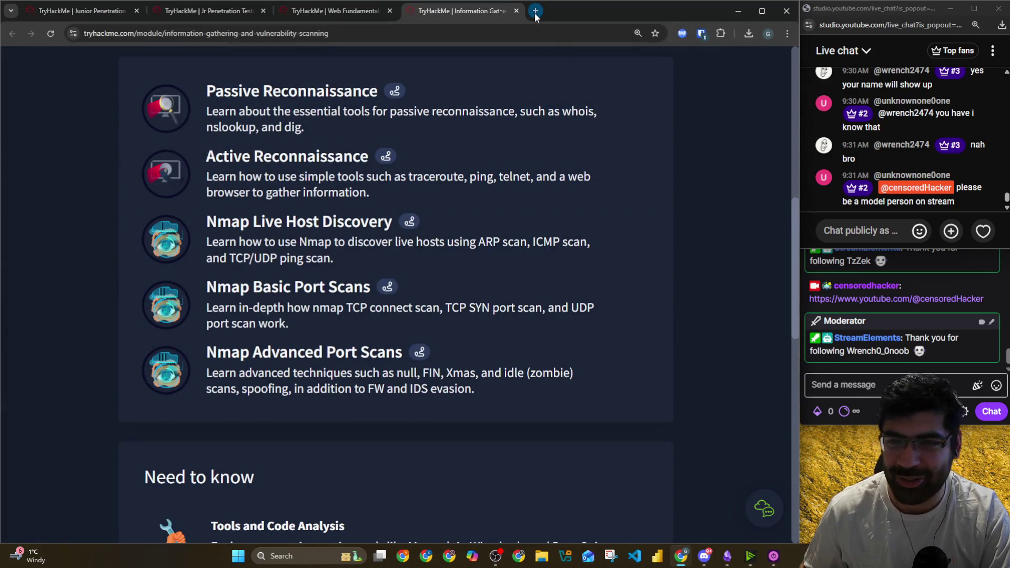
{"action": "left_click", "coordinate": [535, 11]}
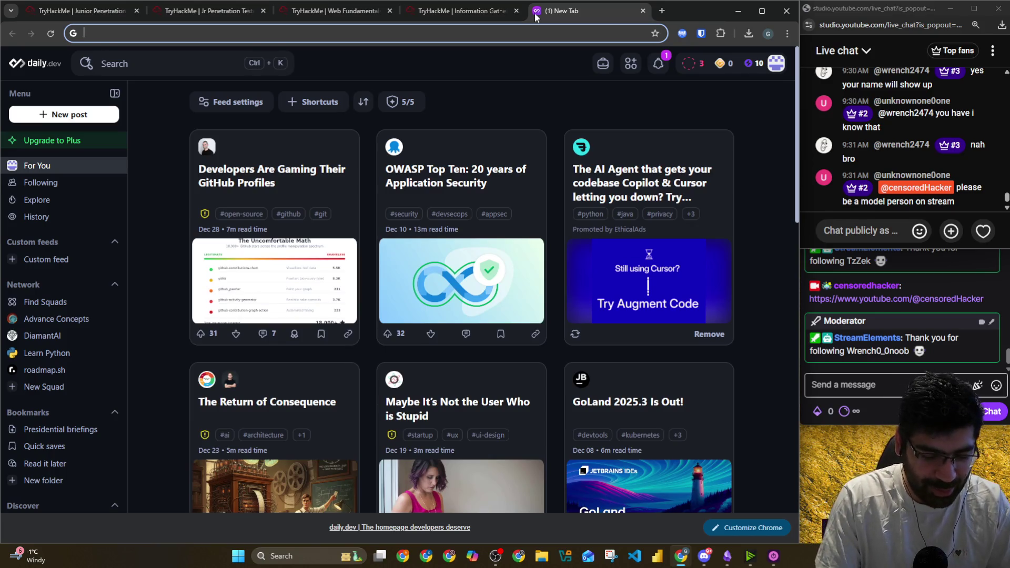
{"action": "type", "text": "twerk meme g"}
{"action": "key", "text": "Return"}
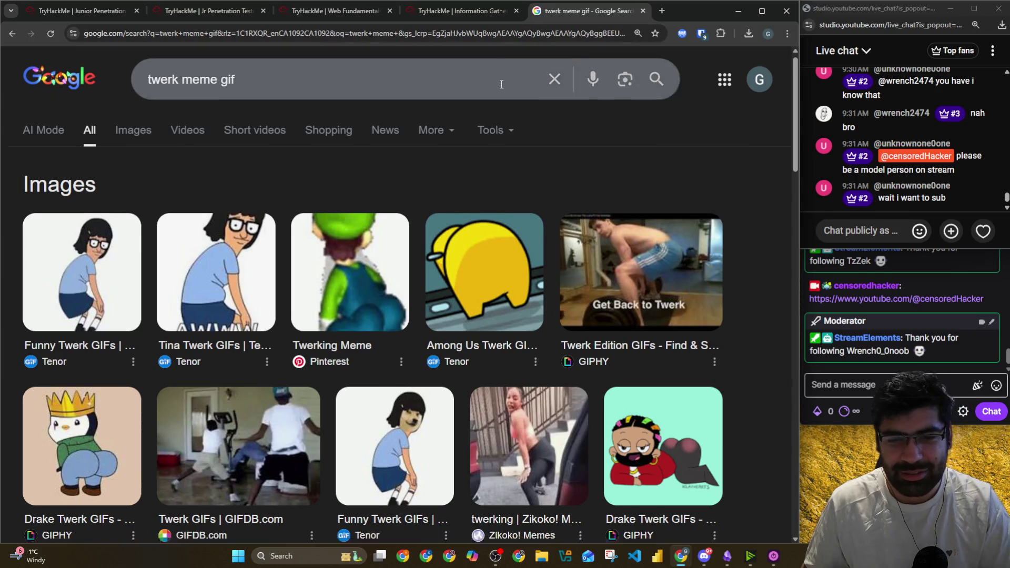
{"action": "scroll", "coordinate": [604, 123], "scroll_direction": "down", "scroll_amount": 15}
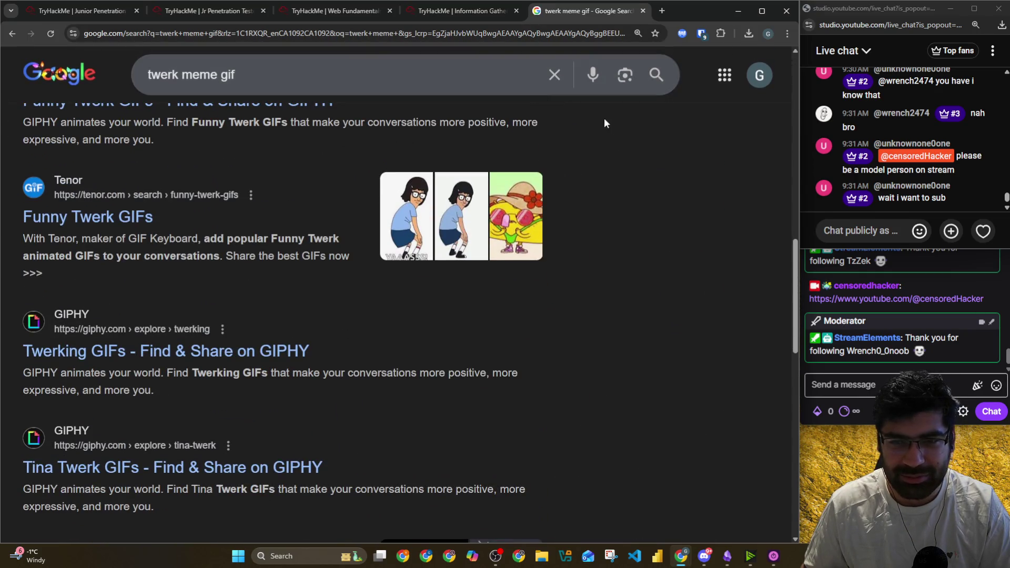
{"action": "left_click", "coordinate": [643, 11]}
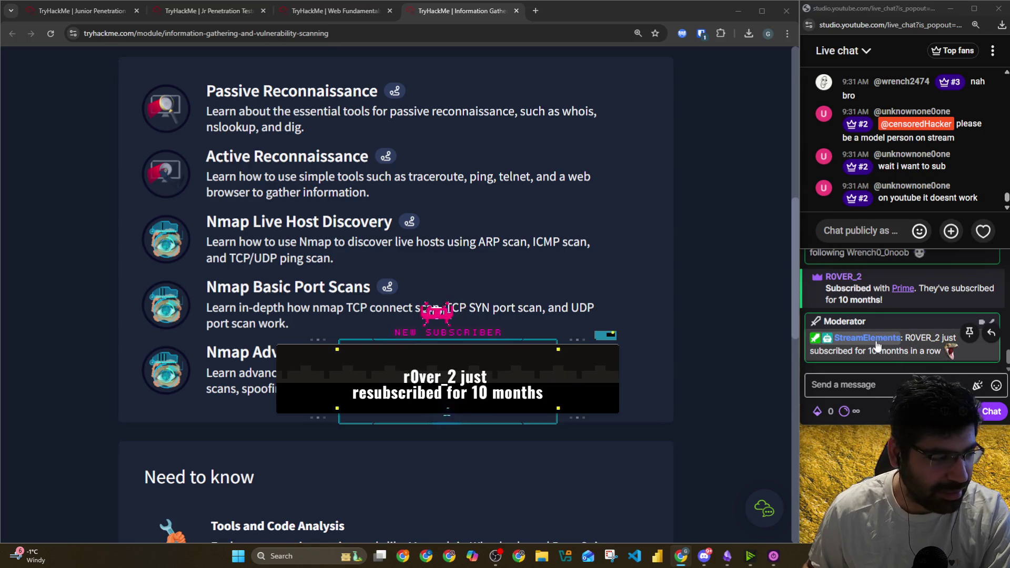
Catch up on the Twitch and YouTube live chats, then open a new browser tab
{"action": "scroll", "coordinate": [875, 345], "scroll_direction": "up", "scroll_amount": 2}
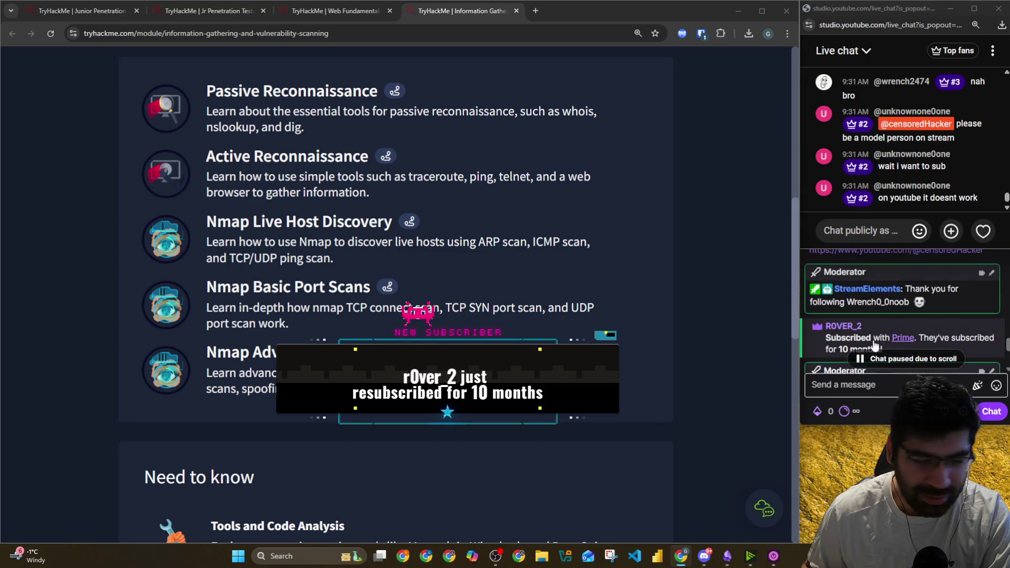
{"action": "scroll", "coordinate": [885, 322], "scroll_direction": "down", "scroll_amount": 3}
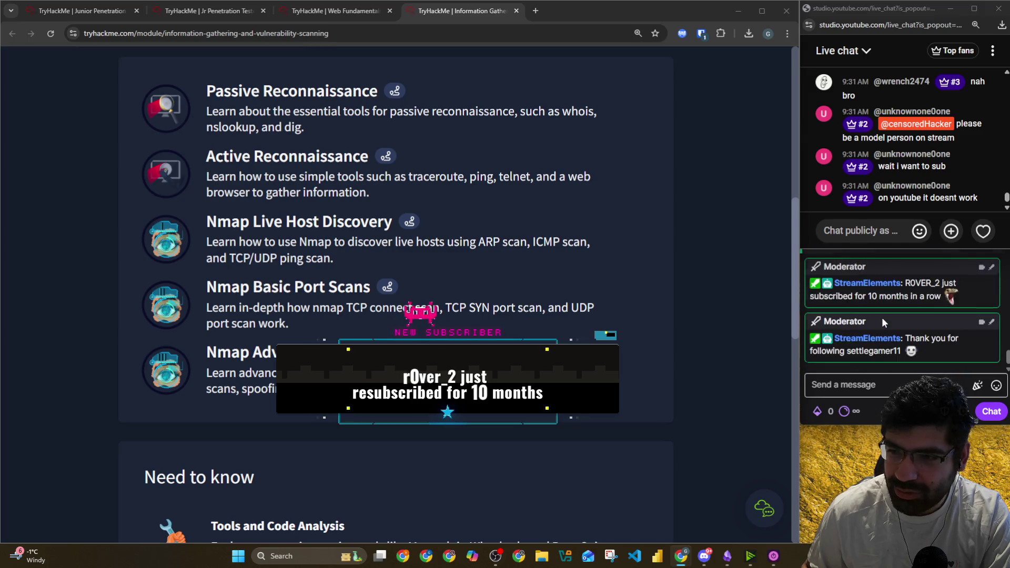
{"action": "left_click", "coordinate": [892, 377]}
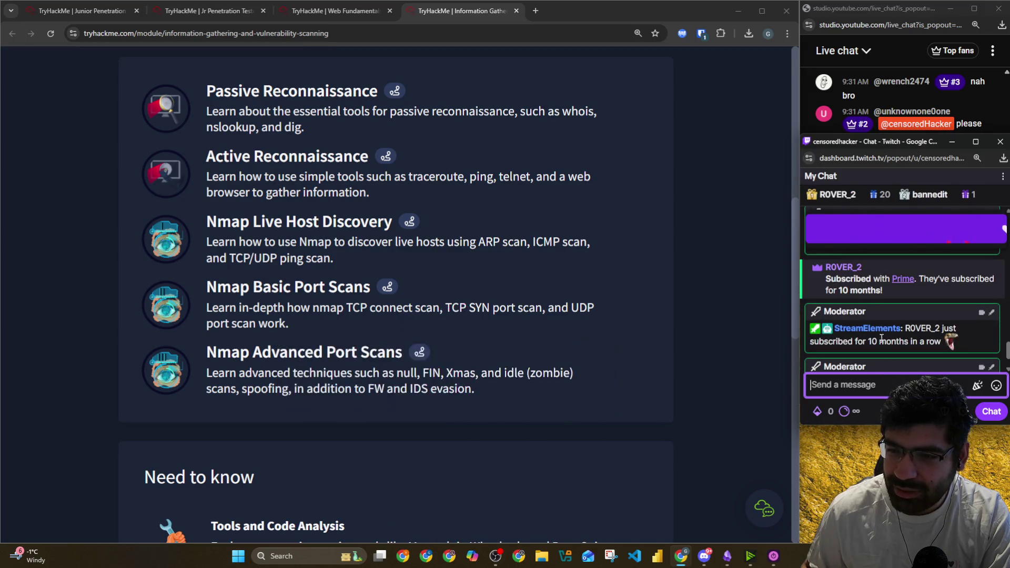
{"action": "scroll", "coordinate": [882, 341], "scroll_direction": "up", "scroll_amount": 1}
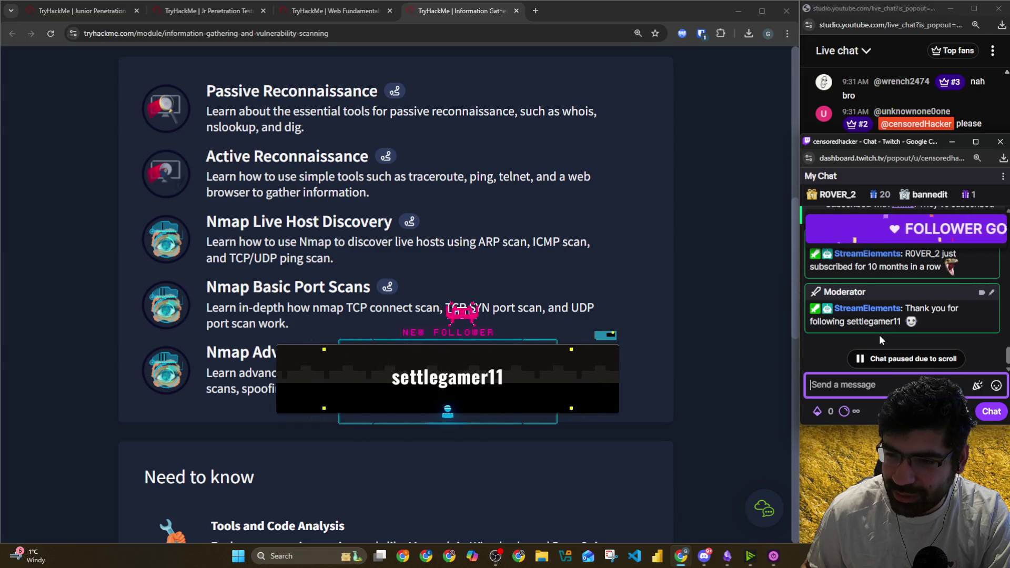
{"action": "key", "text": "alt+Tab"}
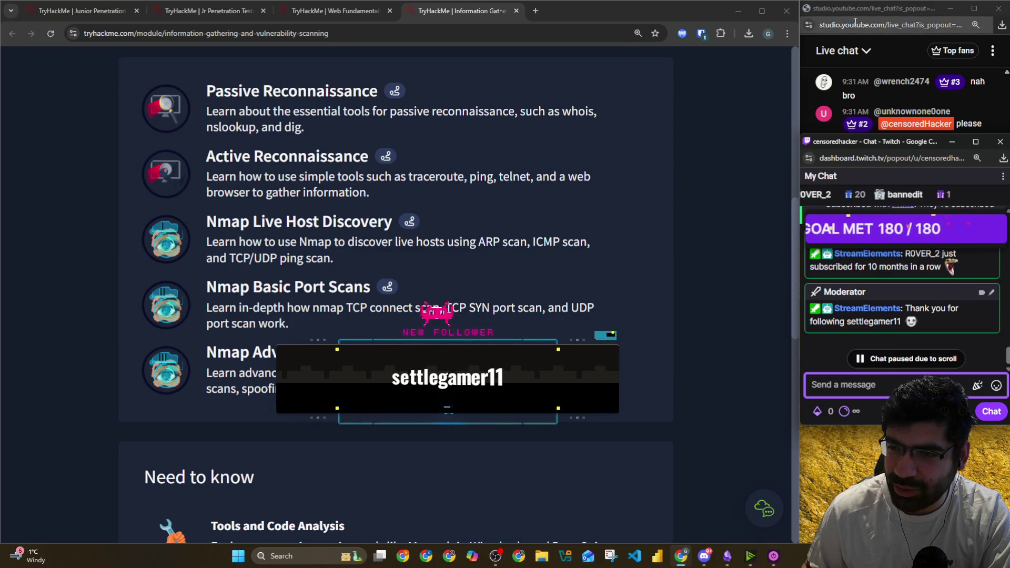
{"action": "left_click", "coordinate": [887, 288]}
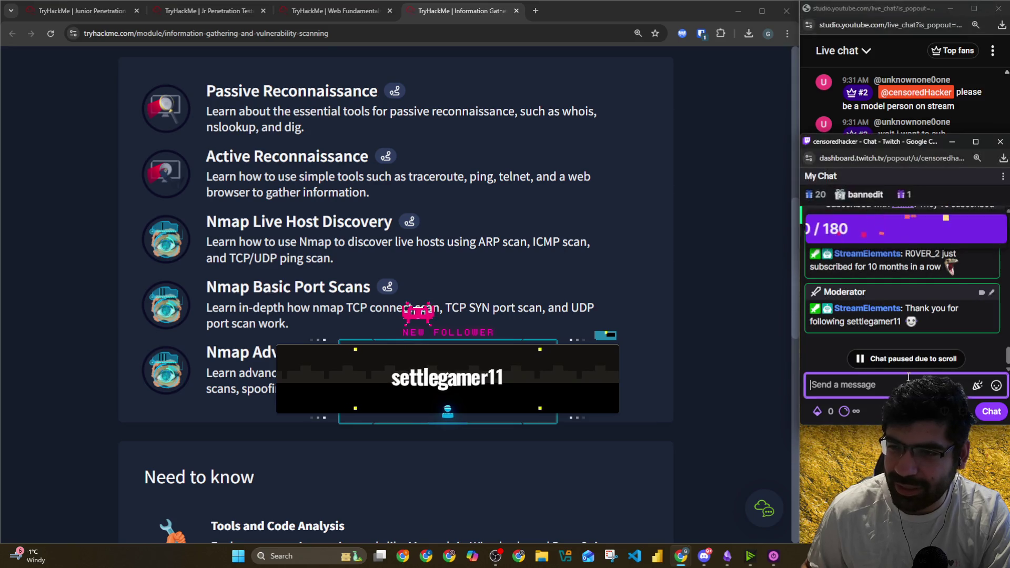
{"action": "left_click", "coordinate": [886, 20]}
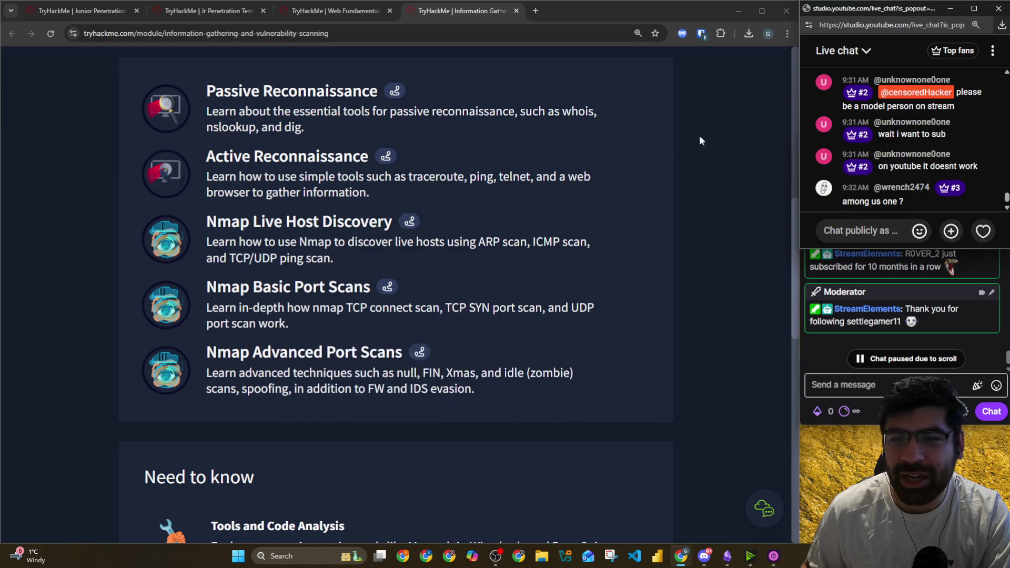
{"action": "left_click", "coordinate": [536, 13]}
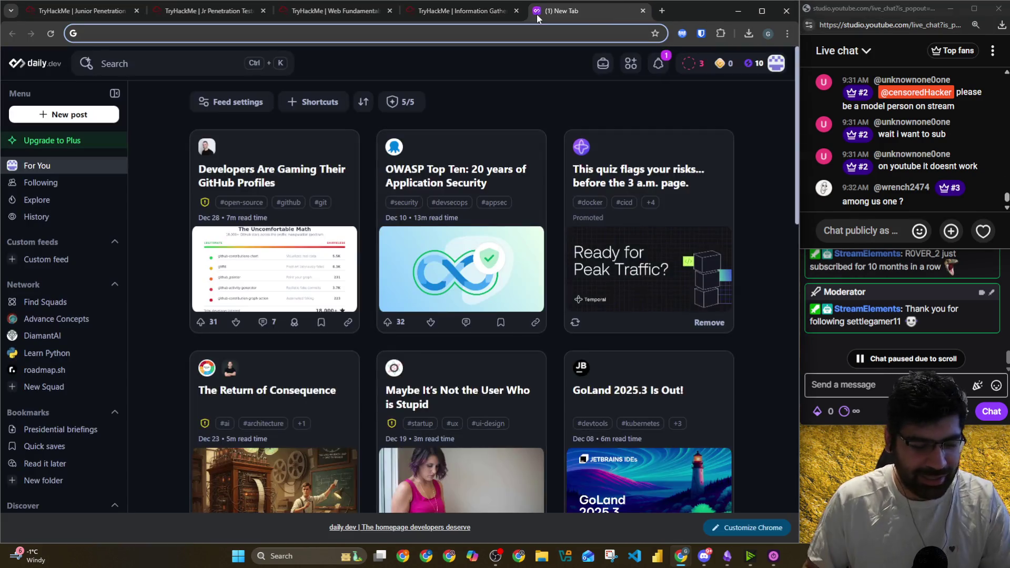
Search Google for 'amoung us song' after trying the 'we are playing among us' suggestion
{"action": "type", "text": "we play"}
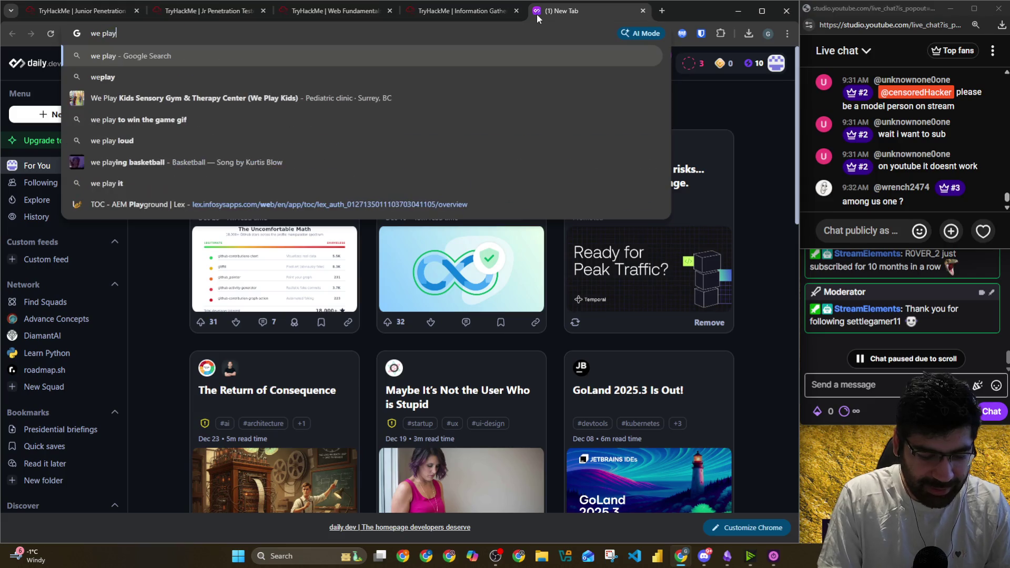
{"action": "type", "text": "ing amoung"}
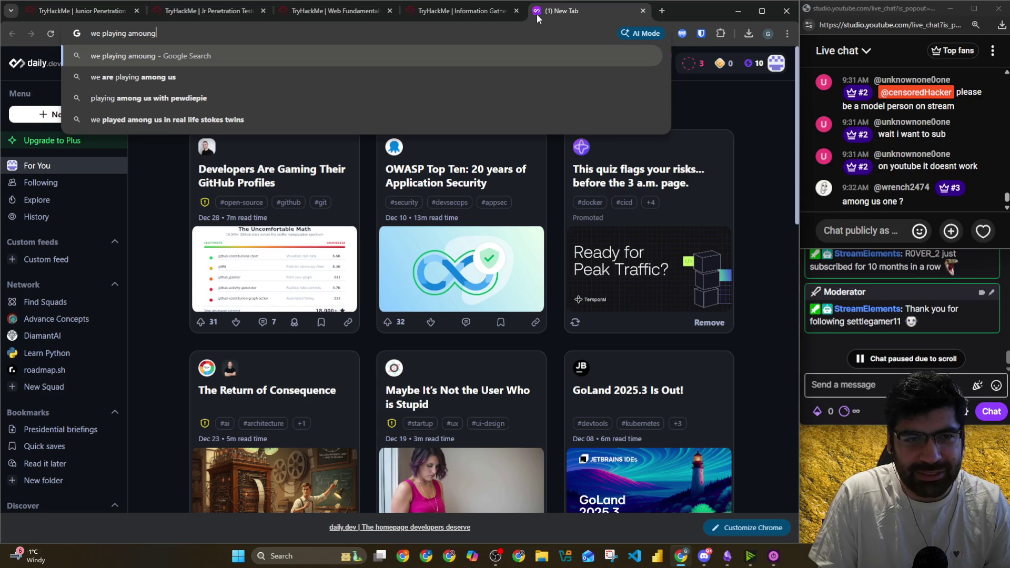
{"action": "key", "text": "Down"}
{"action": "key", "text": "Return"}
{"action": "left_click", "coordinate": [334, 82]}
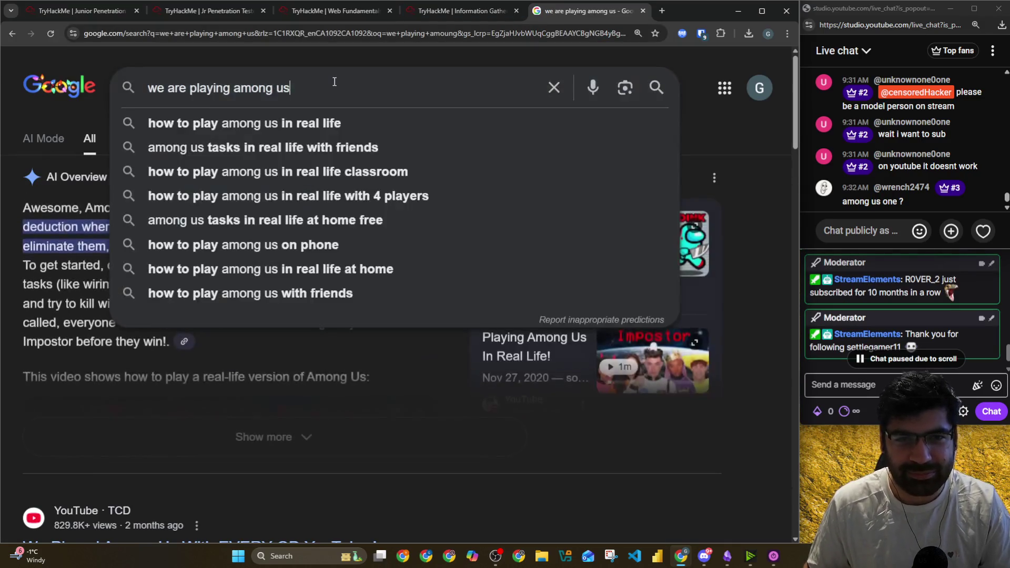
{"action": "type", "text": "amoung us am"}
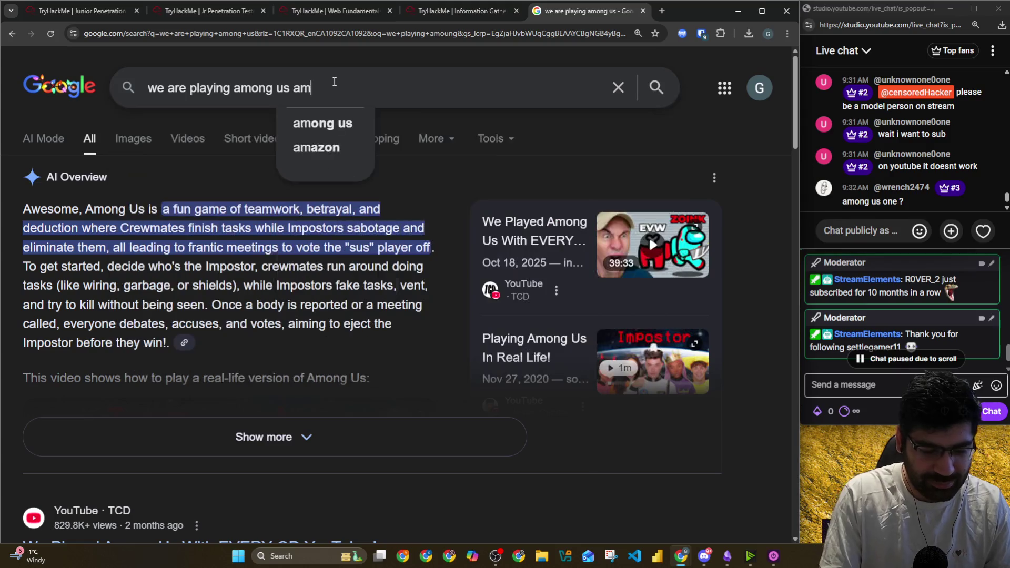
{"action": "type", "text": "song"}
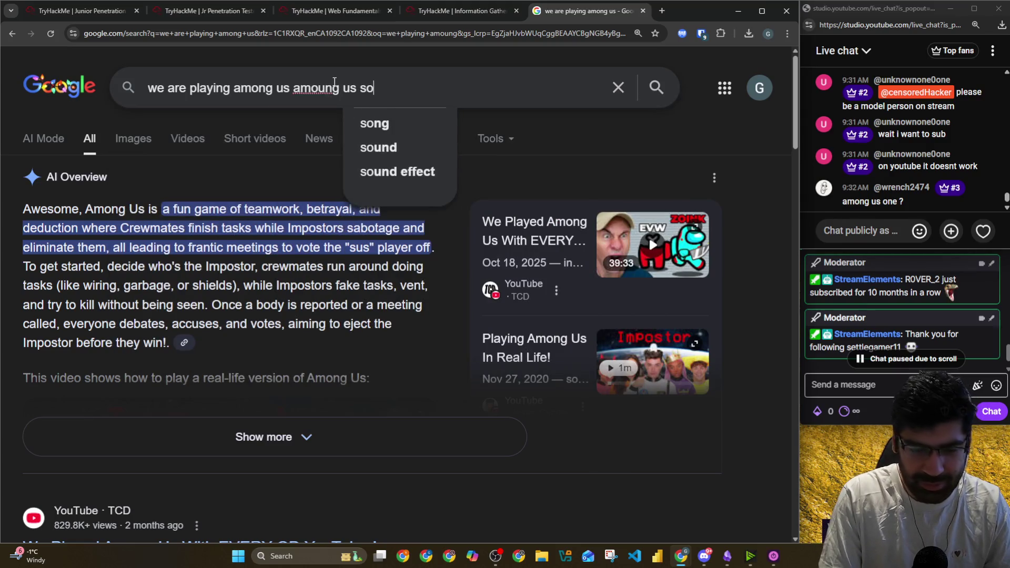
{"action": "key", "text": "Return"}
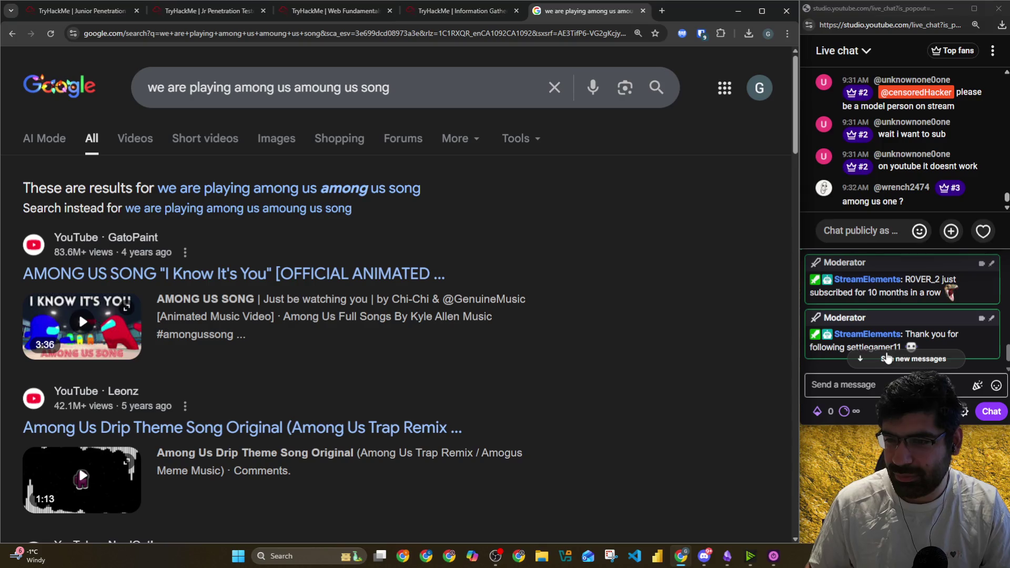
Catch up on the Twitch and YouTube chats, then scroll through the song results
{"action": "left_click", "coordinate": [889, 358]}
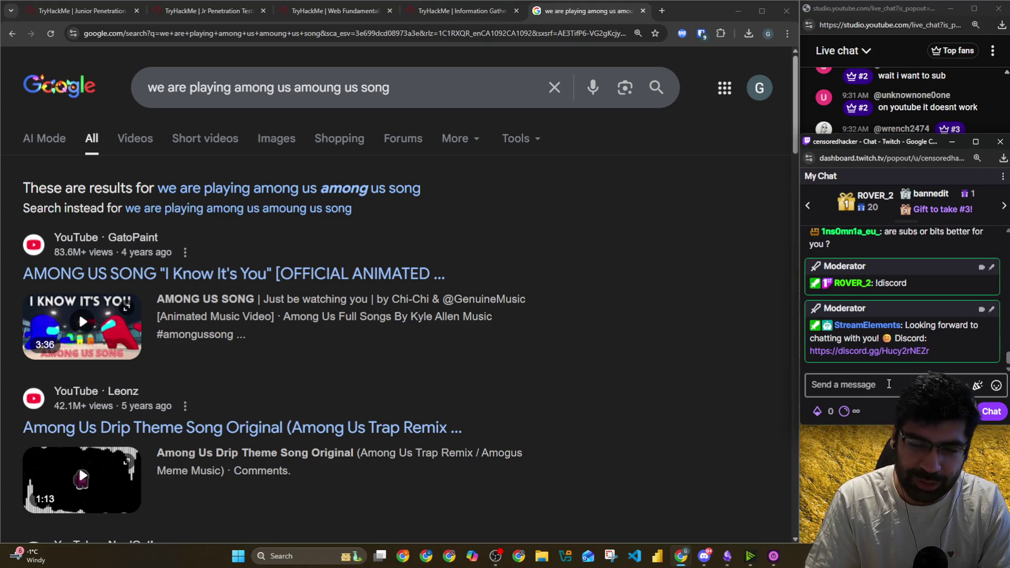
{"action": "left_click", "coordinate": [878, 14]}
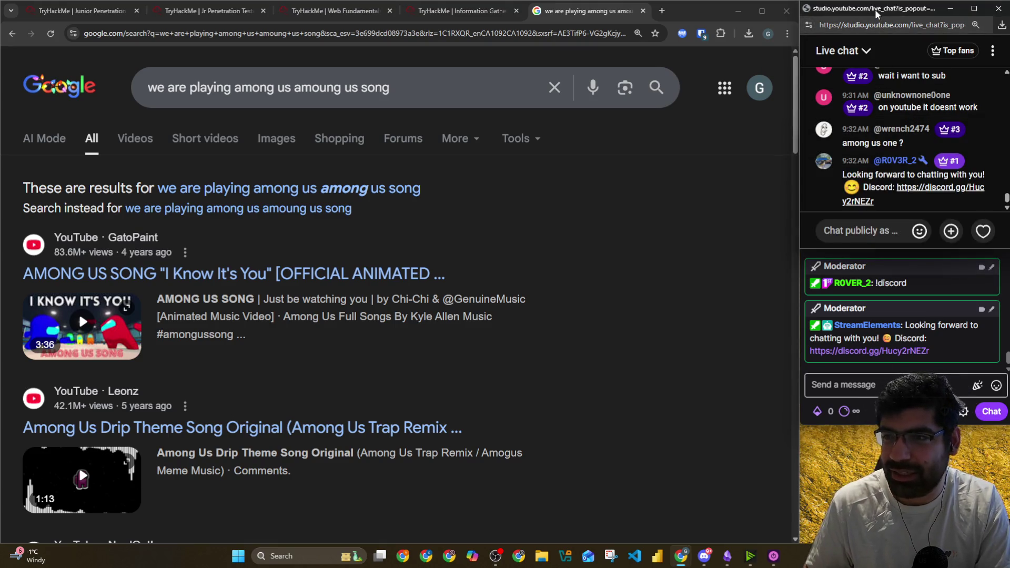
{"action": "left_click", "coordinate": [693, 204]}
{"action": "scroll", "coordinate": [408, 270], "scroll_direction": "down", "scroll_amount": 15}
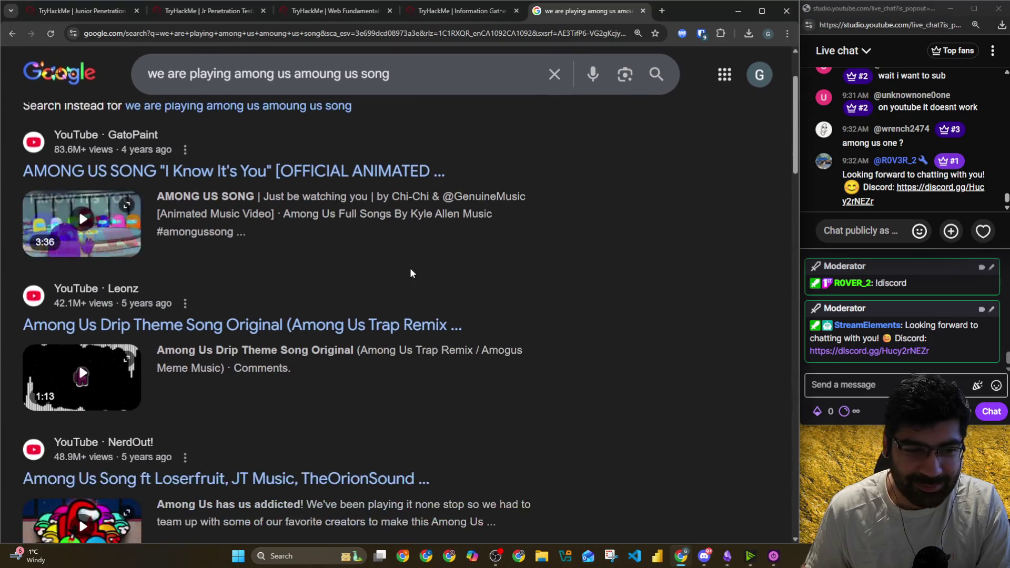
{"action": "scroll", "coordinate": [329, 276], "scroll_direction": "down", "scroll_amount": 8}
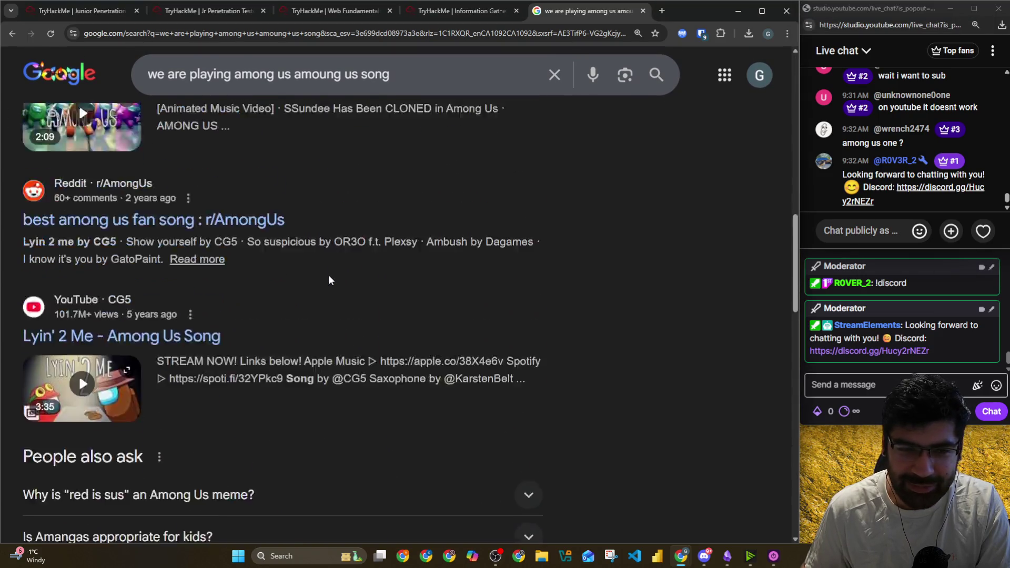
{"action": "scroll", "coordinate": [329, 277], "scroll_direction": "up", "scroll_amount": 8}
{"action": "scroll", "coordinate": [332, 282], "scroll_direction": "up", "scroll_amount": 10}
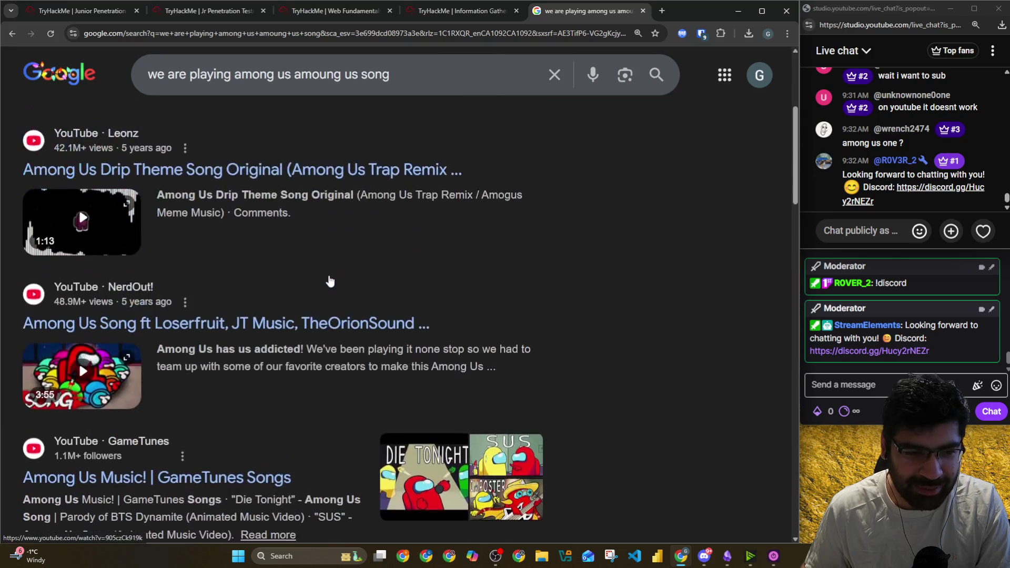
Filter the Among Us song results to videos, then short videos, and browse them
{"action": "left_click", "coordinate": [226, 184]}
{"action": "left_click", "coordinate": [135, 139]}
{"action": "left_click", "coordinate": [186, 139]}
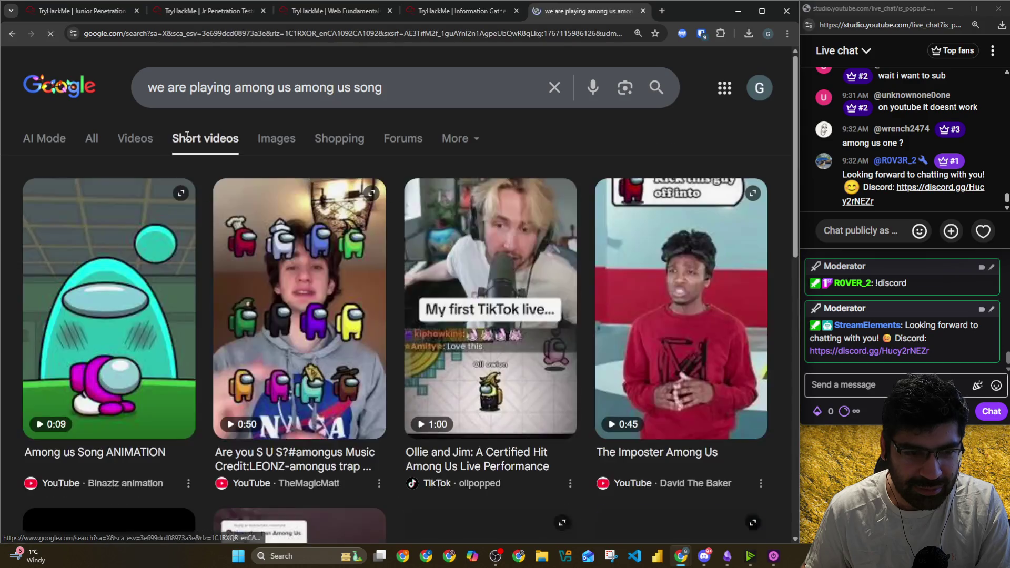
{"action": "scroll", "coordinate": [251, 185], "scroll_direction": "down", "scroll_amount": 5}
{"action": "scroll", "coordinate": [249, 186], "scroll_direction": "down", "scroll_amount": 3}
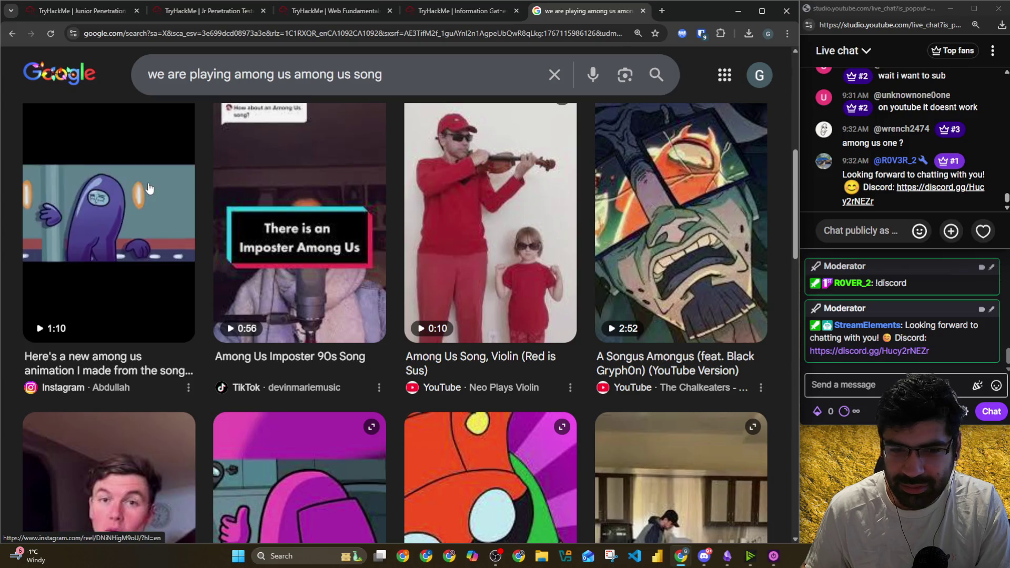
{"action": "scroll", "coordinate": [333, 285], "scroll_direction": "down", "scroll_amount": 6}
{"action": "scroll", "coordinate": [333, 285], "scroll_direction": "down", "scroll_amount": 20}
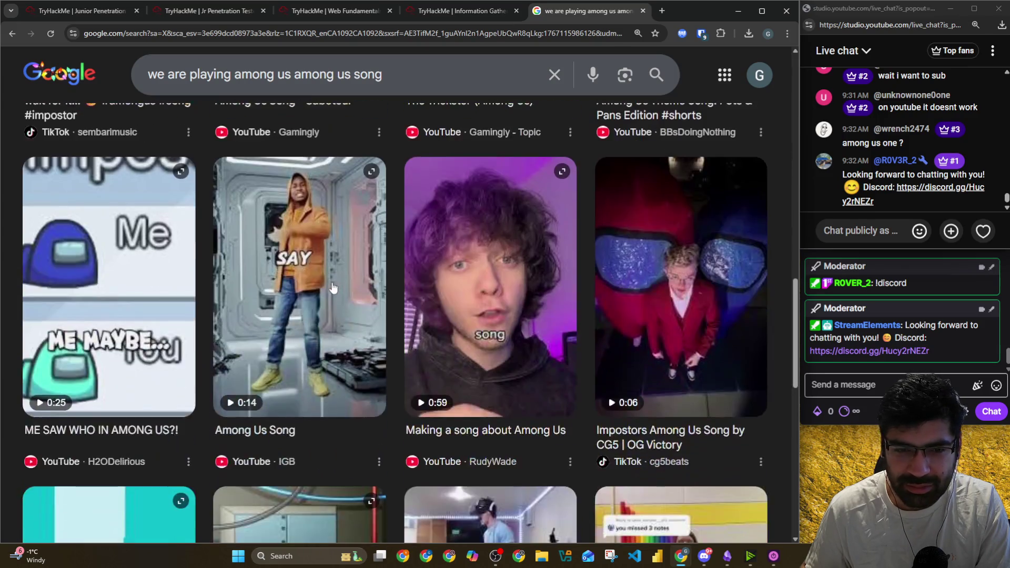
{"action": "scroll", "coordinate": [333, 286], "scroll_direction": "down", "scroll_amount": 15}
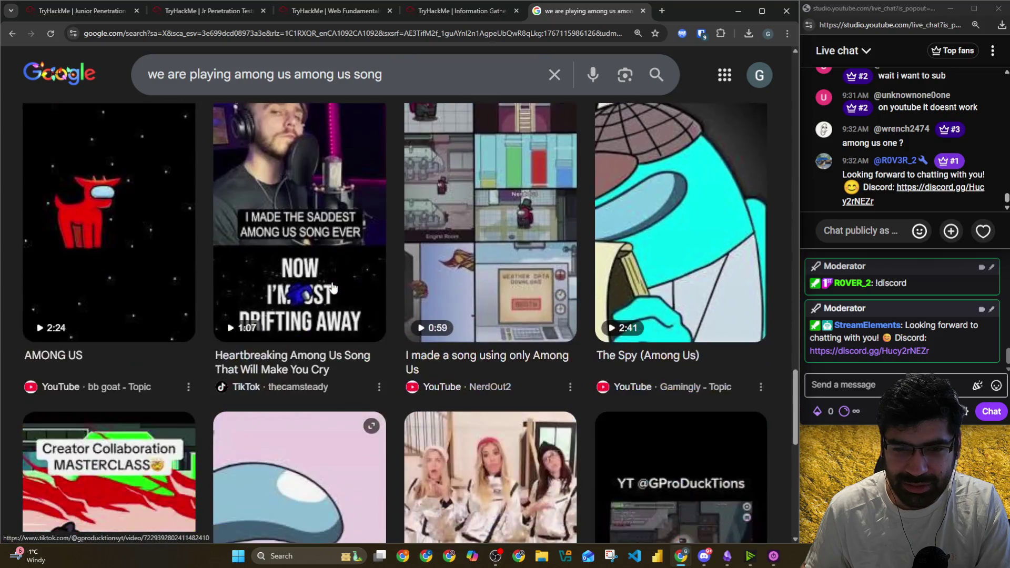
{"action": "scroll", "coordinate": [334, 286], "scroll_direction": "down", "scroll_amount": 15}
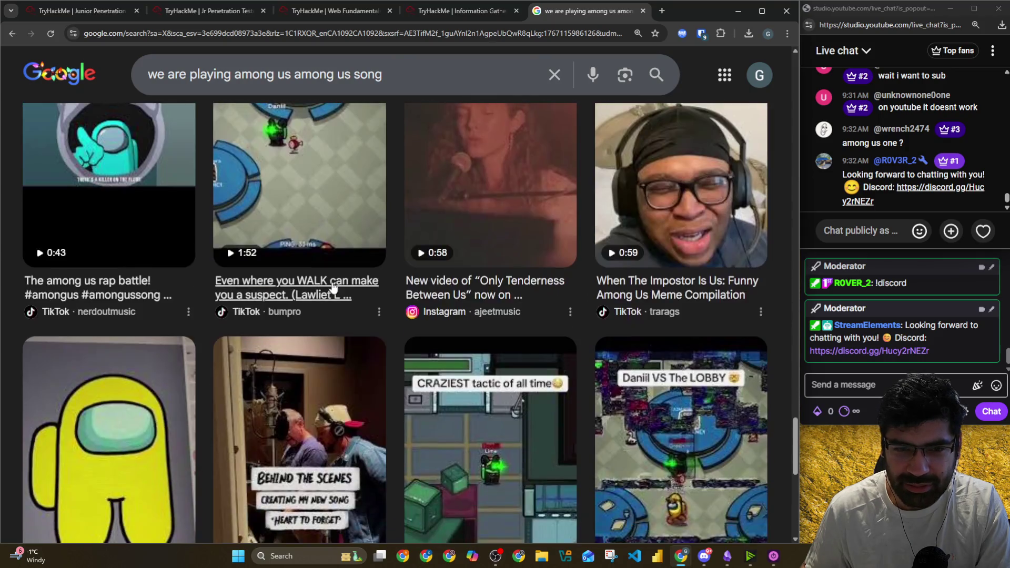
{"action": "scroll", "coordinate": [333, 286], "scroll_direction": "down", "scroll_amount": 7}
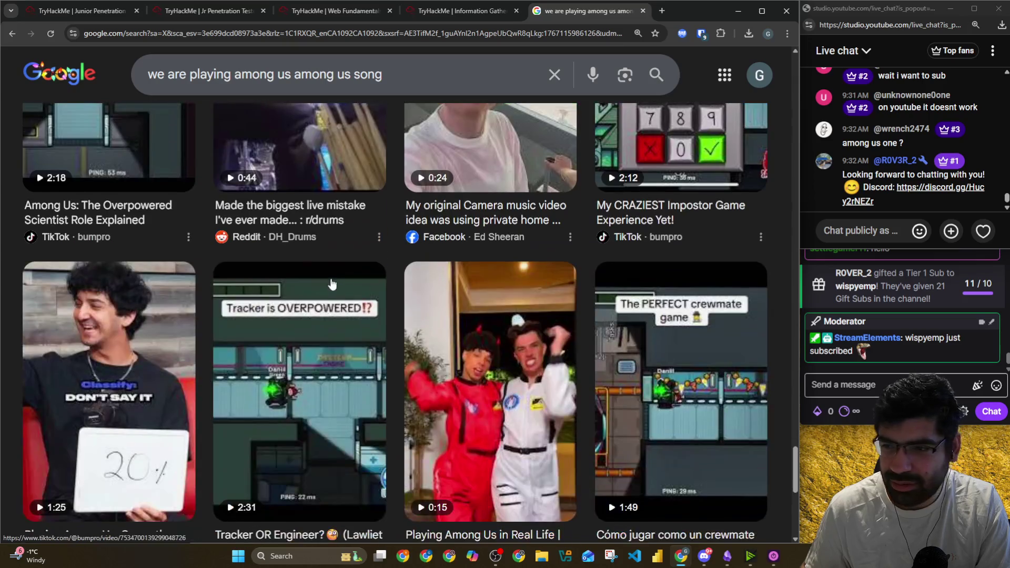
{"action": "scroll", "coordinate": [331, 283], "scroll_direction": "down", "scroll_amount": 1}
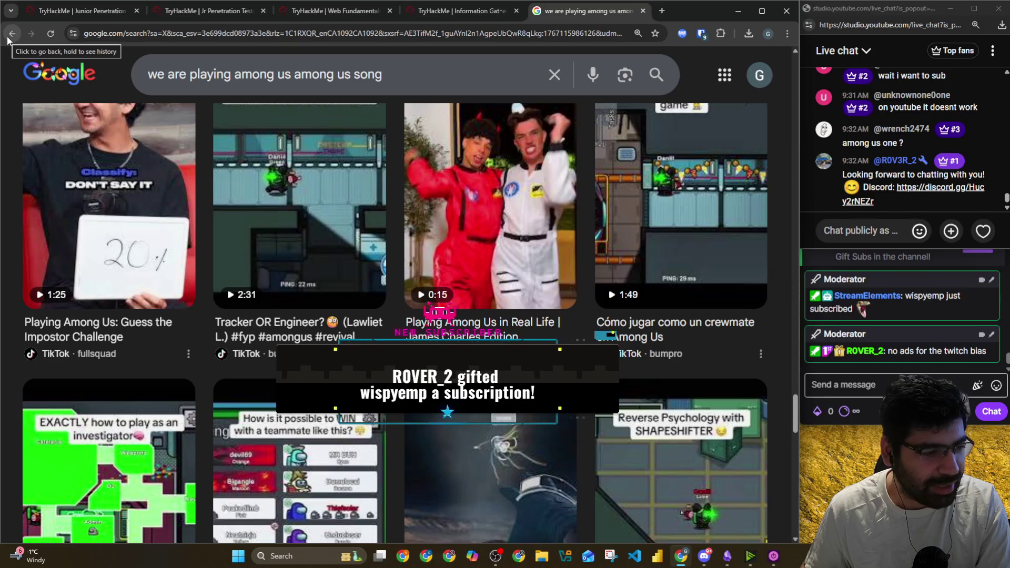
Check both stream chats and close the Among Us song search tab
{"action": "left_click", "coordinate": [874, 387]}
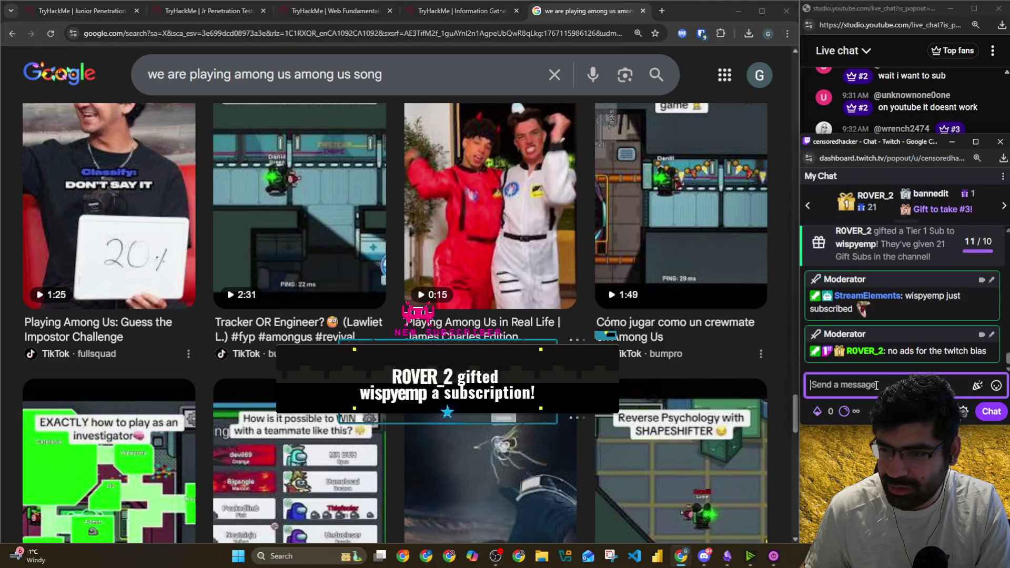
{"action": "left_click", "coordinate": [893, 132]}
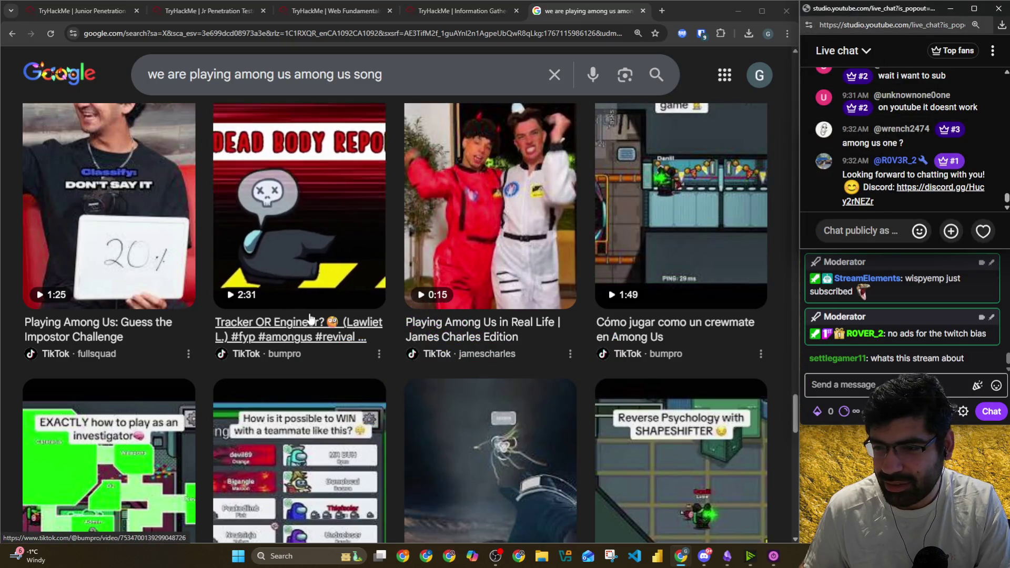
{"action": "left_click", "coordinate": [643, 11]}
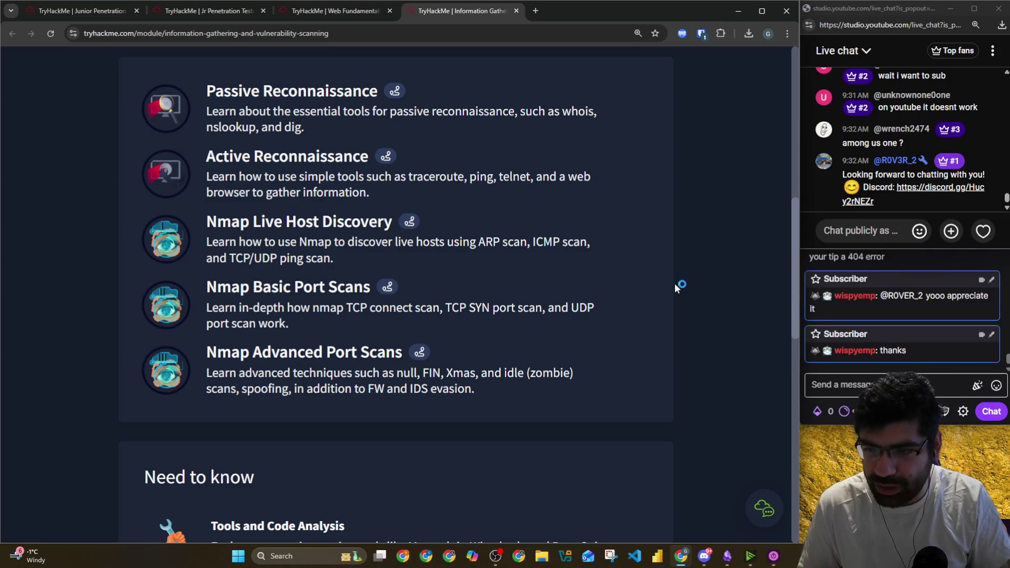
Show the top of the Junior Penetration Tester (PT1) page, highlight its title, then return to the Obsidian planner
{"action": "scroll", "coordinate": [676, 284], "scroll_direction": "up", "scroll_amount": 7}
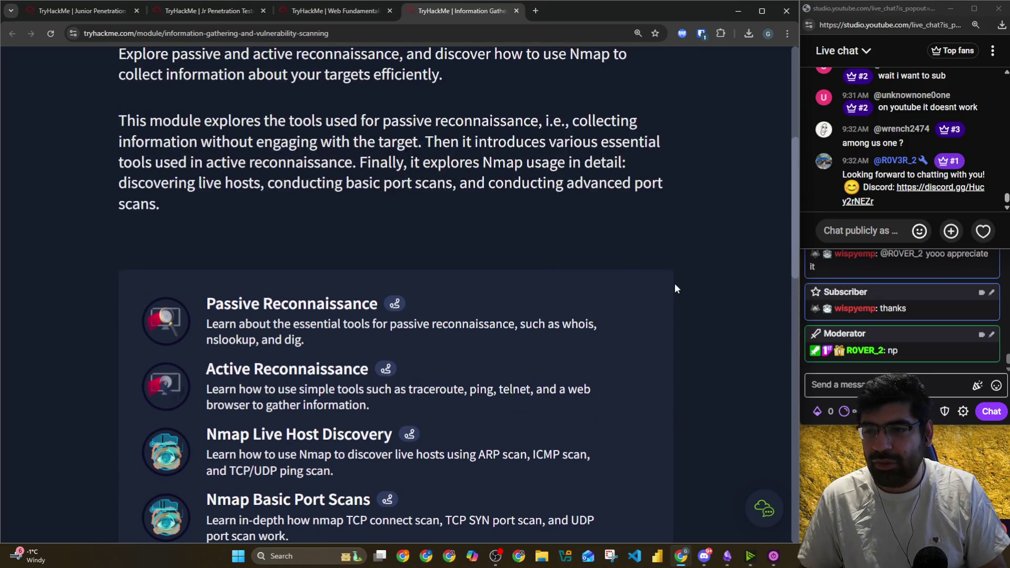
{"action": "scroll", "coordinate": [675, 287], "scroll_direction": "up", "scroll_amount": 3}
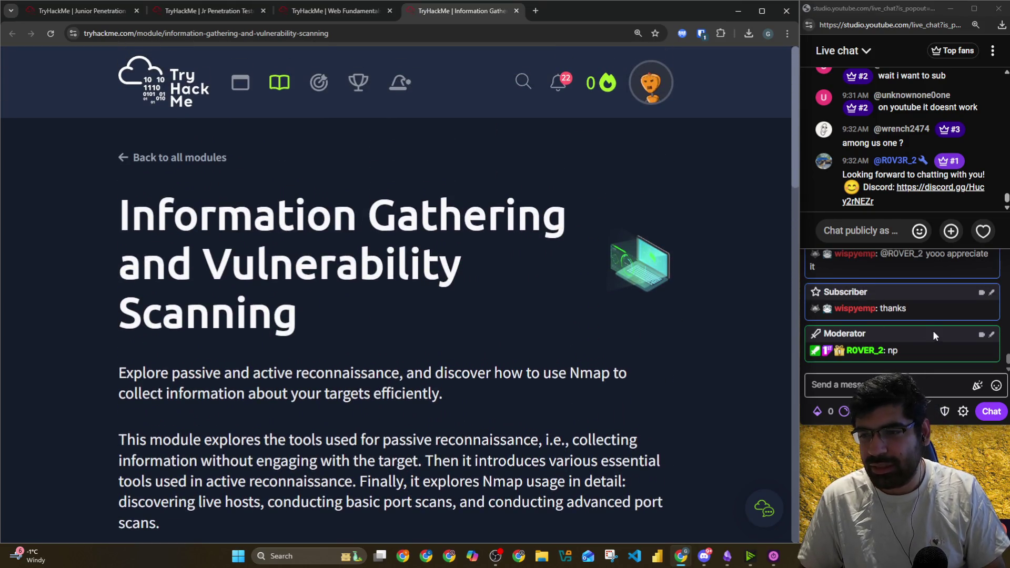
{"action": "scroll", "coordinate": [933, 332], "scroll_direction": "up", "scroll_amount": 2}
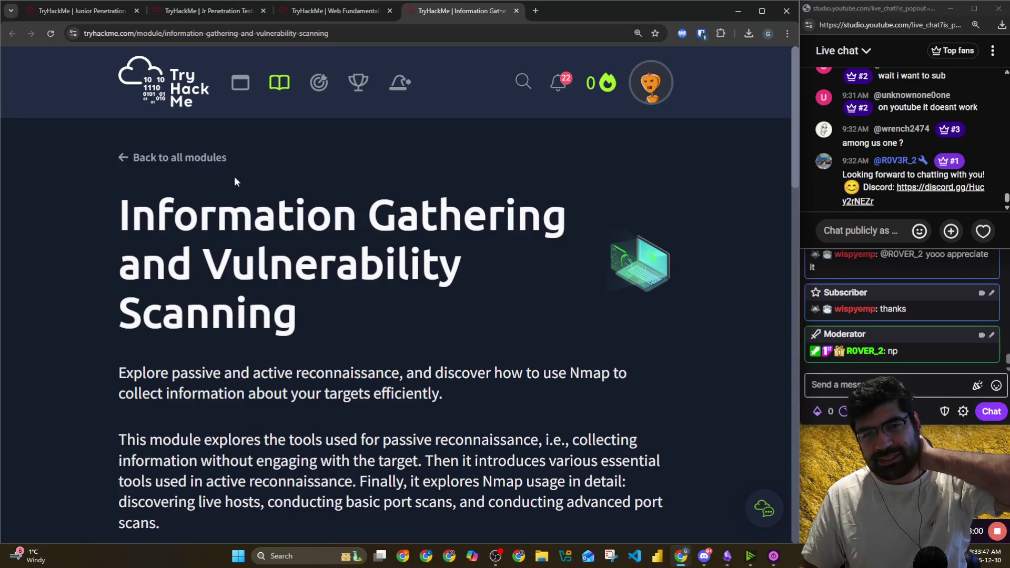
{"action": "left_click", "coordinate": [74, 13]}
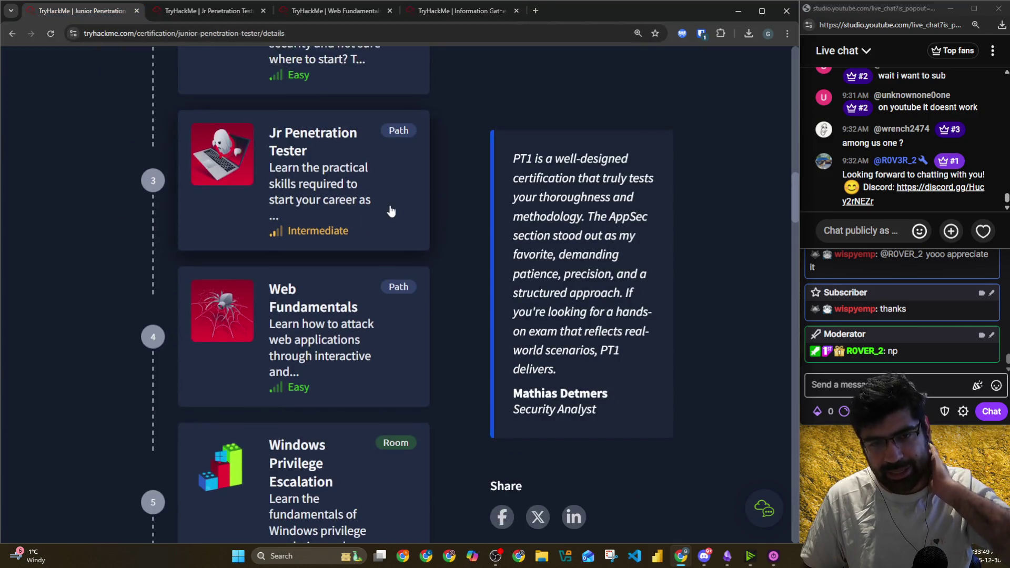
{"action": "scroll", "coordinate": [390, 211], "scroll_direction": "up", "scroll_amount": 15}
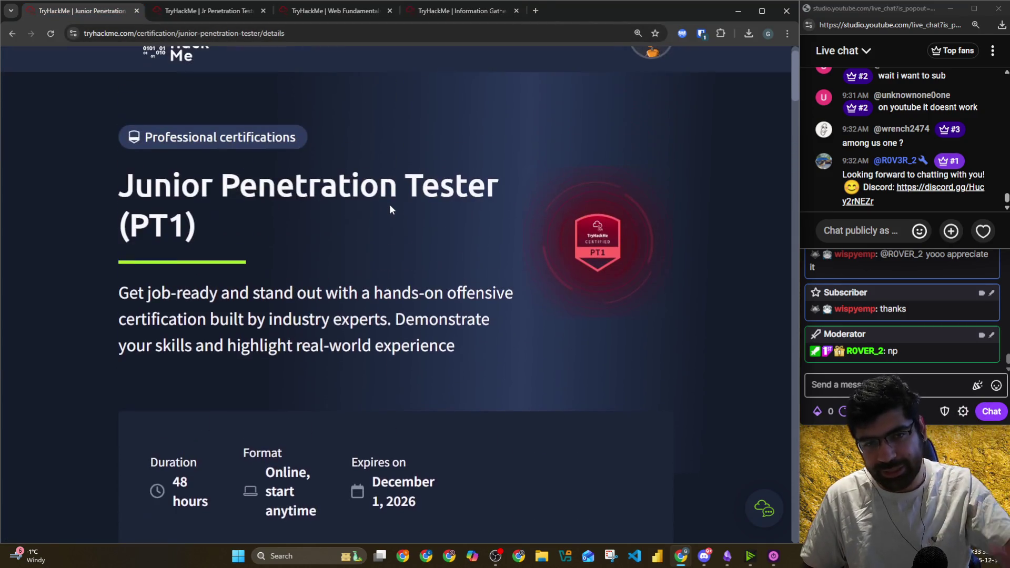
{"action": "left_click_drag", "start_coordinate": [118, 184], "coordinate": [245, 227]}
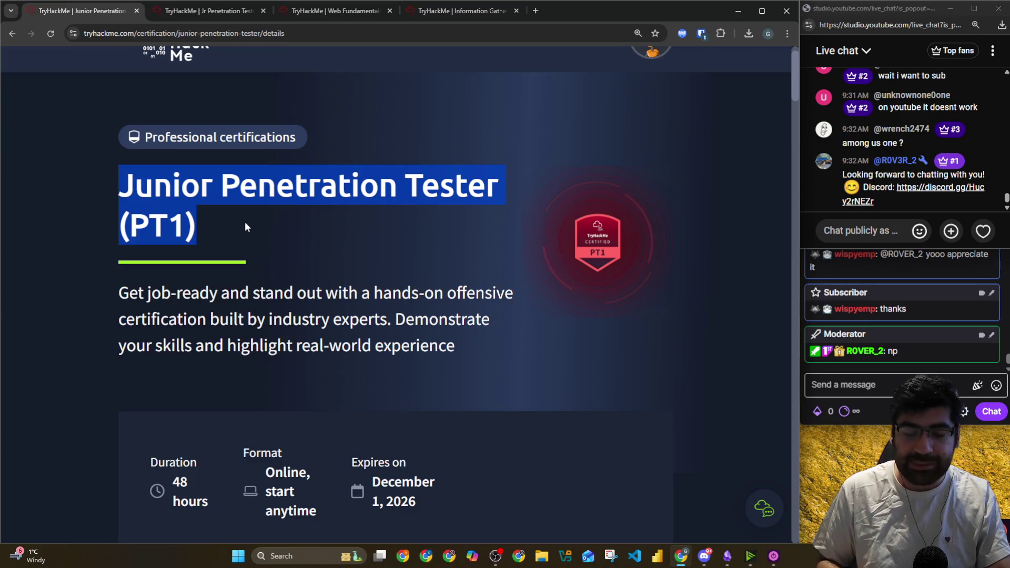
{"action": "left_click", "coordinate": [727, 557]}
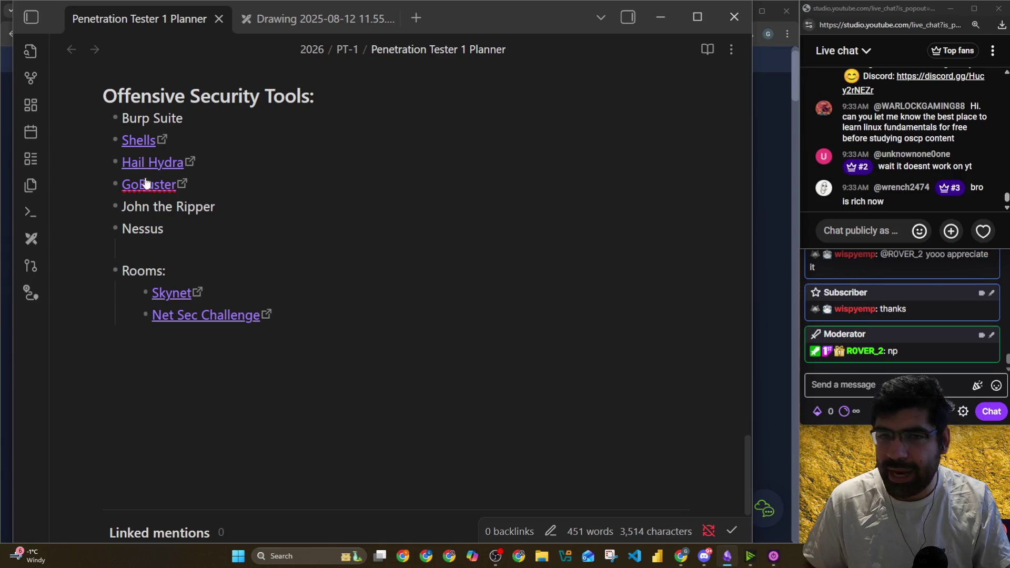
{"action": "scroll", "coordinate": [146, 182], "scroll_direction": "up", "scroll_amount": 9}
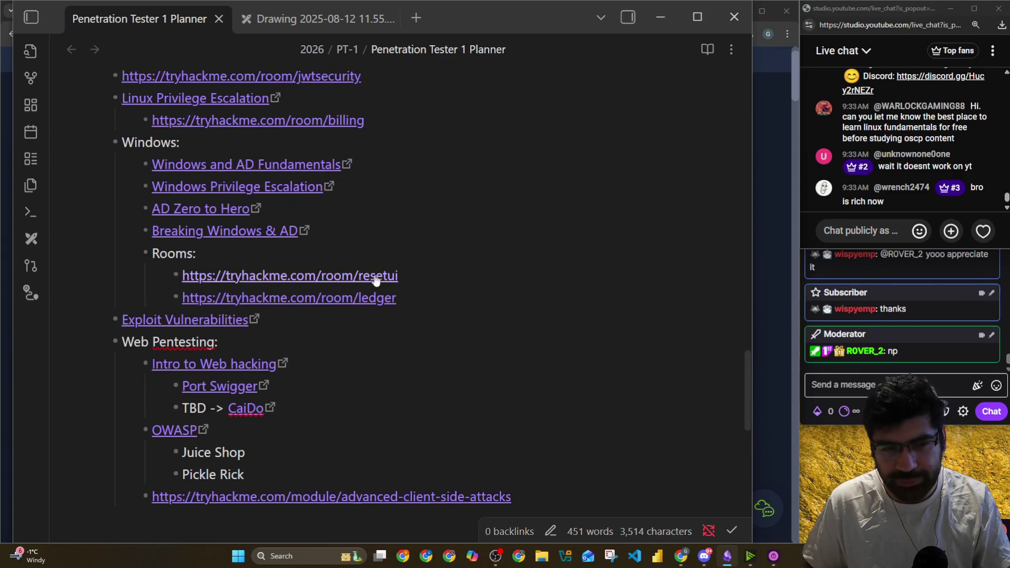
{"action": "scroll", "coordinate": [504, 288], "scroll_direction": "up", "scroll_amount": 4}
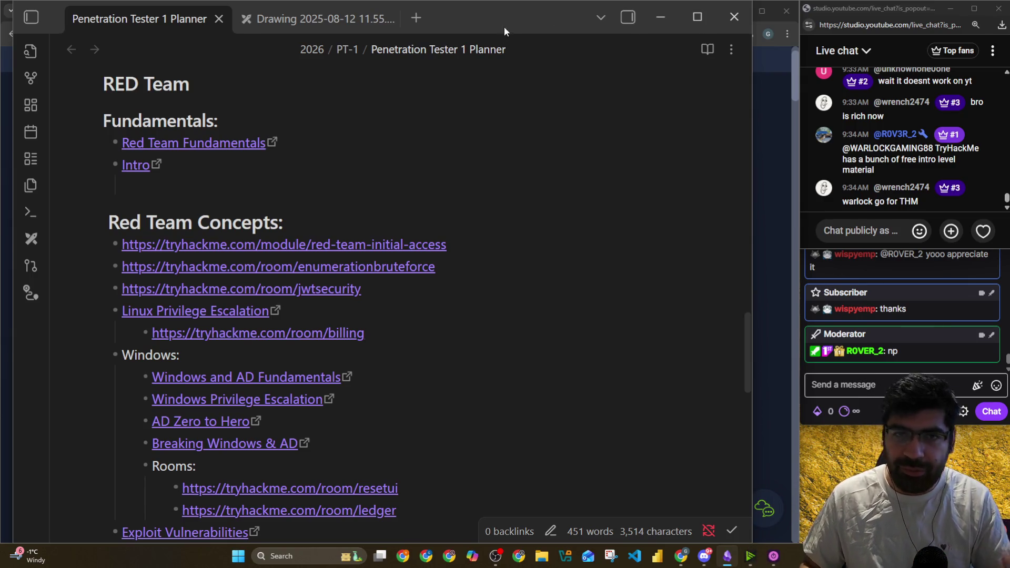
Find the Linux Fundamentals module by searching 'linux' in the Hacktivities Modules list, and open it
{"action": "left_click", "coordinate": [767, 145]}
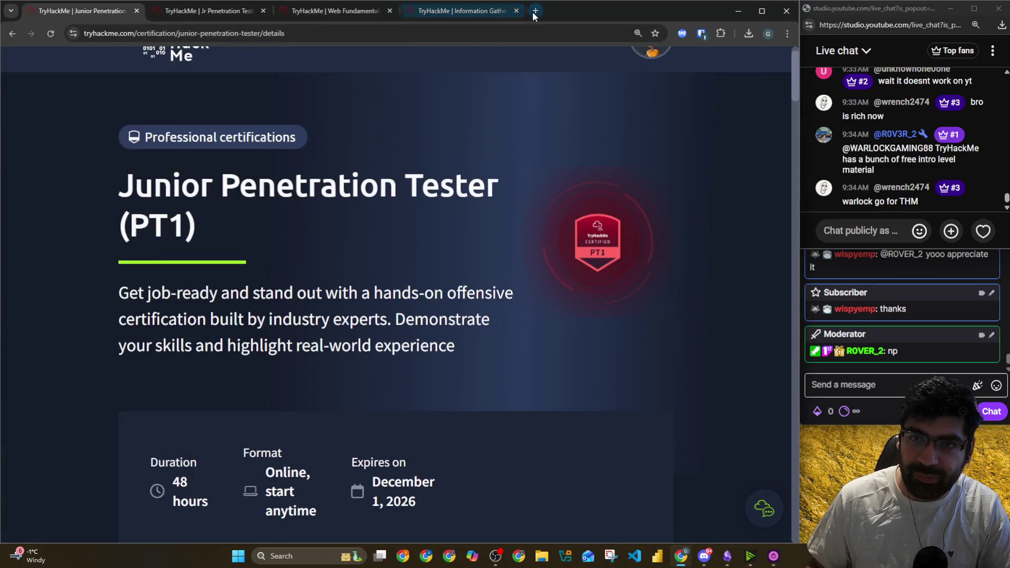
{"action": "scroll", "coordinate": [277, 60], "scroll_direction": "up", "scroll_amount": 2}
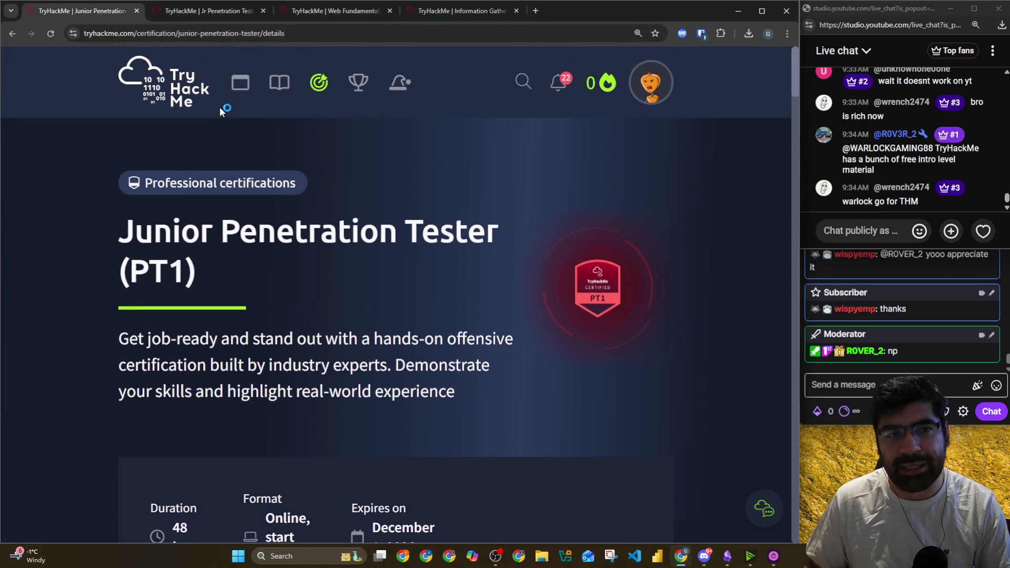
{"action": "left_click", "coordinate": [276, 86]}
{"action": "scroll", "coordinate": [235, 197], "scroll_direction": "down", "scroll_amount": 2}
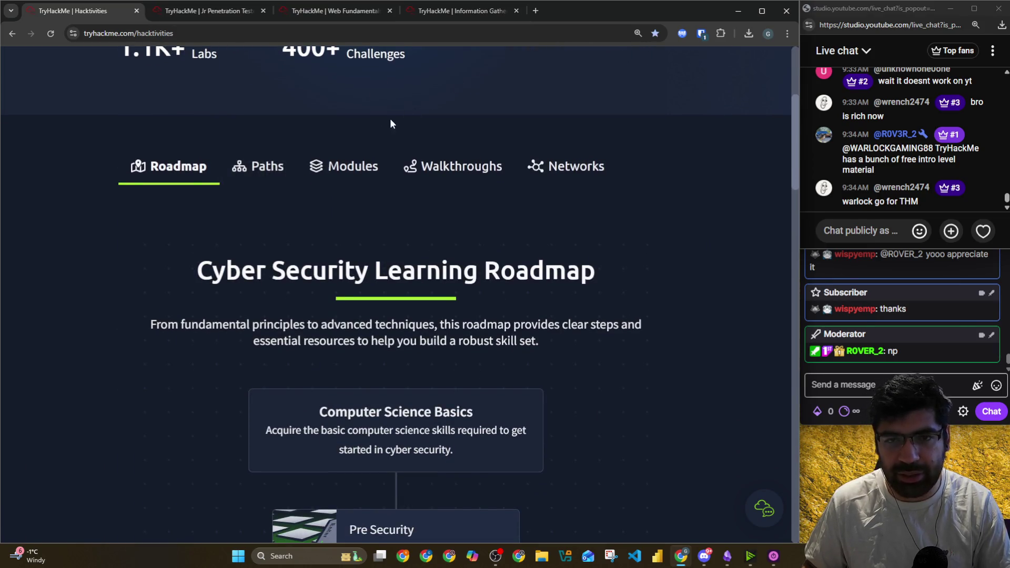
{"action": "scroll", "coordinate": [510, 128], "scroll_direction": "up", "scroll_amount": 5}
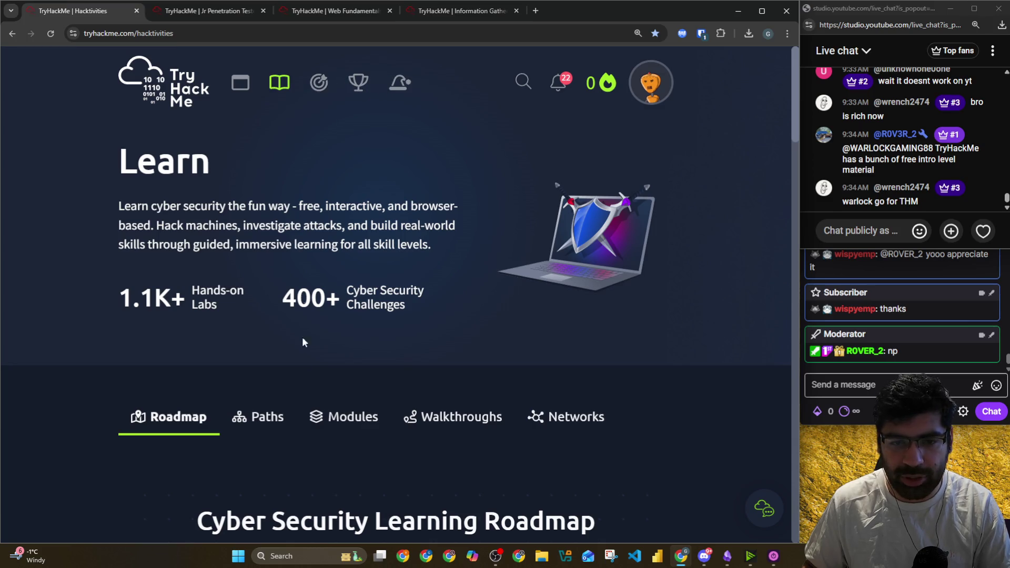
{"action": "left_click", "coordinate": [322, 413]}
{"action": "scroll", "coordinate": [406, 321], "scroll_direction": "down", "scroll_amount": 5}
{"action": "left_click", "coordinate": [332, 234]}
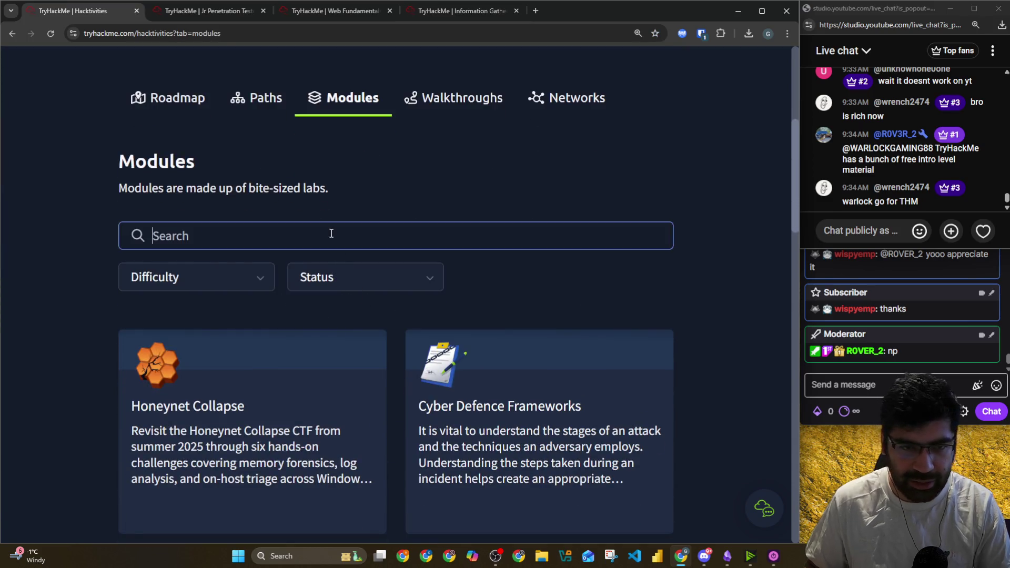
{"action": "type", "text": "linux"}
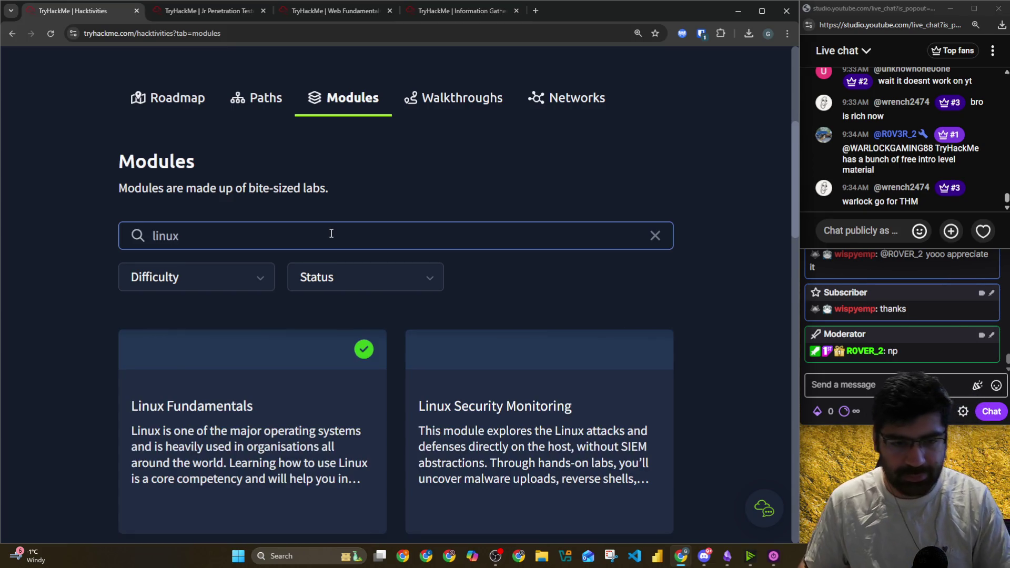
{"action": "scroll", "coordinate": [259, 289], "scroll_direction": "down", "scroll_amount": 2}
{"action": "left_click", "coordinate": [260, 288]}
Copy the Linux Fundamentals module URL and post it in both the YouTube and Twitch chats
{"action": "left_click", "coordinate": [311, 42]}
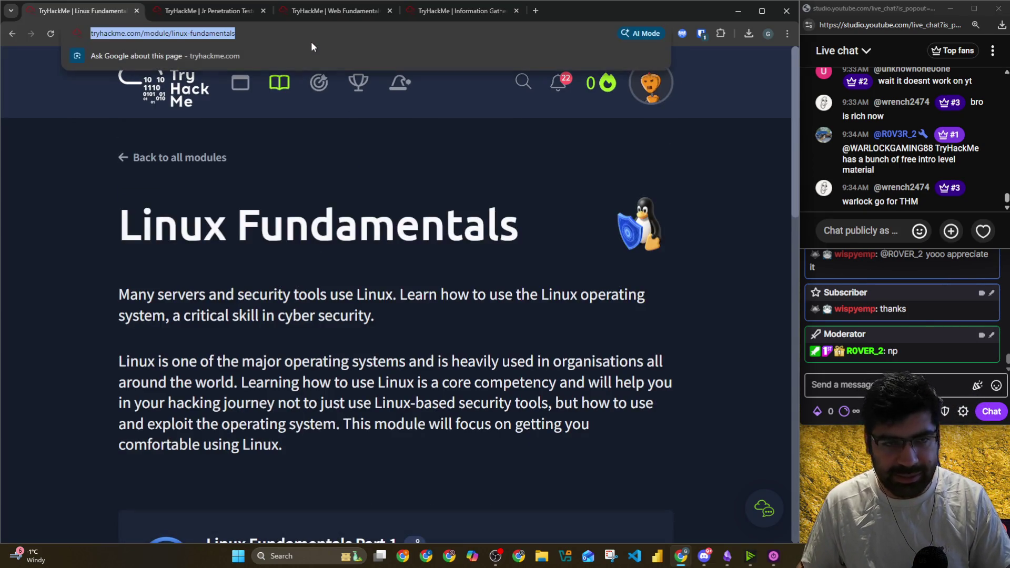
{"action": "left_click", "coordinate": [869, 231]}
{"action": "type", "text": "https://tryhackme.com/module/linux-fundamentals"}
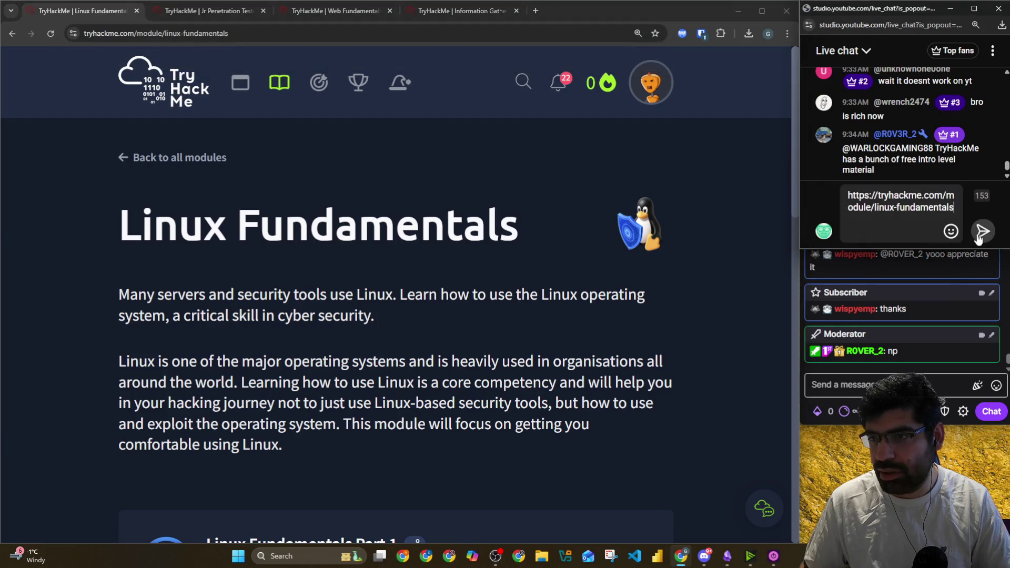
{"action": "left_click", "coordinate": [983, 231]}
{"action": "left_click", "coordinate": [869, 384]}
{"action": "type", "text": "https://tryhackme.com/module/linux-fundamentals"}
{"action": "left_click", "coordinate": [988, 420]}
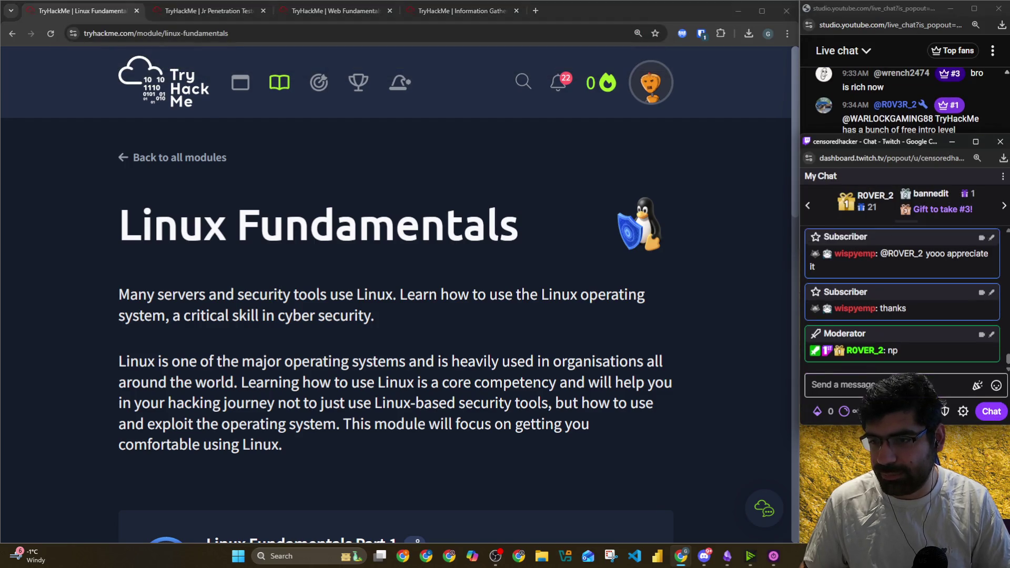
{"action": "left_click", "coordinate": [538, 12]}
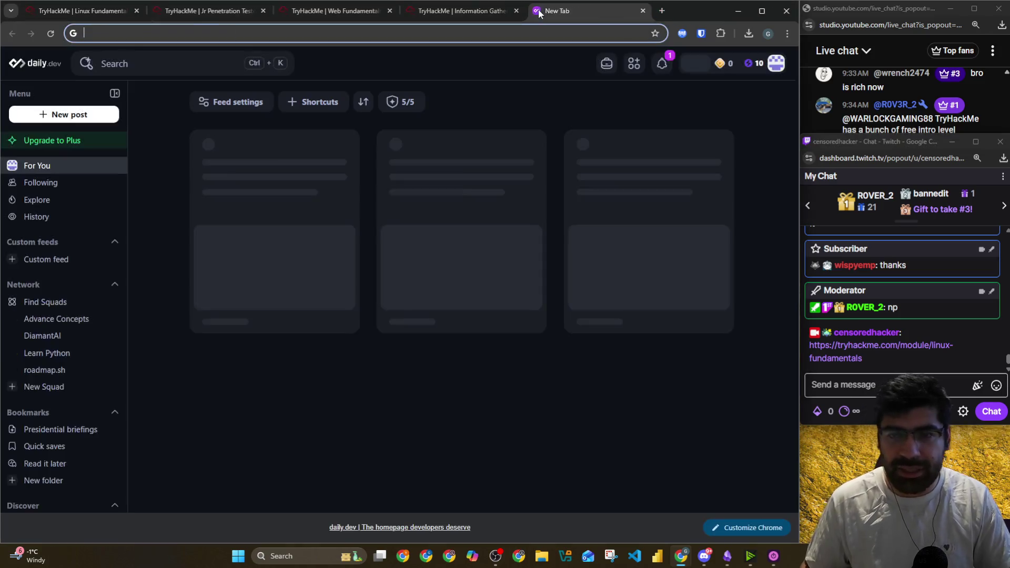
Search 'linux foundation', open its training site, dismiss the sign-up popup and select the address
{"action": "type", "text": "linux foundation"}
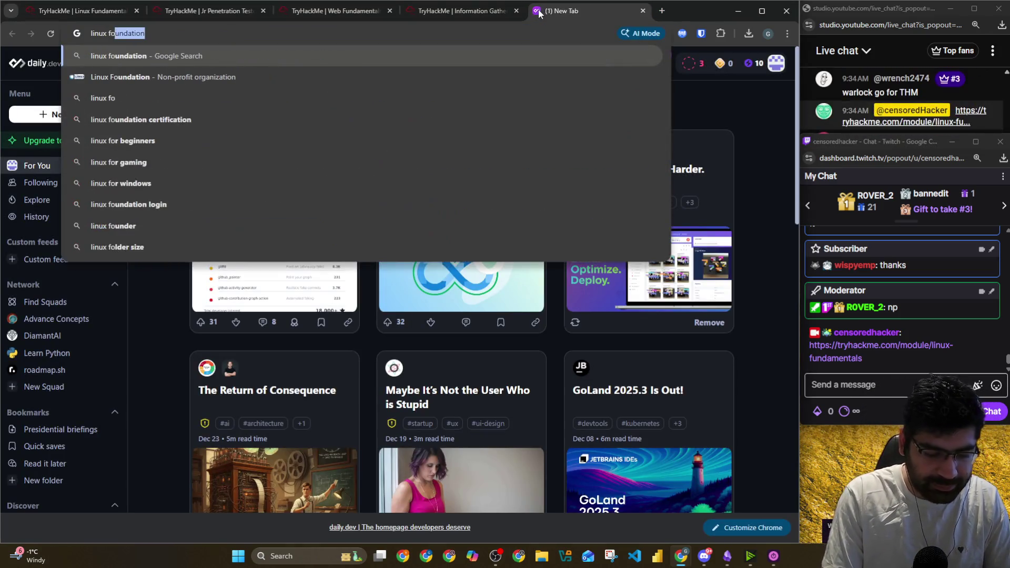
{"action": "key", "text": "Return"}
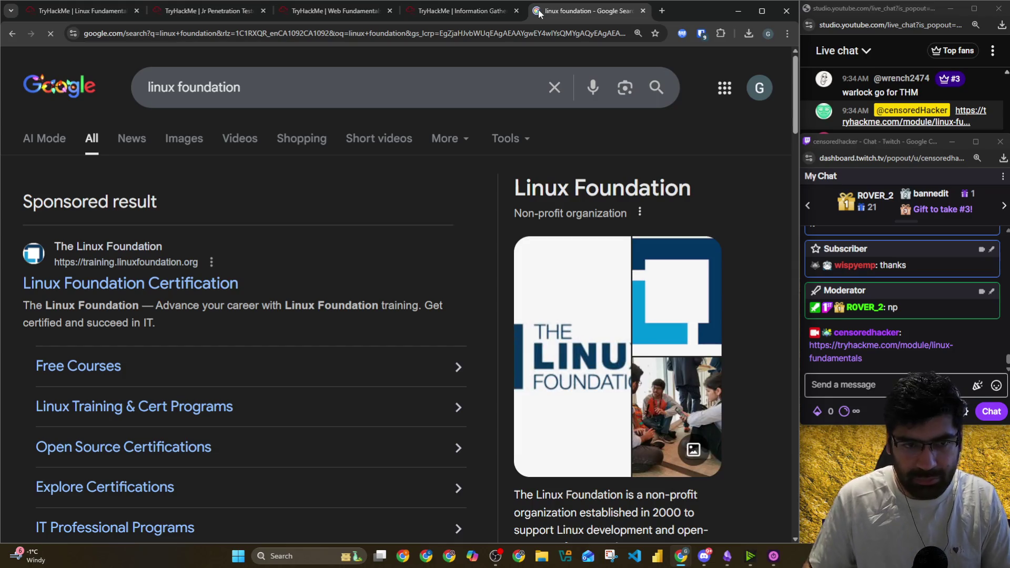
{"action": "left_click", "coordinate": [152, 284]}
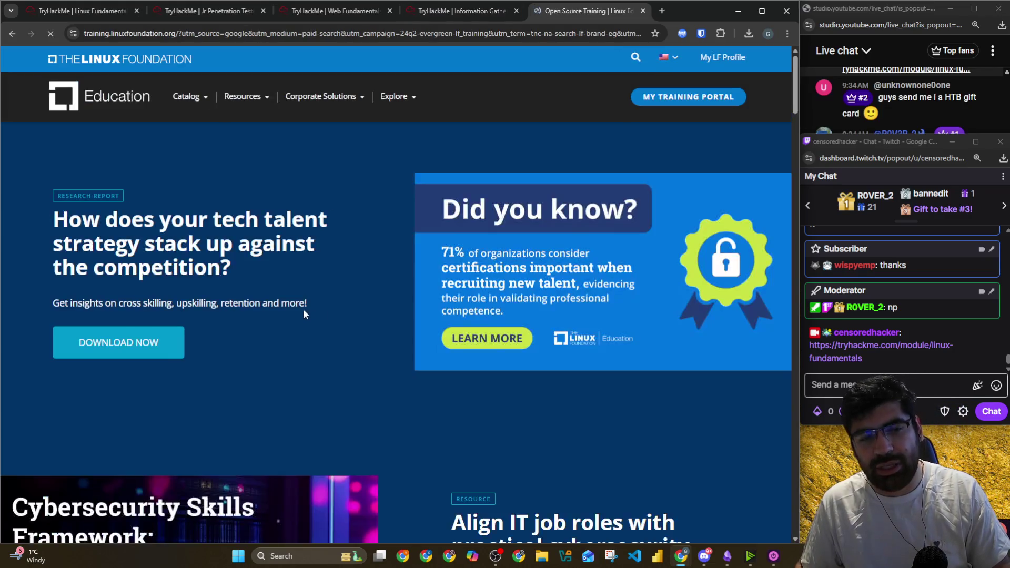
{"action": "scroll", "coordinate": [301, 308], "scroll_direction": "down", "scroll_amount": 3}
{"action": "left_click", "coordinate": [779, 371]}
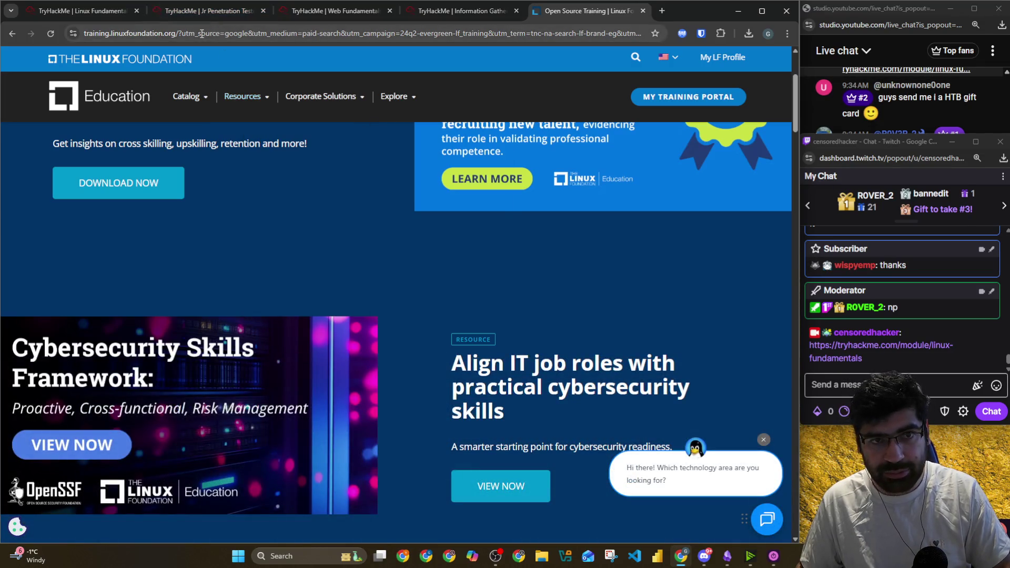
{"action": "left_click", "coordinate": [201, 33]}
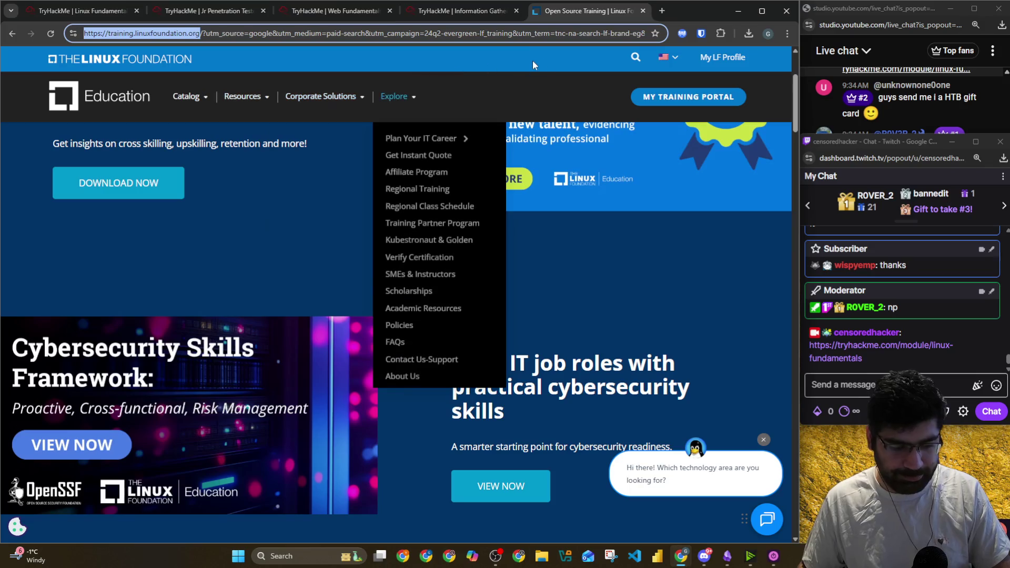
Reply 'labex' in the YouTube live chat and return to the Jr Penetration Tester path tab
{"action": "left_click", "coordinate": [901, 49]}
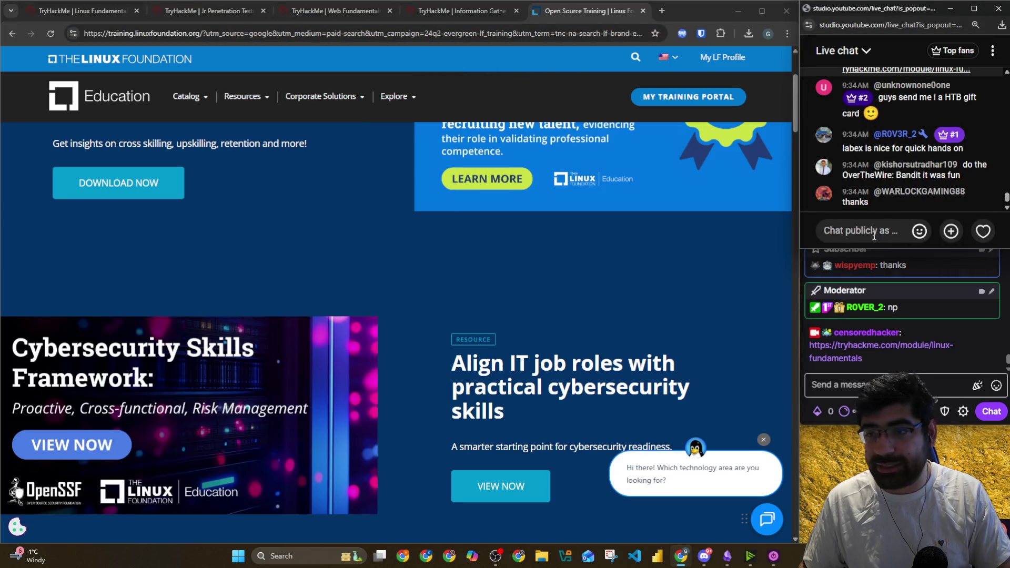
{"action": "type", "text": "labex"}
{"action": "key", "text": "Return"}
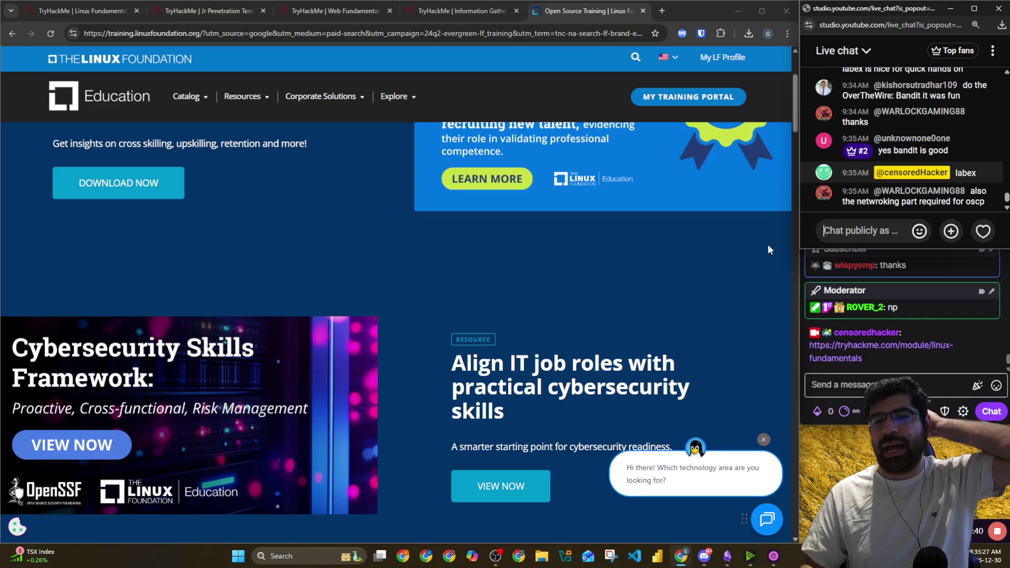
{"action": "left_click", "coordinate": [209, 12]}
Scroll up to the PT1 certification banner and paste the Linux Foundation training link into YouTube chat
{"action": "scroll", "coordinate": [251, 169], "scroll_direction": "up", "scroll_amount": 7}
{"action": "scroll", "coordinate": [252, 173], "scroll_direction": "up", "scroll_amount": 20}
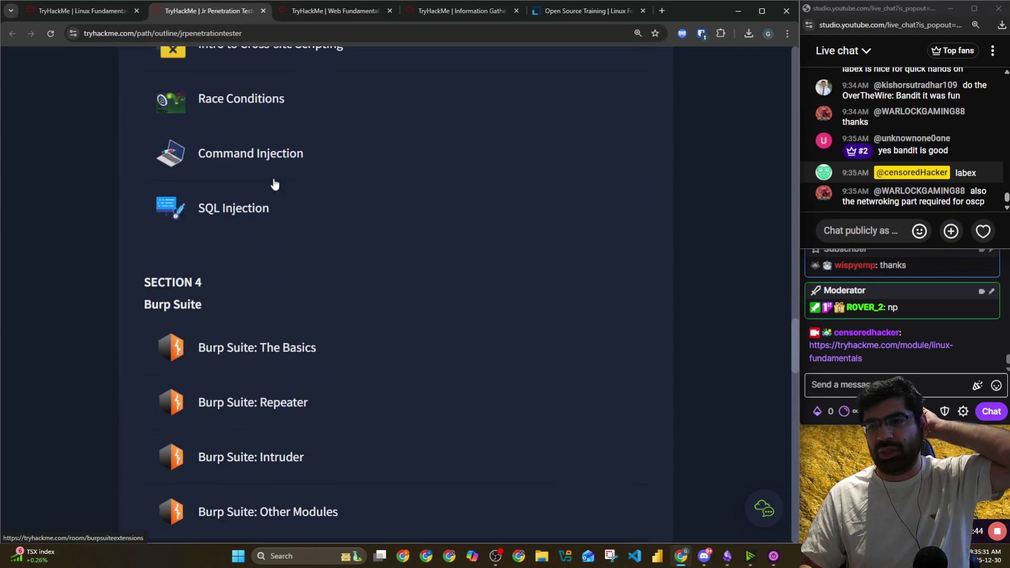
{"action": "scroll", "coordinate": [402, 206], "scroll_direction": "up", "scroll_amount": 7}
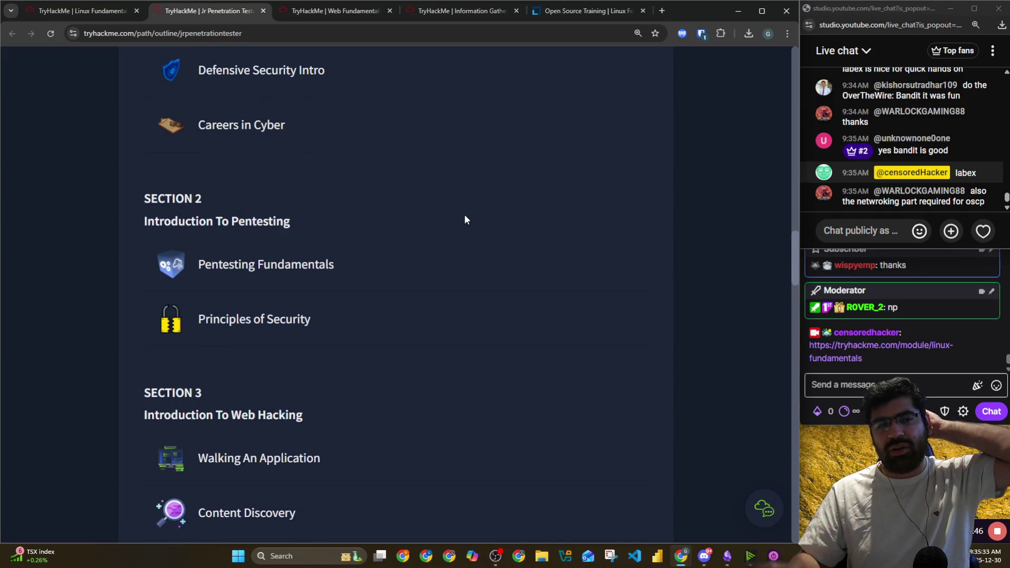
{"action": "scroll", "coordinate": [465, 217], "scroll_direction": "up", "scroll_amount": 13}
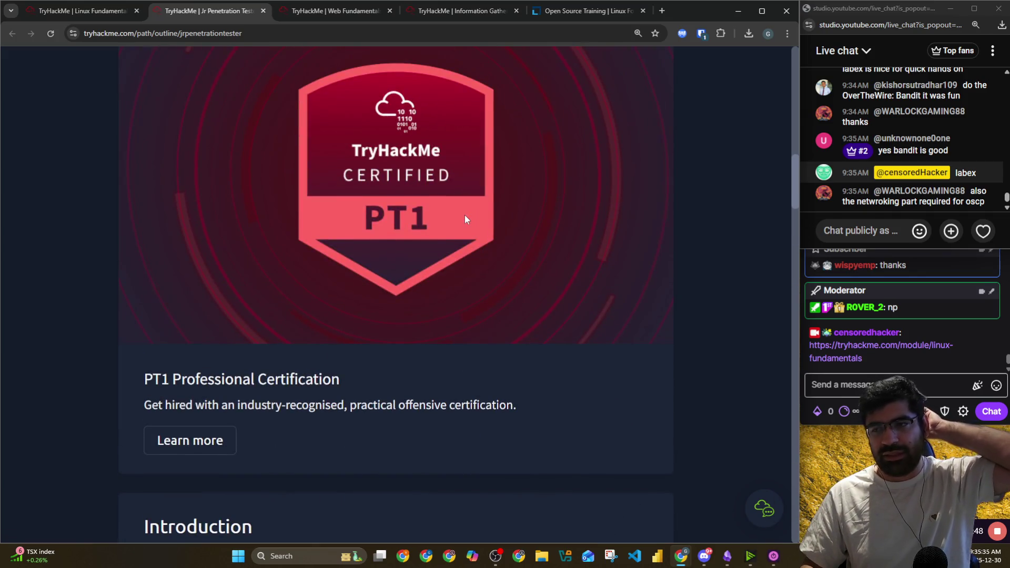
{"action": "scroll", "coordinate": [725, 273], "scroll_direction": "up", "scroll_amount": 1}
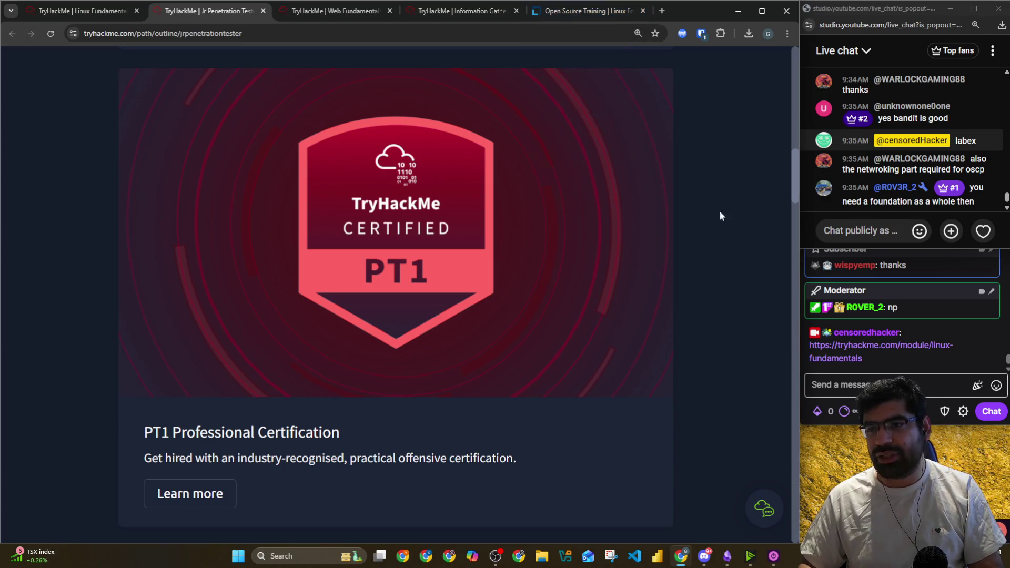
{"action": "left_click", "coordinate": [835, 230]}
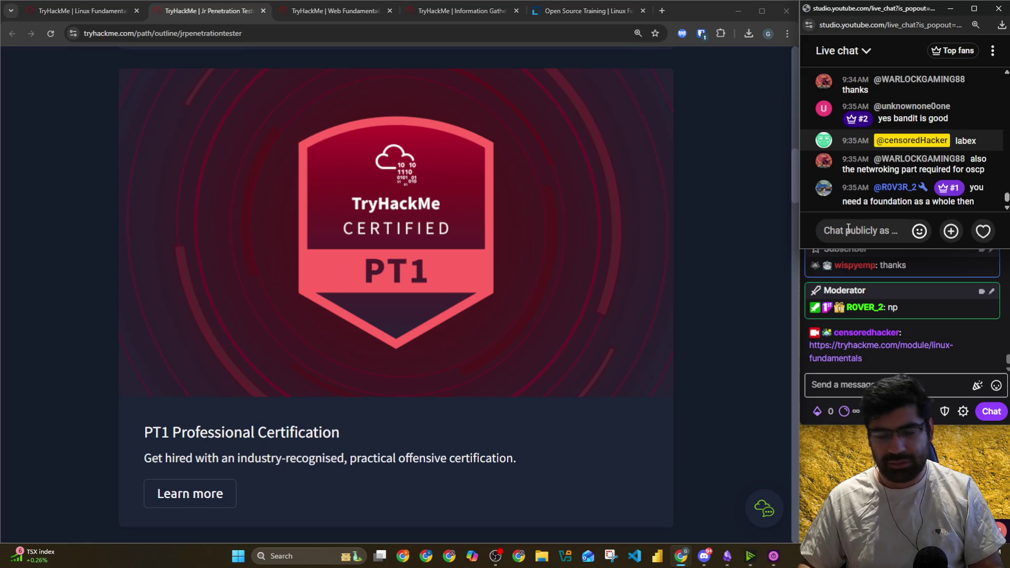
{"action": "type", "text": "https://training.linuxfoundation.org/"}
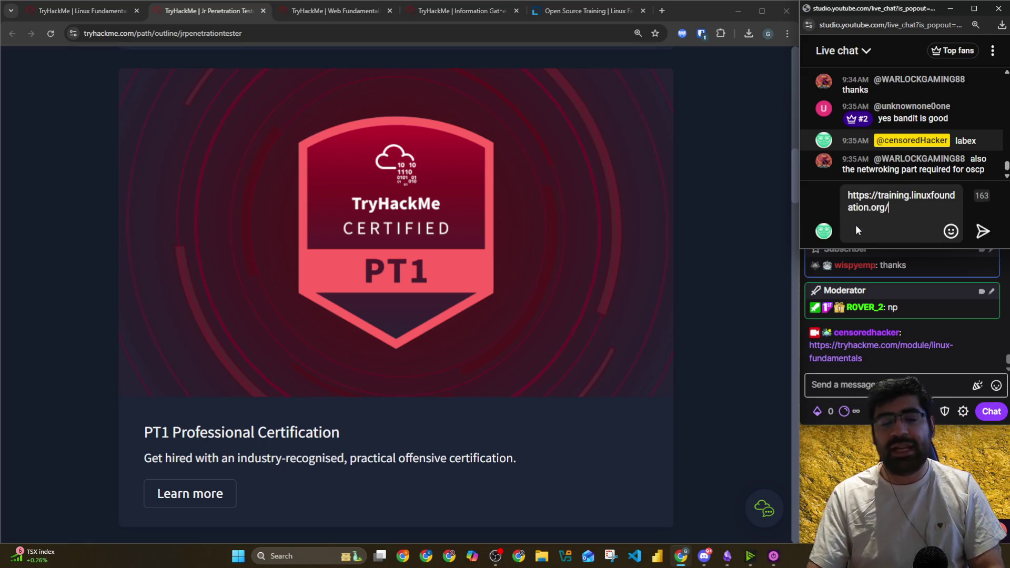
{"action": "key", "text": "Return"}
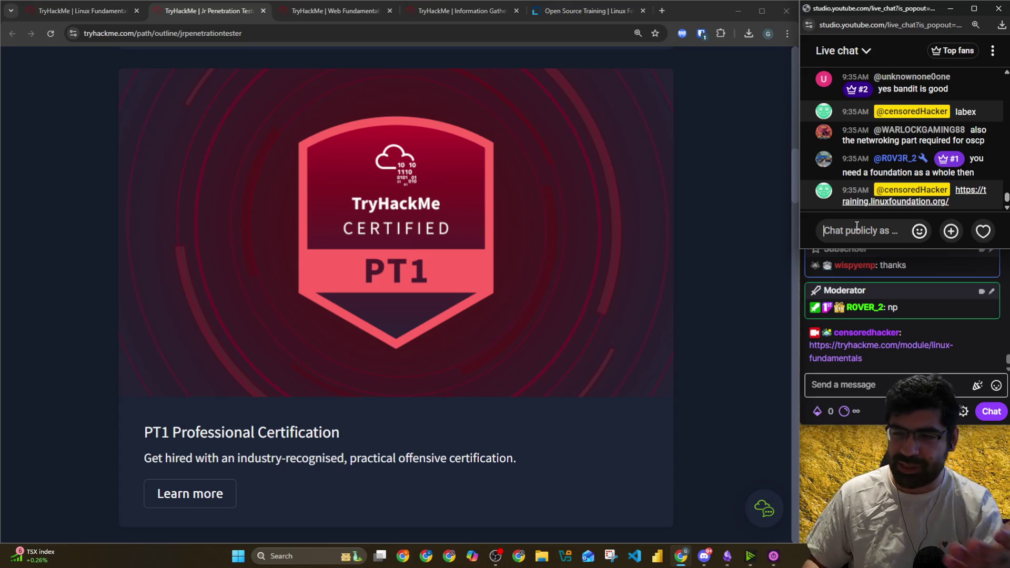
Browse the YouTube Top Fans leaderboard, resize the chat windows, and go back to live chat
{"action": "left_click", "coordinate": [953, 51]}
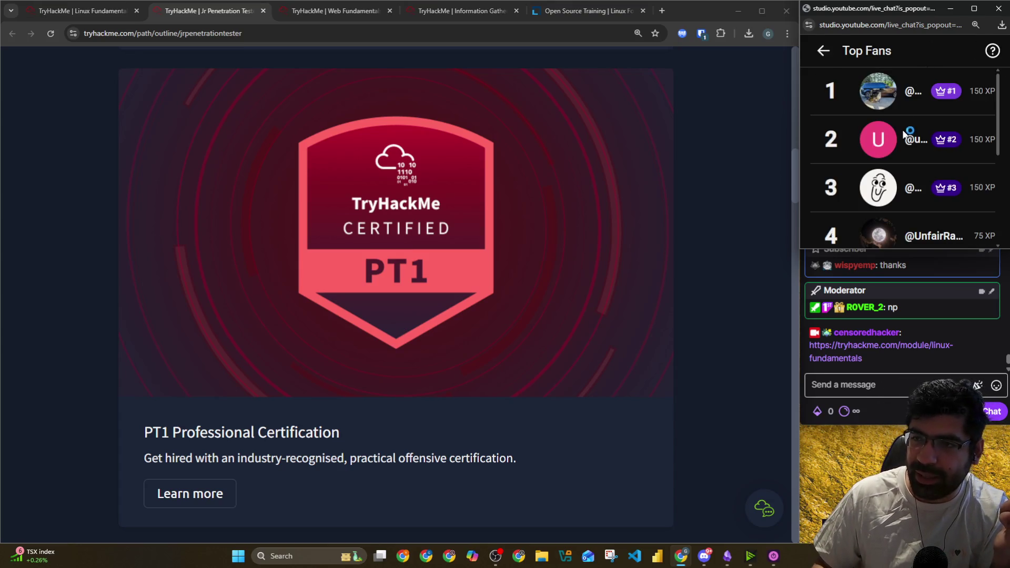
{"action": "scroll", "coordinate": [902, 134], "scroll_direction": "down", "scroll_amount": 2}
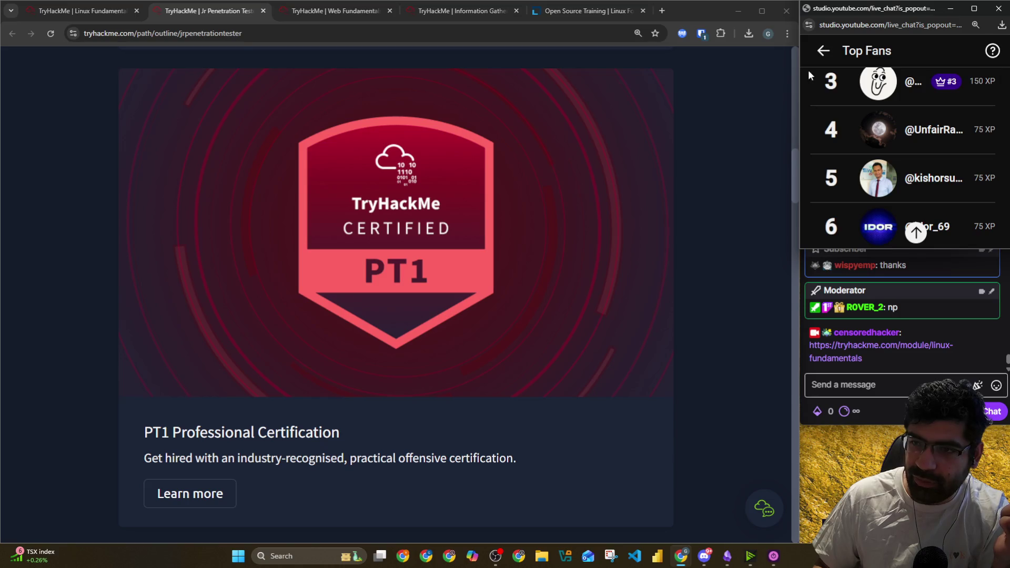
{"action": "mouse_move", "coordinate": [796, 251]}
{"action": "left_mouse_down"}
{"action": "mouse_move", "coordinate": [683, 226]}
{"action": "mouse_move", "coordinate": [713, 225]}
{"action": "left_mouse_up"}
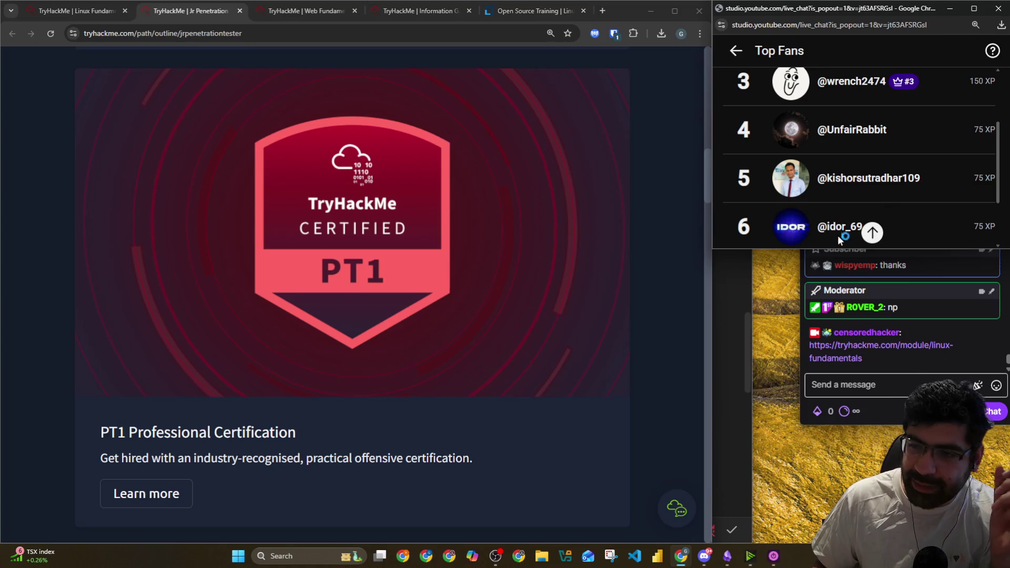
{"action": "left_click_drag", "start_coordinate": [801, 270], "coordinate": [712, 266]}
{"action": "left_click", "coordinate": [839, 7]}
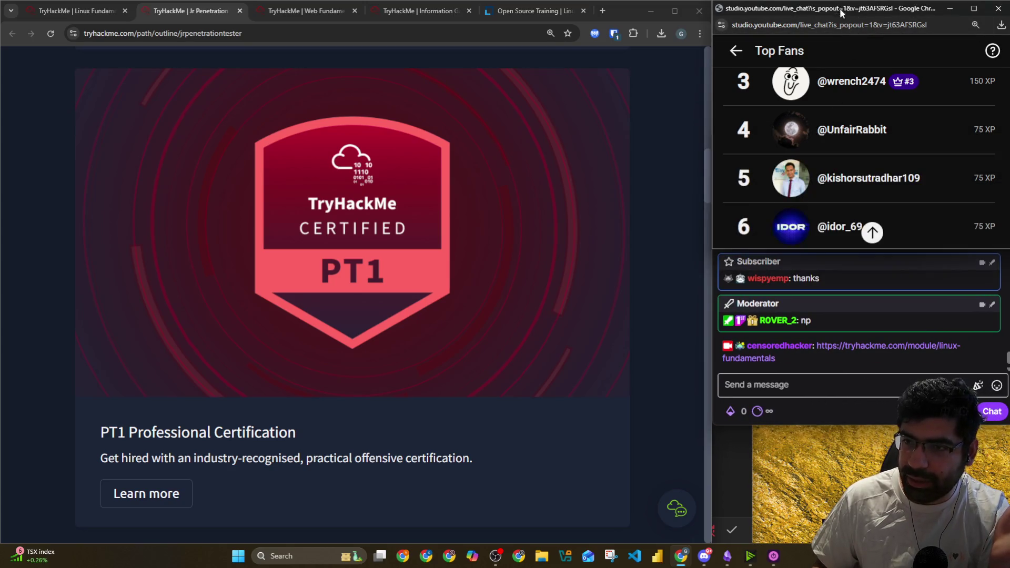
{"action": "left_click", "coordinate": [737, 52]}
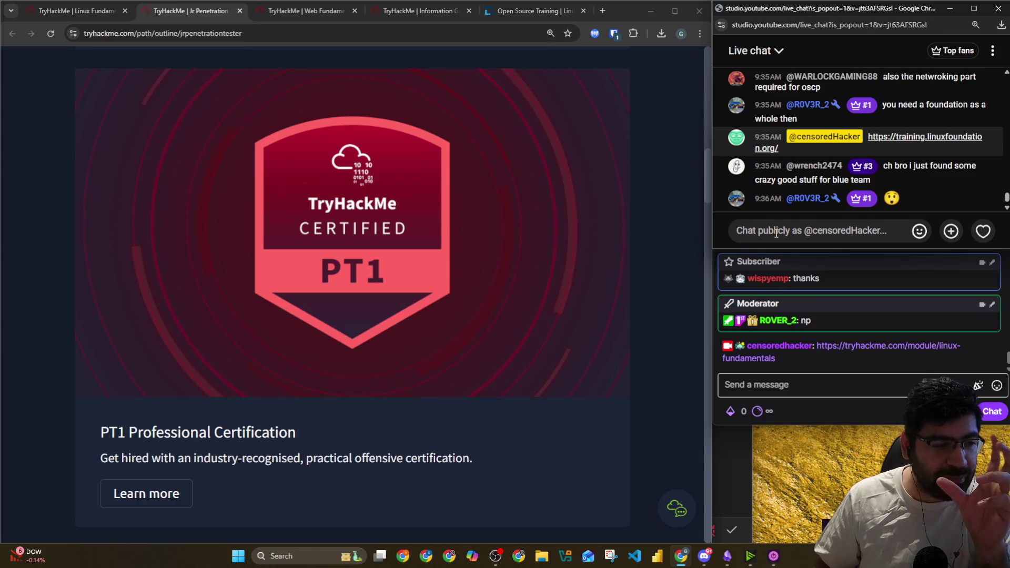
Click into the live chat box, then switch to the Obsidian Penetration Tester 1 Planner note
{"action": "left_click", "coordinate": [776, 233]}
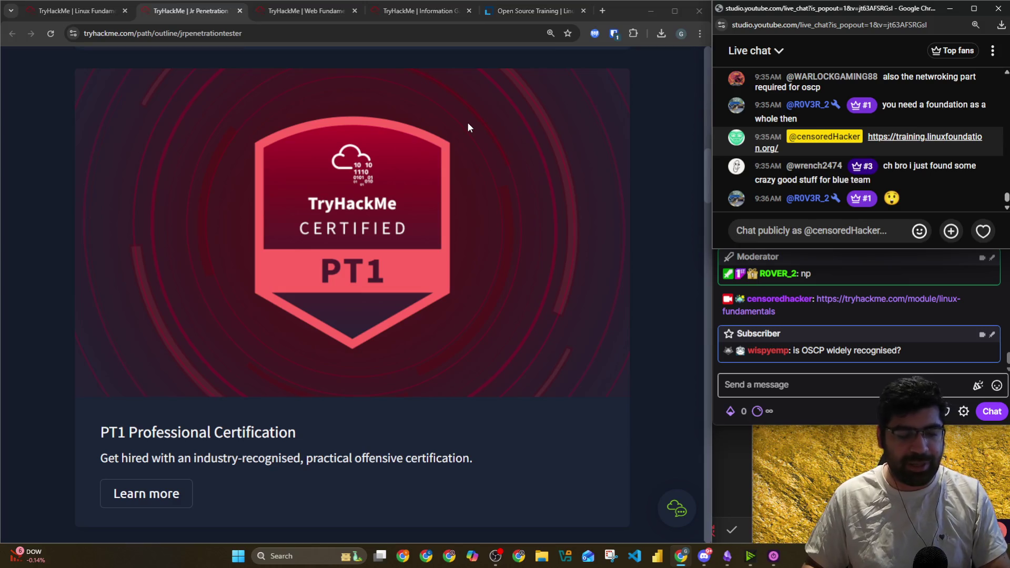
{"action": "key", "text": "alt+Tab"}
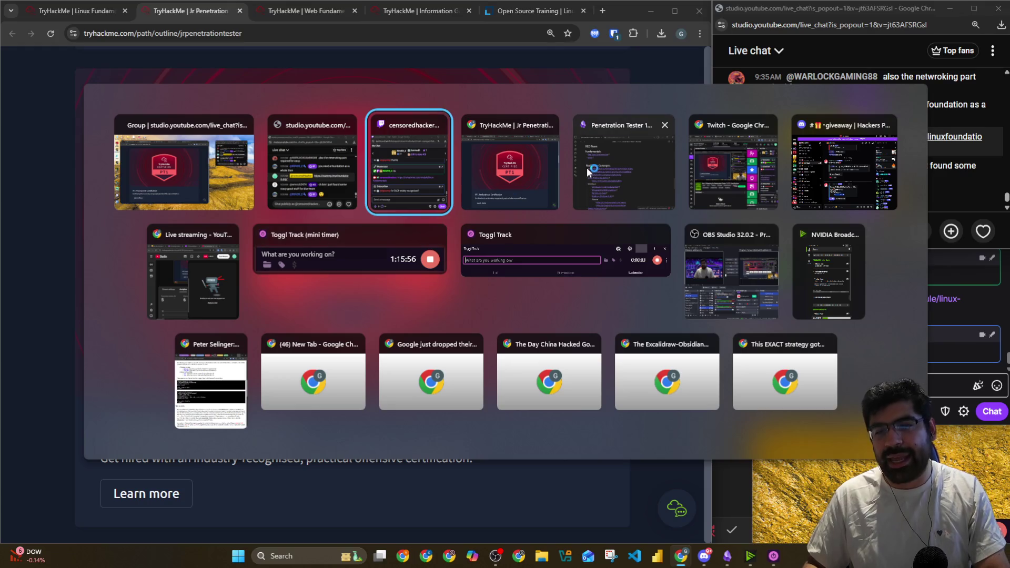
{"action": "left_click", "coordinate": [616, 177]}
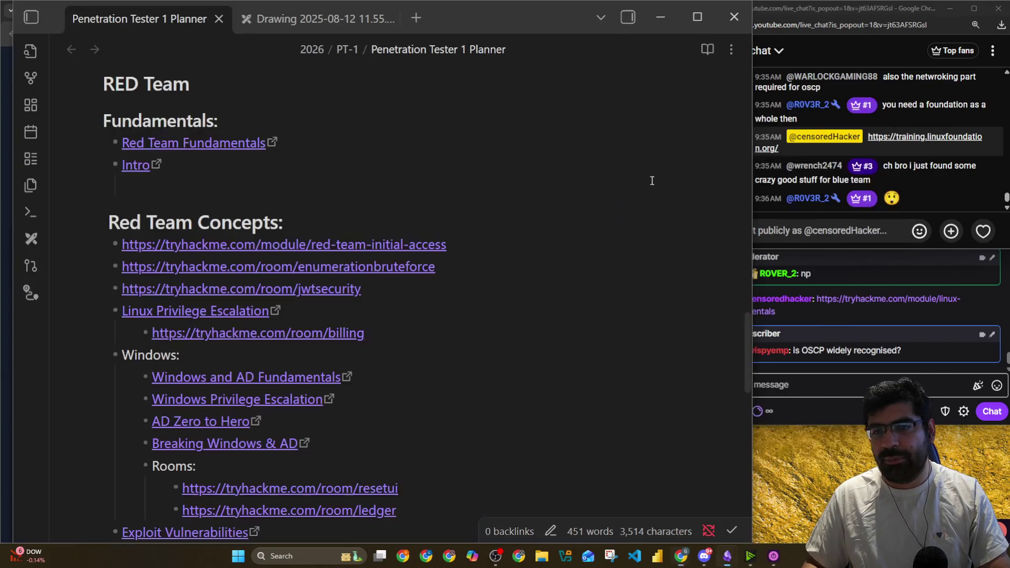
Open the Excalidraw drawing and handwrite 'PT 1' with an underline
{"action": "left_click", "coordinate": [340, 22]}
{"action": "scroll", "coordinate": [237, 199], "scroll_direction": "down", "scroll_amount": 5}
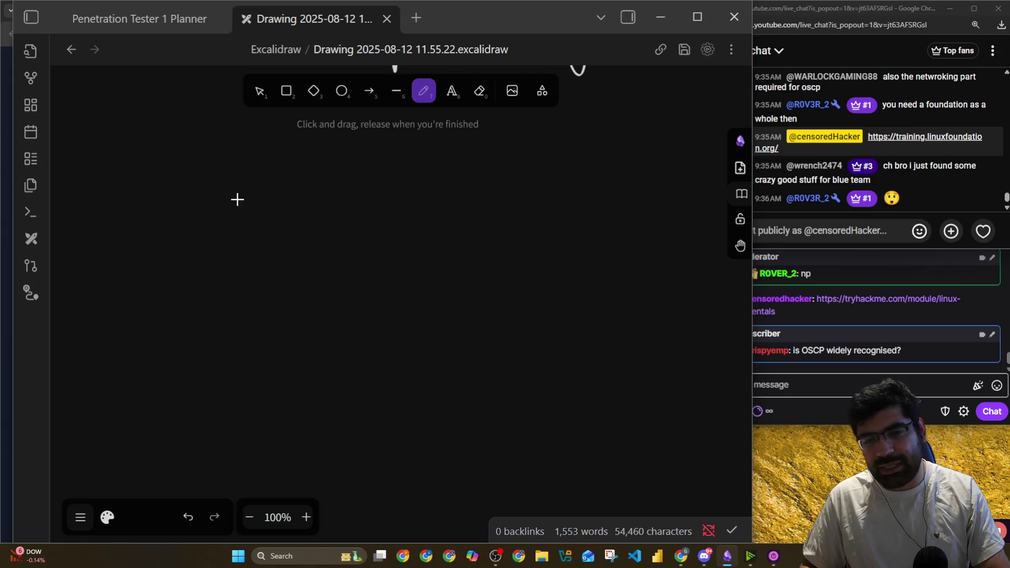
{"action": "mouse_move", "coordinate": [280, 206]}
{"action": "left_mouse_down"}
{"action": "mouse_move", "coordinate": [282, 266]}
{"action": "mouse_move", "coordinate": [281, 231]}
{"action": "left_mouse_up"}
{"action": "mouse_move", "coordinate": [326, 195]}
{"action": "left_mouse_down"}
{"action": "mouse_move", "coordinate": [377, 187]}
{"action": "mouse_move", "coordinate": [358, 253]}
{"action": "left_mouse_up"}
{"action": "mouse_move", "coordinate": [407, 201]}
{"action": "left_mouse_down"}
{"action": "mouse_move", "coordinate": [441, 243]}
{"action": "mouse_move", "coordinate": [467, 239]}
{"action": "left_mouse_up"}
{"action": "left_click_drag", "start_coordinate": [300, 295], "coordinate": [567, 279]}
Draw an arrow down from PT 1 and start writing 'TCM PJPT' beneath it
{"action": "scroll", "coordinate": [437, 268], "scroll_direction": "down", "scroll_amount": 3}
{"action": "mouse_move", "coordinate": [391, 141]}
{"action": "left_mouse_down"}
{"action": "mouse_move", "coordinate": [391, 232]}
{"action": "mouse_move", "coordinate": [406, 212]}
{"action": "left_mouse_up"}
{"action": "mouse_move", "coordinate": [338, 270]}
{"action": "left_mouse_down"}
{"action": "mouse_move", "coordinate": [374, 270]}
{"action": "mouse_move", "coordinate": [361, 303]}
{"action": "mouse_move", "coordinate": [395, 296]}
{"action": "left_mouse_up"}
{"action": "mouse_move", "coordinate": [405, 296]}
{"action": "left_mouse_down"}
{"action": "mouse_move", "coordinate": [409, 266]}
{"action": "mouse_move", "coordinate": [441, 289]}
{"action": "left_mouse_up"}
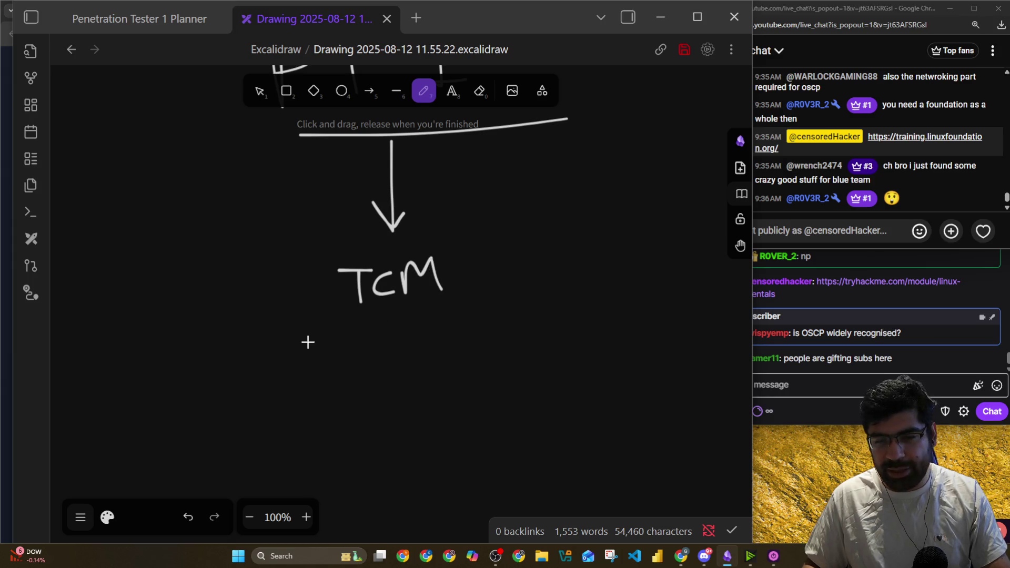
{"action": "mouse_move", "coordinate": [315, 380]}
{"action": "left_mouse_down"}
{"action": "mouse_move", "coordinate": [329, 316]}
{"action": "mouse_move", "coordinate": [320, 350]}
{"action": "mouse_move", "coordinate": [354, 358]}
{"action": "left_mouse_up"}
{"action": "left_click_drag", "start_coordinate": [346, 336], "coordinate": [356, 340]}
{"action": "mouse_move", "coordinate": [386, 371]}
{"action": "left_mouse_down"}
{"action": "mouse_move", "coordinate": [392, 341]}
{"action": "mouse_move", "coordinate": [458, 318]}
{"action": "mouse_move", "coordinate": [454, 365]}
{"action": "left_mouse_up"}
Finish 'TCM PJPT / eJPT' and underline the two junior certifications
{"action": "mouse_move", "coordinate": [536, 348]}
{"action": "left_mouse_down"}
{"action": "mouse_move", "coordinate": [579, 353]}
{"action": "mouse_move", "coordinate": [567, 374]}
{"action": "mouse_move", "coordinate": [610, 331]}
{"action": "left_mouse_up"}
{"action": "left_click", "coordinate": [589, 318]}
{"action": "mouse_move", "coordinate": [650, 295]}
{"action": "left_mouse_down"}
{"action": "mouse_move", "coordinate": [662, 299]}
{"action": "mouse_move", "coordinate": [664, 342]}
{"action": "left_mouse_up"}
{"action": "left_click_drag", "start_coordinate": [533, 251], "coordinate": [496, 409]}
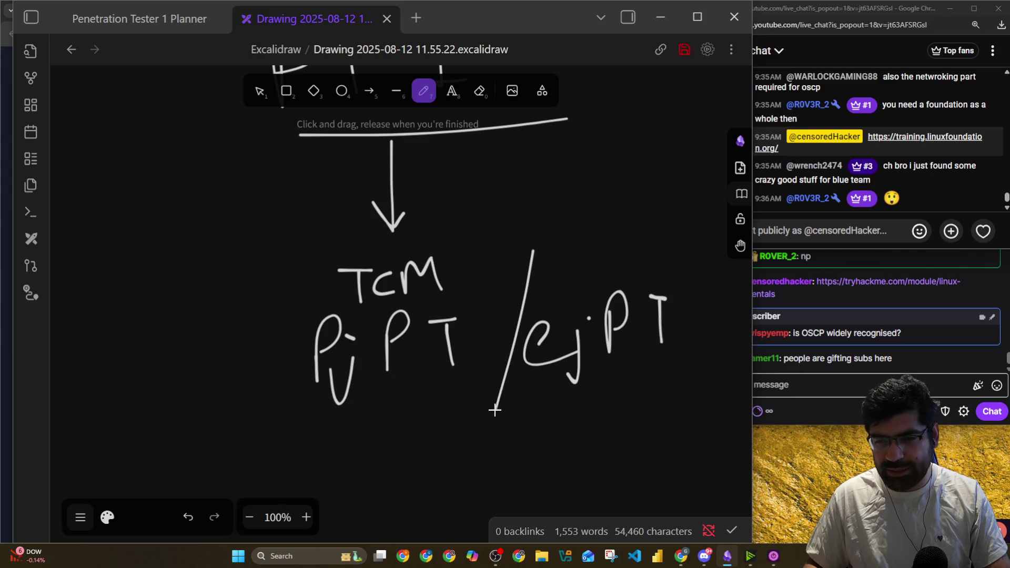
{"action": "left_click_drag", "start_coordinate": [364, 311], "coordinate": [447, 303]}
{"action": "scroll", "coordinate": [453, 288], "scroll_direction": "down", "scroll_amount": 2}
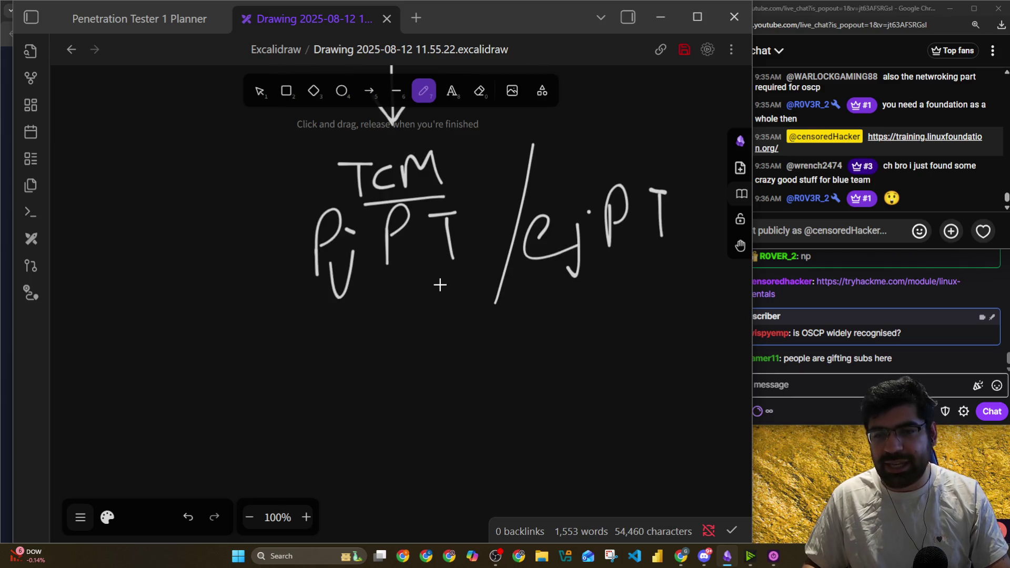
{"action": "left_click_drag", "start_coordinate": [381, 306], "coordinate": [584, 287]}
{"action": "left_click_drag", "start_coordinate": [418, 305], "coordinate": [432, 375]}
{"action": "mouse_move", "coordinate": [422, 360]}
{"action": "left_mouse_down"}
{"action": "mouse_move", "coordinate": [432, 388]}
{"action": "mouse_move", "coordinate": [463, 359]}
{"action": "left_mouse_up"}
Handwrite 'OSCP' below the junior certifications
{"action": "scroll", "coordinate": [462, 361], "scroll_direction": "down", "scroll_amount": 1}
{"action": "left_click", "coordinate": [820, 392]}
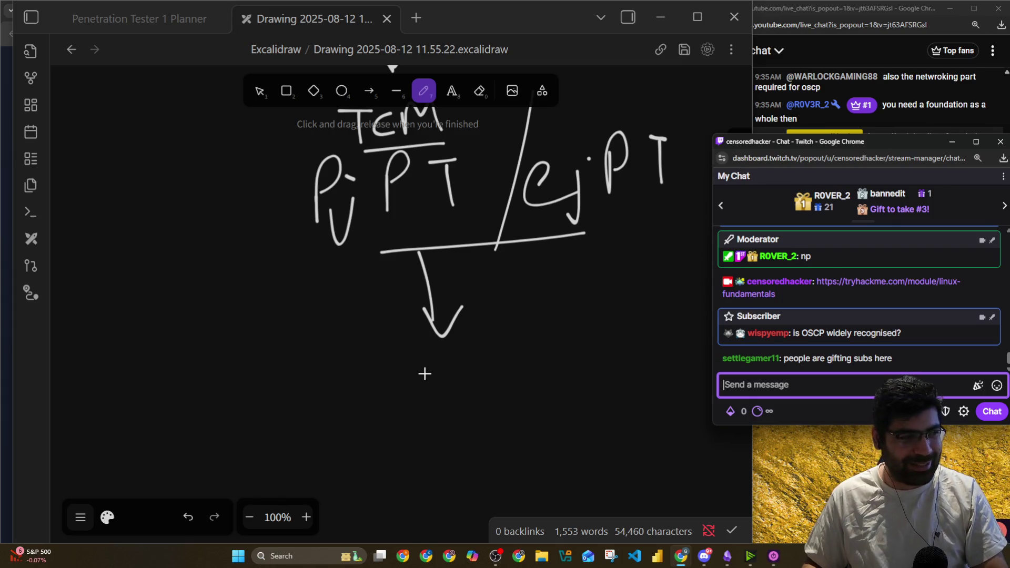
{"action": "mouse_move", "coordinate": [389, 374]}
{"action": "left_mouse_down"}
{"action": "mouse_move", "coordinate": [379, 379]}
{"action": "mouse_move", "coordinate": [387, 366]}
{"action": "left_mouse_up"}
{"action": "mouse_move", "coordinate": [452, 369]}
{"action": "left_mouse_down"}
{"action": "mouse_move", "coordinate": [435, 377]}
{"action": "mouse_move", "coordinate": [429, 415]}
{"action": "left_mouse_up"}
{"action": "mouse_move", "coordinate": [485, 372]}
{"action": "left_mouse_down"}
{"action": "mouse_move", "coordinate": [474, 379]}
{"action": "mouse_move", "coordinate": [521, 414]}
{"action": "left_mouse_up"}
{"action": "mouse_move", "coordinate": [527, 389]}
{"action": "left_mouse_down"}
{"action": "mouse_move", "coordinate": [530, 409]}
{"action": "mouse_move", "coordinate": [533, 371]}
{"action": "left_mouse_up"}
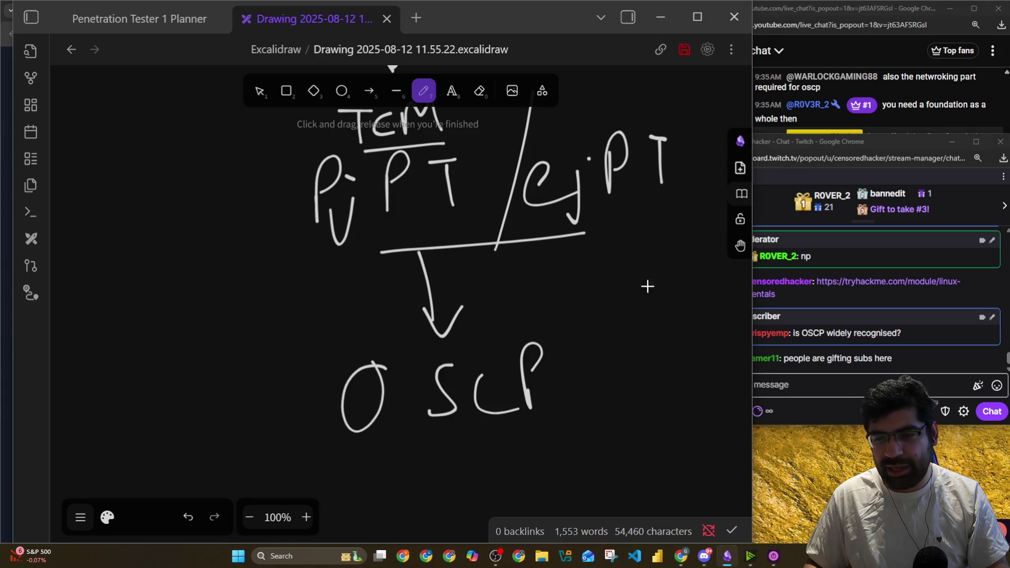
{"action": "left_click", "coordinate": [788, 19]}
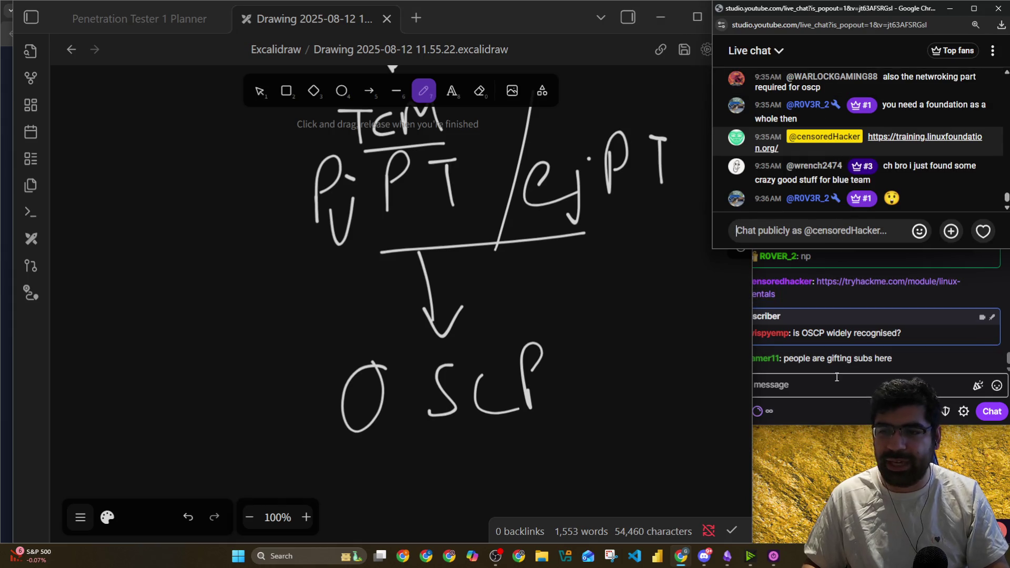
Circle 'PT 1' with a freehand ellipse
{"action": "scroll", "coordinate": [501, 318], "scroll_direction": "up", "scroll_amount": 6}
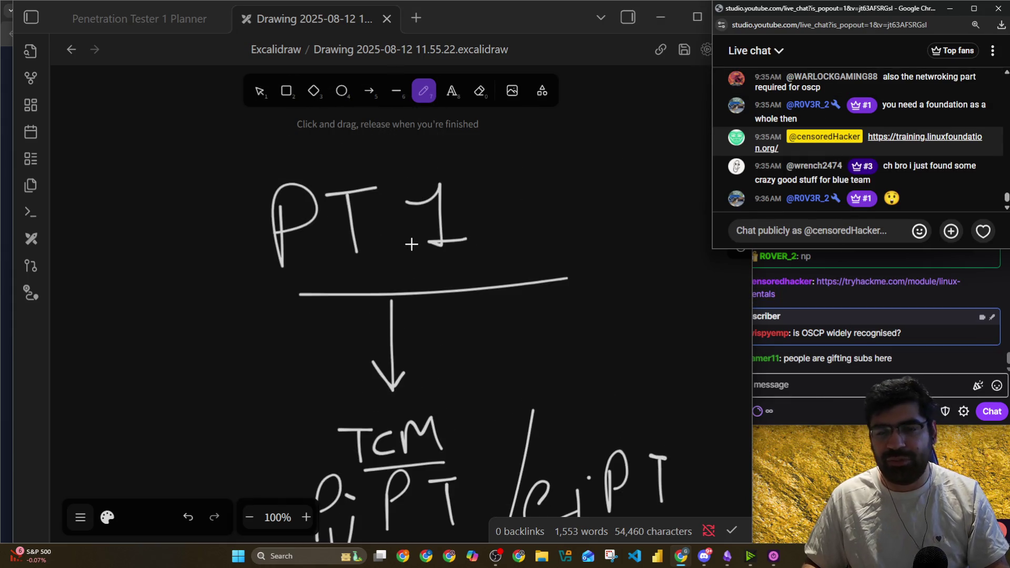
{"action": "left_click_drag", "start_coordinate": [500, 150], "coordinate": [282, 271]}
{"action": "left_click_drag", "start_coordinate": [444, 125], "coordinate": [321, 264]}
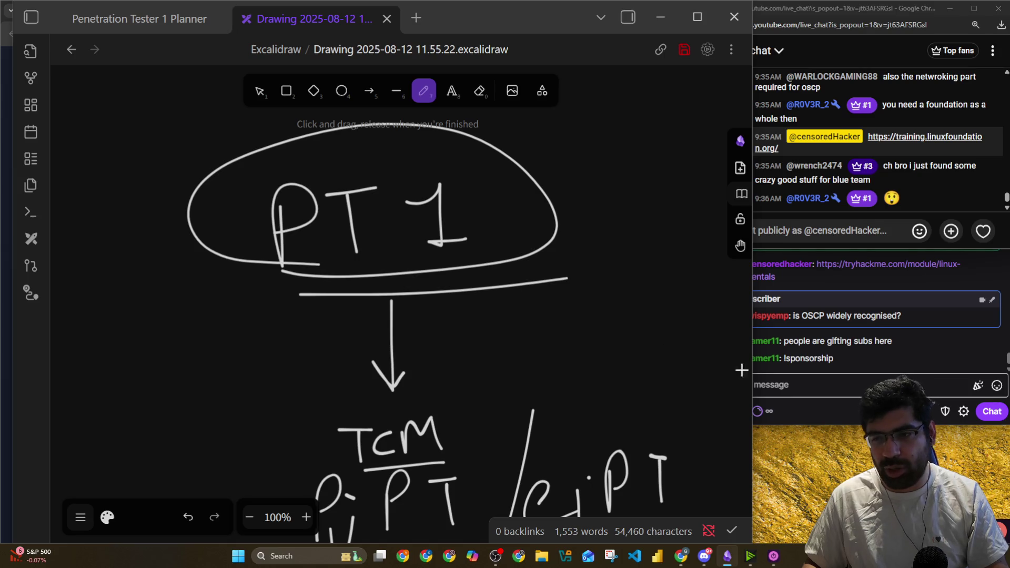
{"action": "left_click", "coordinate": [811, 387]}
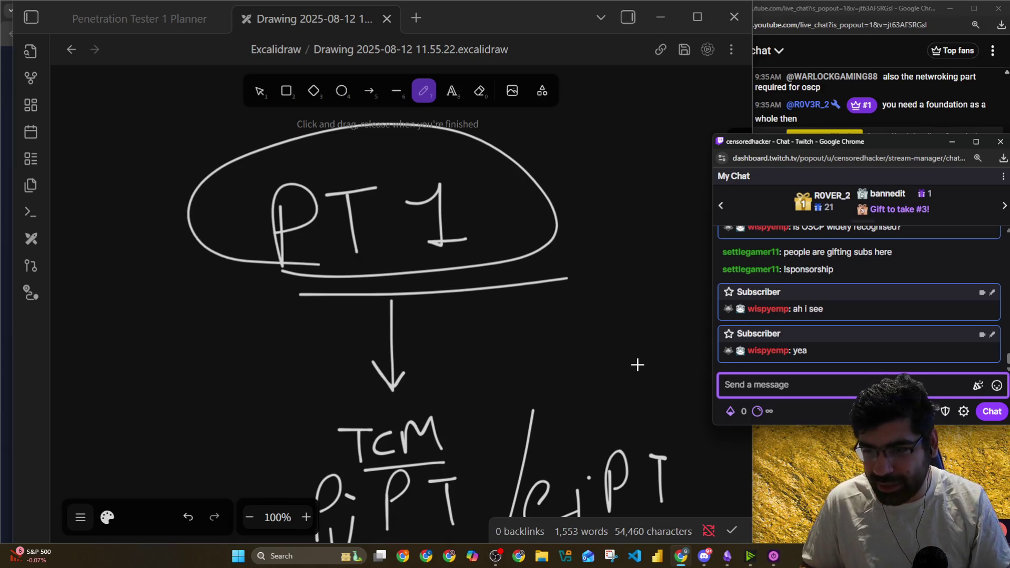
Catch up on the newest Twitch and YouTube chat messages
{"action": "scroll", "coordinate": [637, 365], "scroll_direction": "up", "scroll_amount": 2}
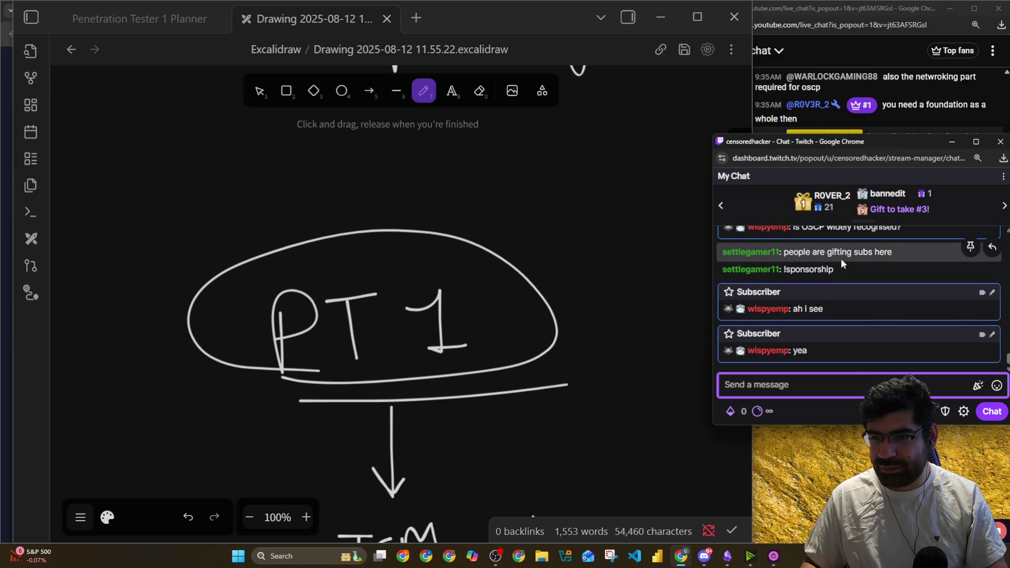
{"action": "scroll", "coordinate": [841, 258], "scroll_direction": "up", "scroll_amount": 1}
{"action": "scroll", "coordinate": [868, 267], "scroll_direction": "down", "scroll_amount": 2}
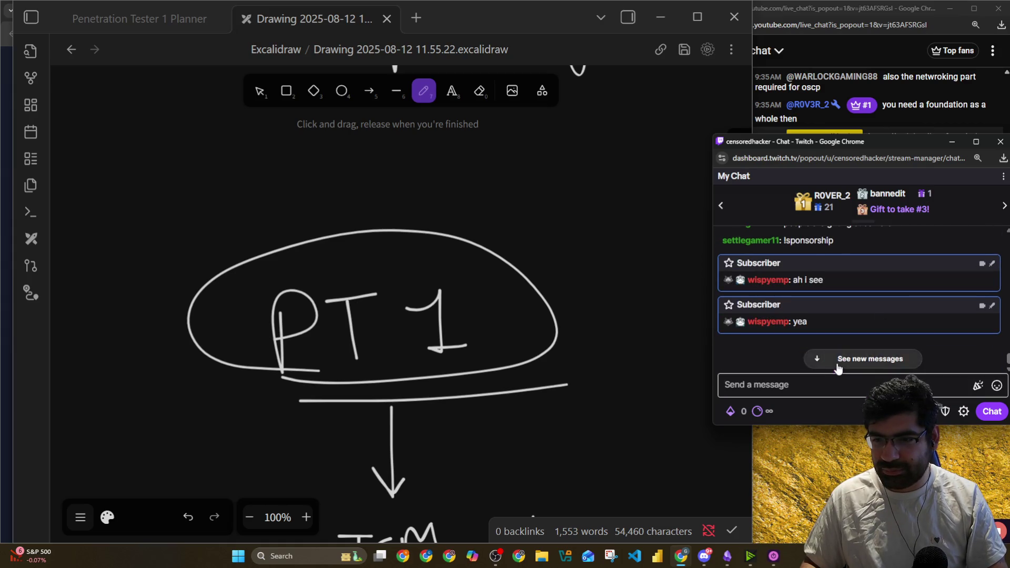
{"action": "left_click", "coordinate": [842, 360]}
{"action": "left_click", "coordinate": [821, 25]}
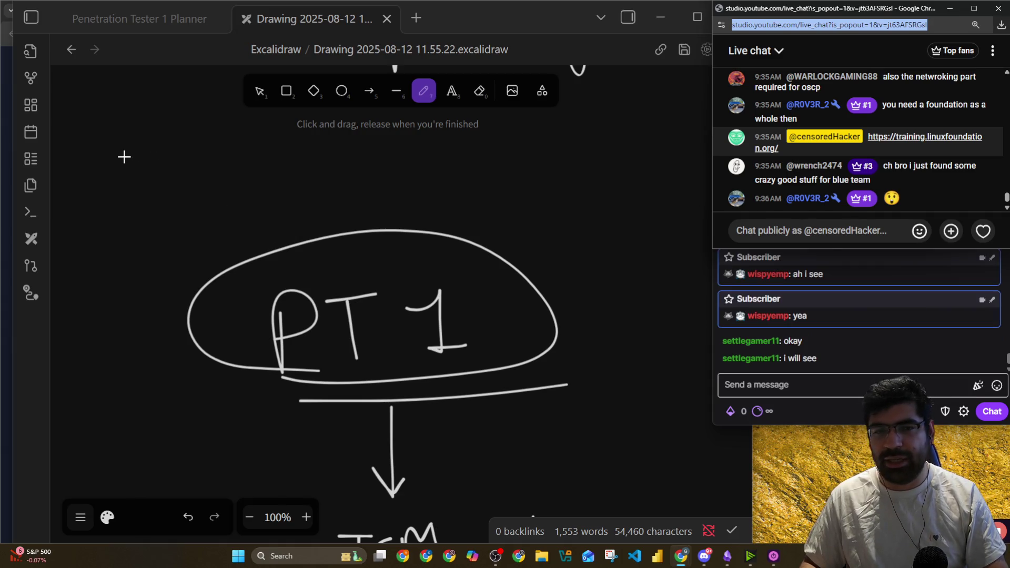
{"action": "scroll", "coordinate": [157, 185], "scroll_direction": "down", "scroll_amount": 10}
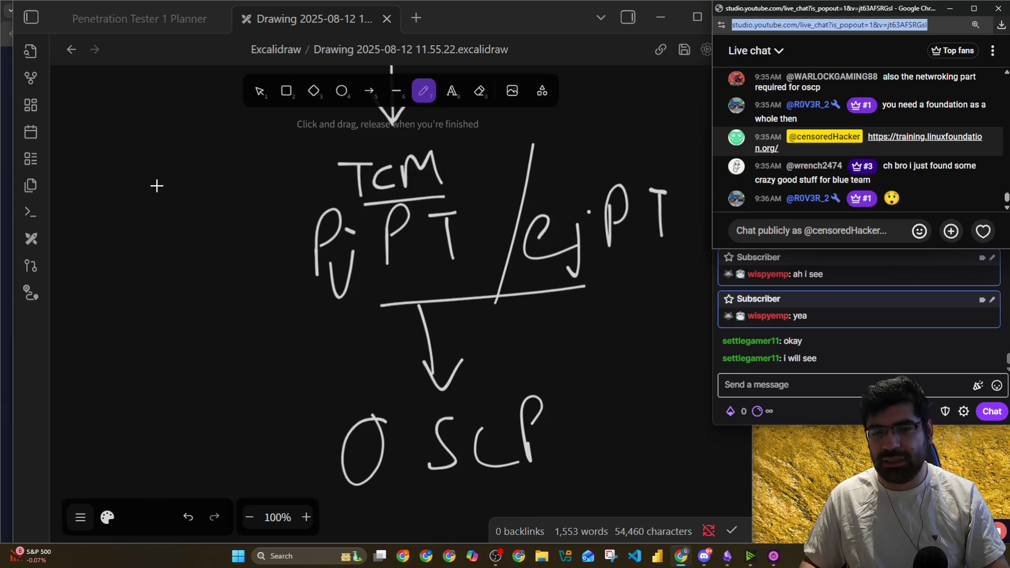
Draw an arrow down from OSCP to a handwritten 'HTB', with 'Hard Love' below
{"action": "mouse_move", "coordinate": [364, 352]}
{"action": "left_mouse_down"}
{"action": "mouse_move", "coordinate": [616, 206]}
{"action": "mouse_move", "coordinate": [334, 343]}
{"action": "mouse_move", "coordinate": [380, 340]}
{"action": "left_mouse_up"}
{"action": "scroll", "coordinate": [379, 343], "scroll_direction": "down", "scroll_amount": 2}
{"action": "mouse_move", "coordinate": [340, 250]}
{"action": "left_mouse_down"}
{"action": "mouse_move", "coordinate": [378, 340]}
{"action": "mouse_move", "coordinate": [351, 359]}
{"action": "left_mouse_up"}
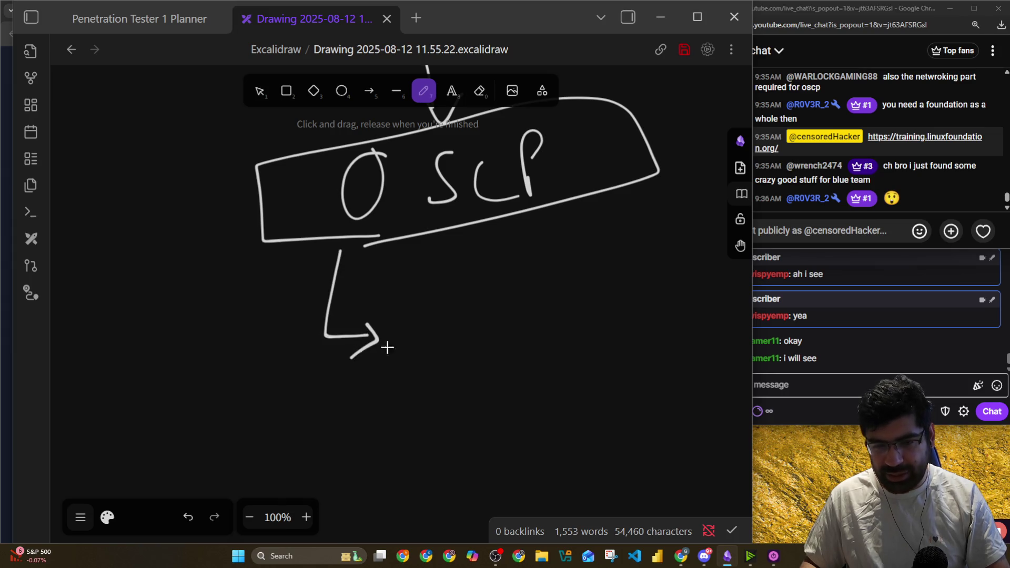
{"action": "mouse_move", "coordinate": [416, 314]}
{"action": "left_mouse_down"}
{"action": "mouse_move", "coordinate": [415, 360]}
{"action": "mouse_move", "coordinate": [449, 358]}
{"action": "left_mouse_up"}
{"action": "mouse_move", "coordinate": [463, 318]}
{"action": "left_mouse_down"}
{"action": "mouse_move", "coordinate": [492, 314]}
{"action": "mouse_move", "coordinate": [489, 358]}
{"action": "left_mouse_up"}
{"action": "mouse_move", "coordinate": [521, 321]}
{"action": "left_mouse_down"}
{"action": "mouse_move", "coordinate": [525, 349]}
{"action": "mouse_move", "coordinate": [526, 335]}
{"action": "left_mouse_up"}
{"action": "mouse_move", "coordinate": [440, 390]}
{"action": "left_mouse_down"}
{"action": "mouse_move", "coordinate": [437, 429]}
{"action": "mouse_move", "coordinate": [487, 402]}
{"action": "mouse_move", "coordinate": [523, 411]}
{"action": "left_mouse_up"}
{"action": "mouse_move", "coordinate": [543, 373]}
{"action": "left_mouse_down"}
{"action": "mouse_move", "coordinate": [548, 406]}
{"action": "mouse_move", "coordinate": [600, 394]}
{"action": "mouse_move", "coordinate": [614, 360]}
{"action": "left_mouse_up"}
Bring the YouTube and Twitch chats and the TryHackMe browser window forward
{"action": "left_click", "coordinate": [773, 232]}
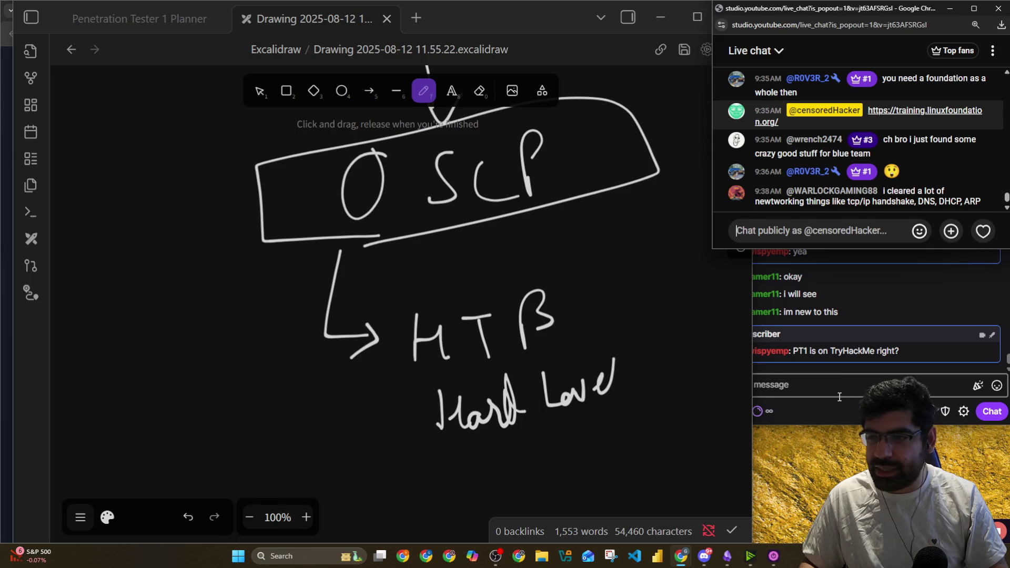
{"action": "left_click", "coordinate": [844, 380]}
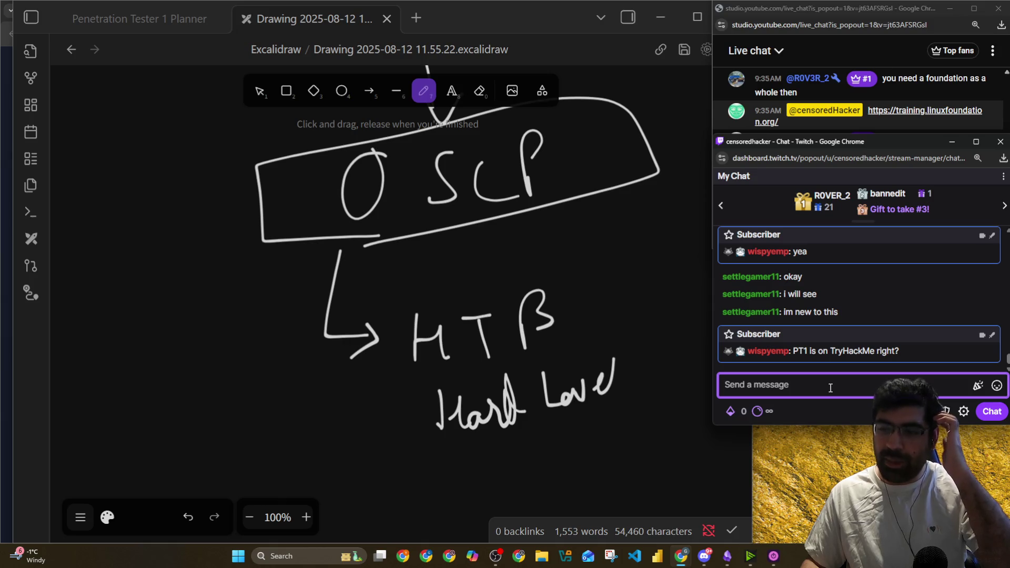
{"action": "left_click", "coordinate": [8, 105]}
{"action": "left_click", "coordinate": [747, 11]}
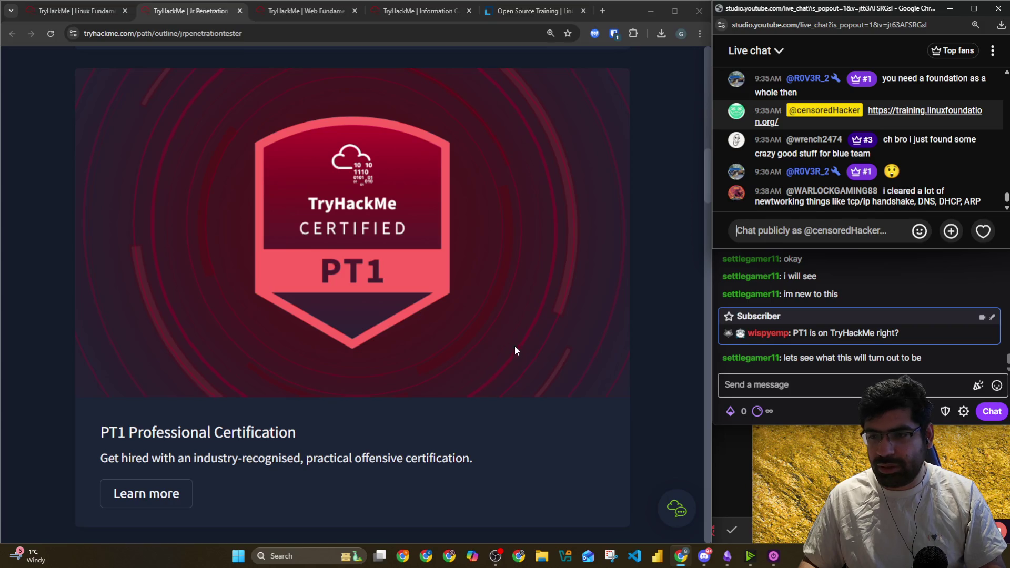
Post the !discord command in both the Twitch and YouTube chats
{"action": "left_click", "coordinate": [744, 374]}
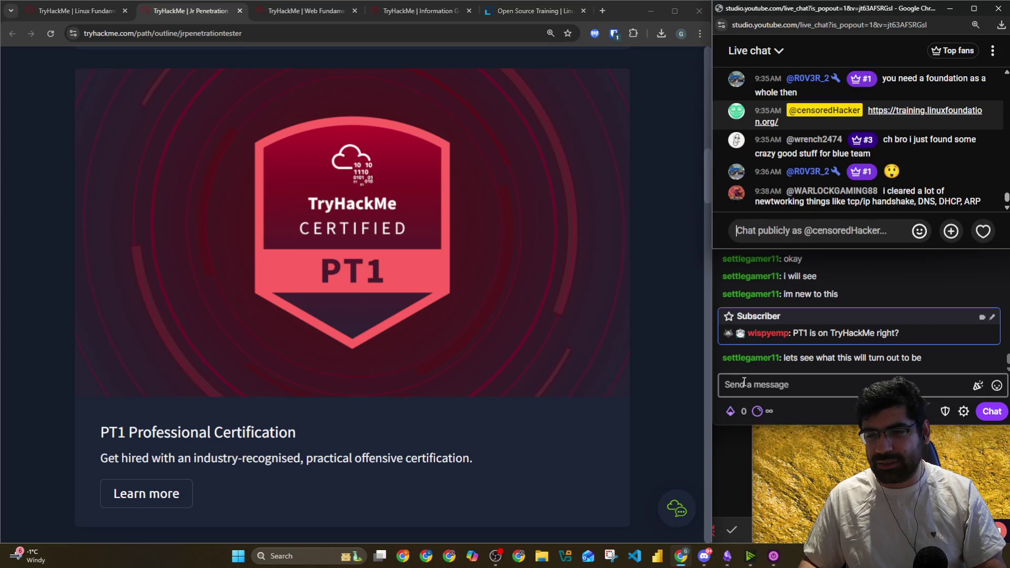
{"action": "type", "text": "!discord"}
{"action": "key", "text": "Return"}
{"action": "left_click", "coordinate": [799, 9]}
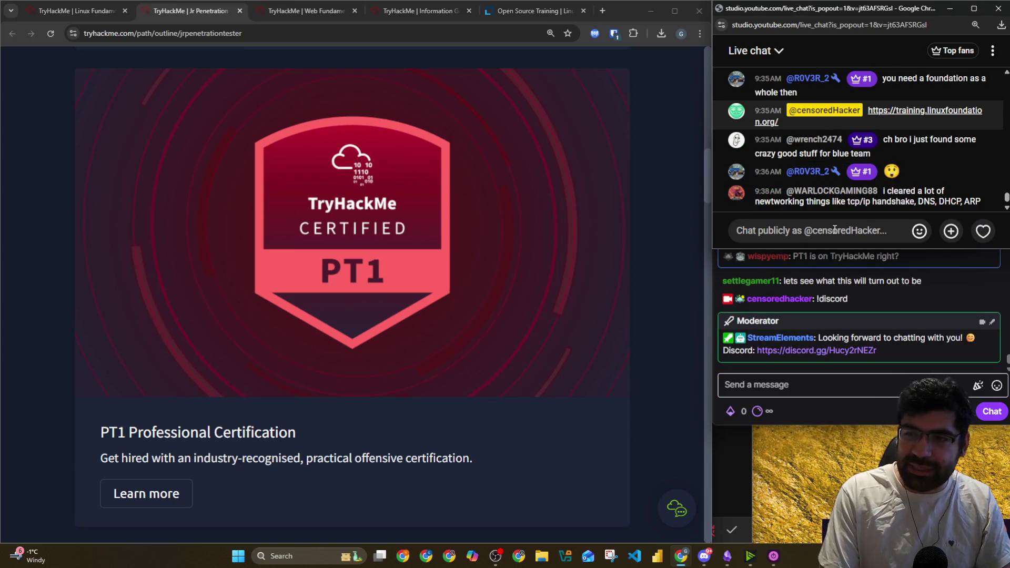
{"action": "type", "text": "!discord"}
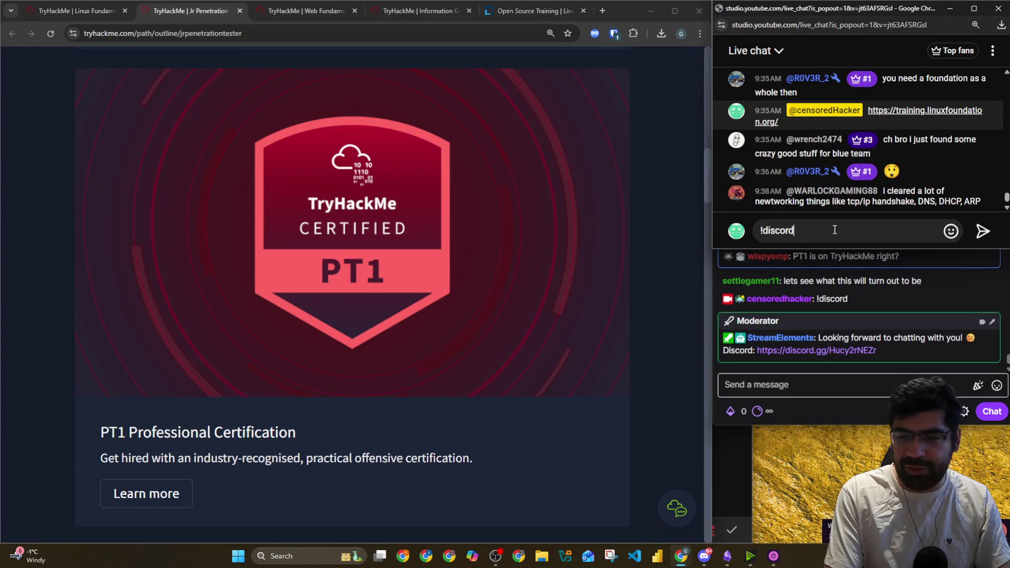
{"action": "key", "text": "Return"}
Scroll to the top of the Jr Penetration Tester path and glance at the Leagues and Challenges menus
{"action": "scroll", "coordinate": [284, 280], "scroll_direction": "up", "scroll_amount": 15}
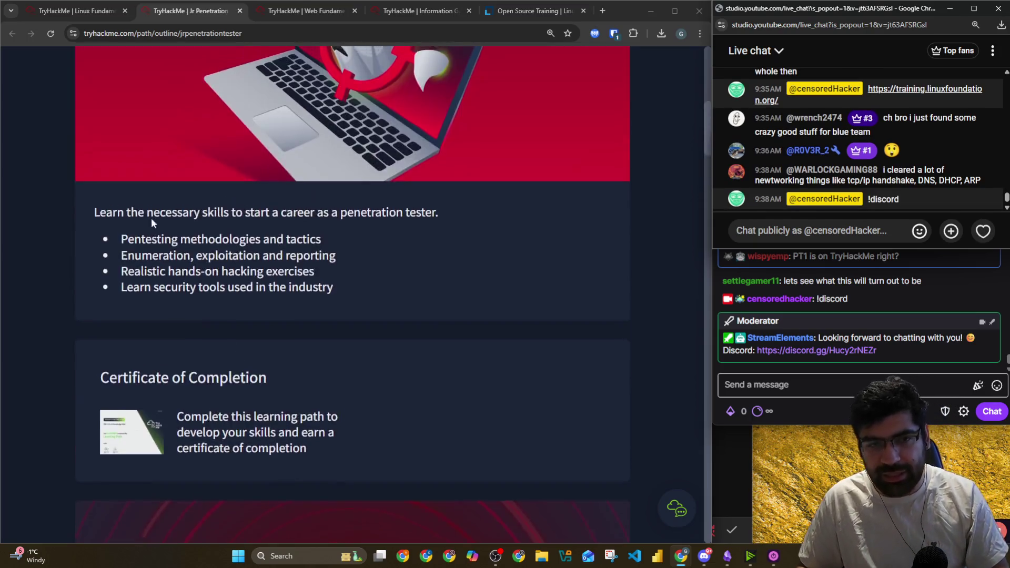
{"action": "scroll", "coordinate": [265, 198], "scroll_direction": "up", "scroll_amount": 4}
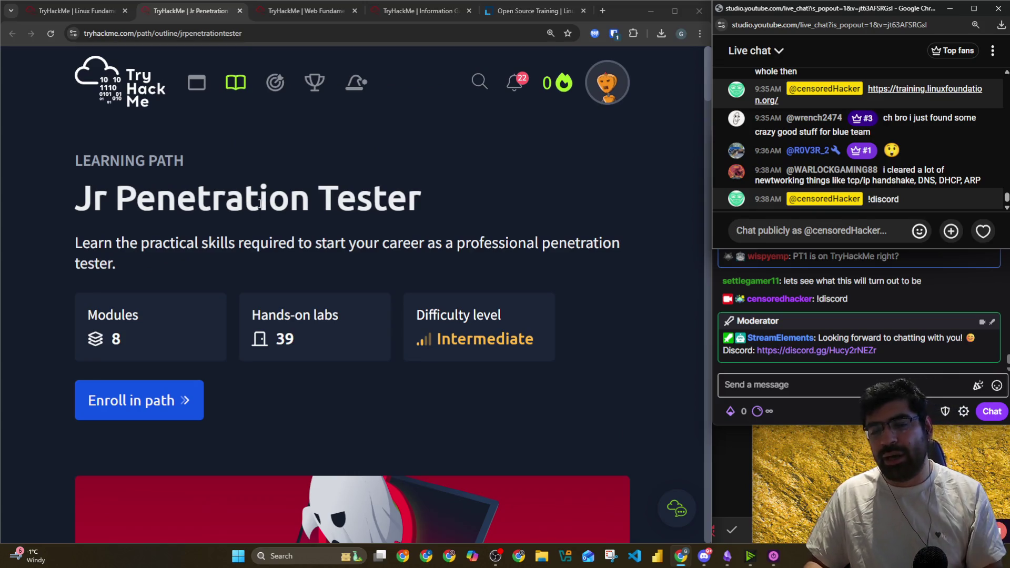
{"action": "left_click", "coordinate": [313, 84]}
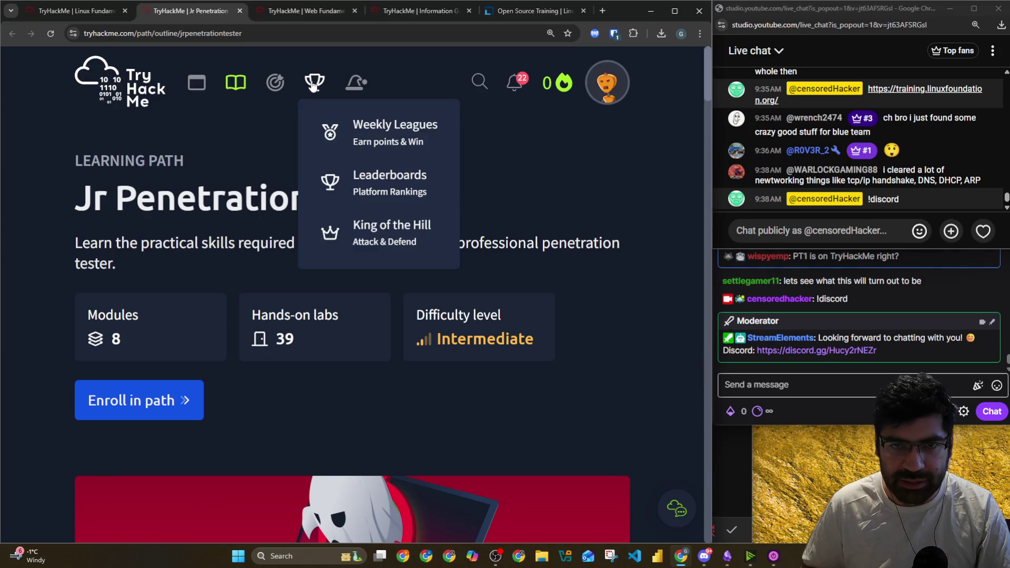
{"action": "left_click", "coordinate": [287, 91]}
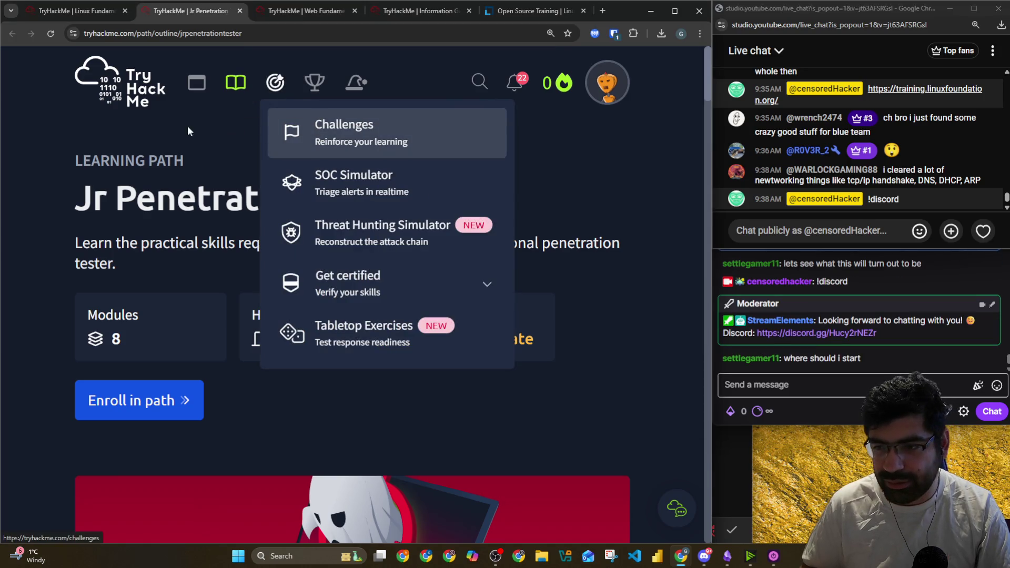
{"action": "left_click", "coordinate": [221, 175]}
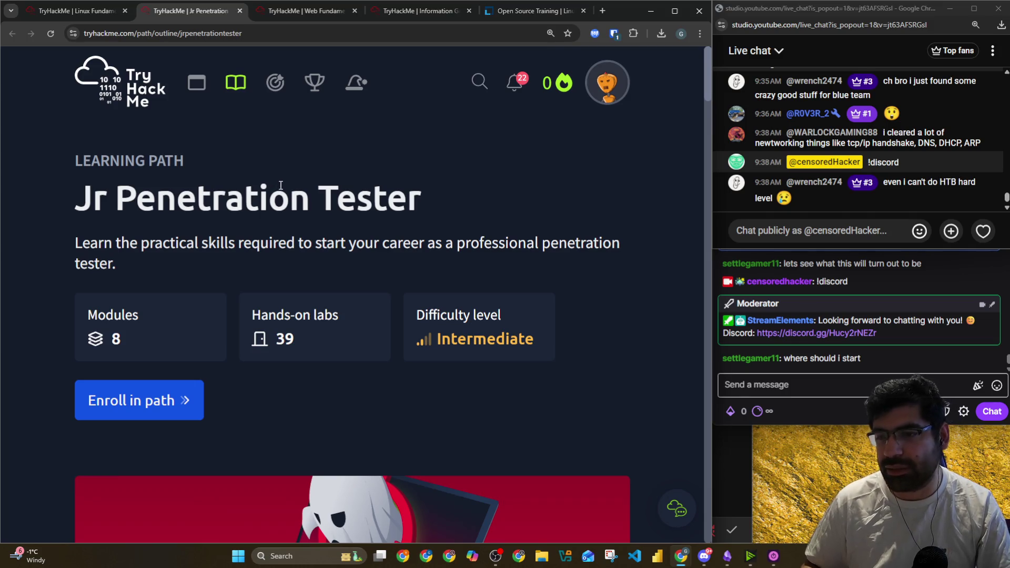
Look through the open TryHackMe tabs and show the Modules list in the Learn catalogue
{"action": "left_click", "coordinate": [279, 15]}
{"action": "left_click", "coordinate": [421, 13]}
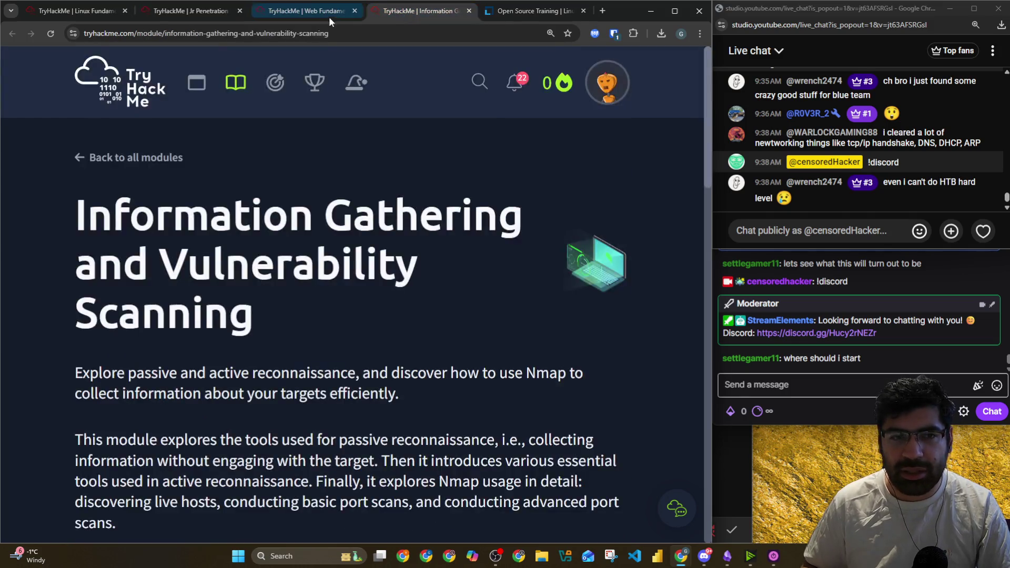
{"action": "left_click", "coordinate": [300, 11]}
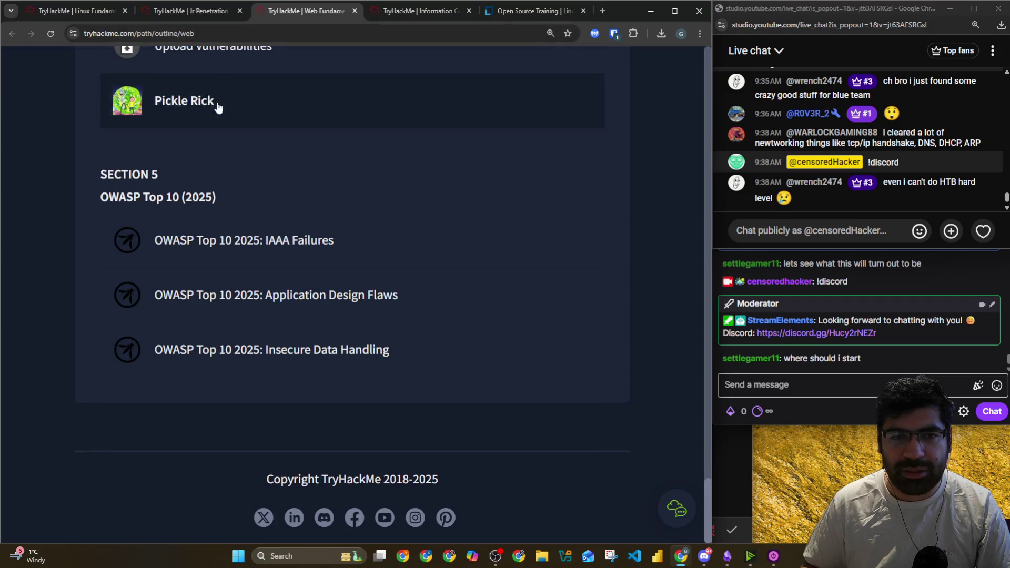
{"action": "scroll", "coordinate": [215, 102], "scroll_direction": "up", "scroll_amount": 1}
{"action": "left_click", "coordinate": [372, 16]}
{"action": "left_click", "coordinate": [236, 83]}
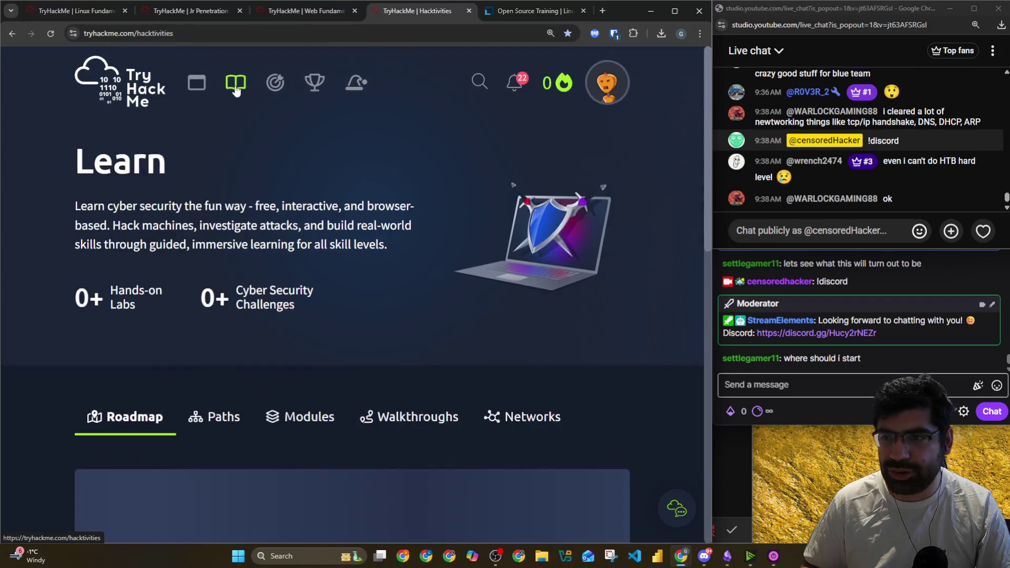
{"action": "scroll", "coordinate": [316, 287], "scroll_direction": "down", "scroll_amount": 4}
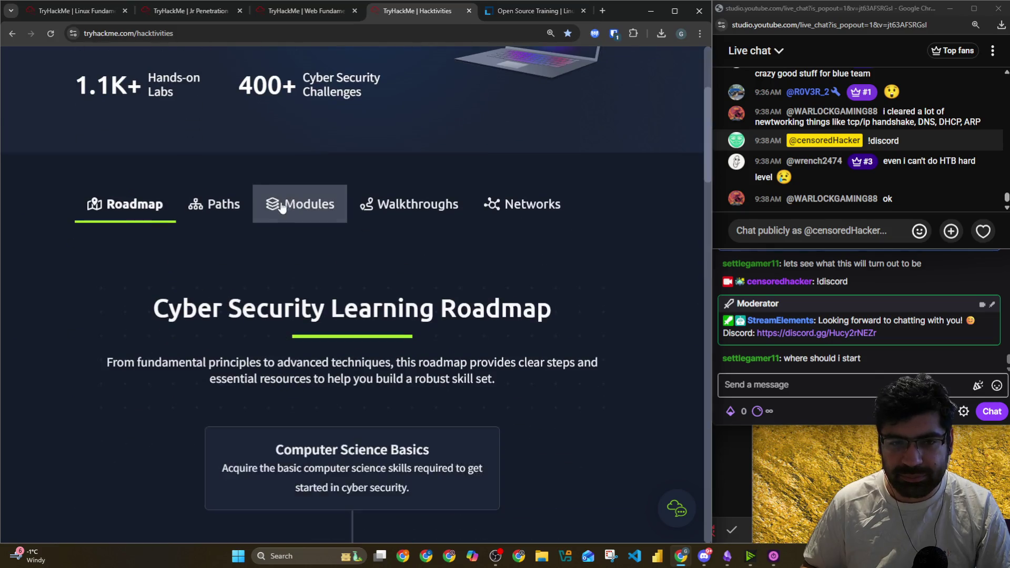
{"action": "left_click", "coordinate": [271, 212]}
Search the modules for 'linux' and open Linux Fundamentals
{"action": "left_click", "coordinate": [250, 343]}
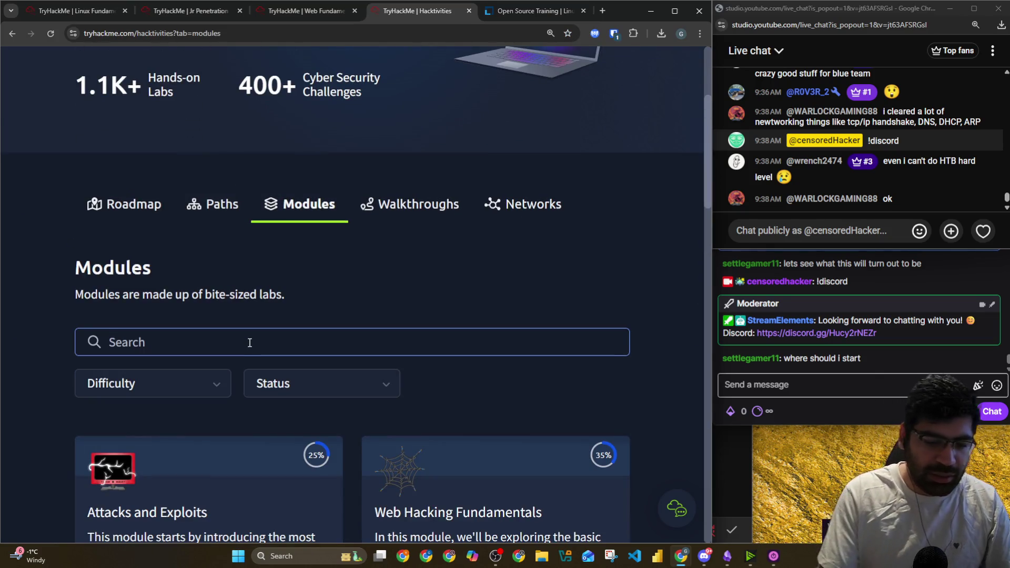
{"action": "type", "text": "linux"}
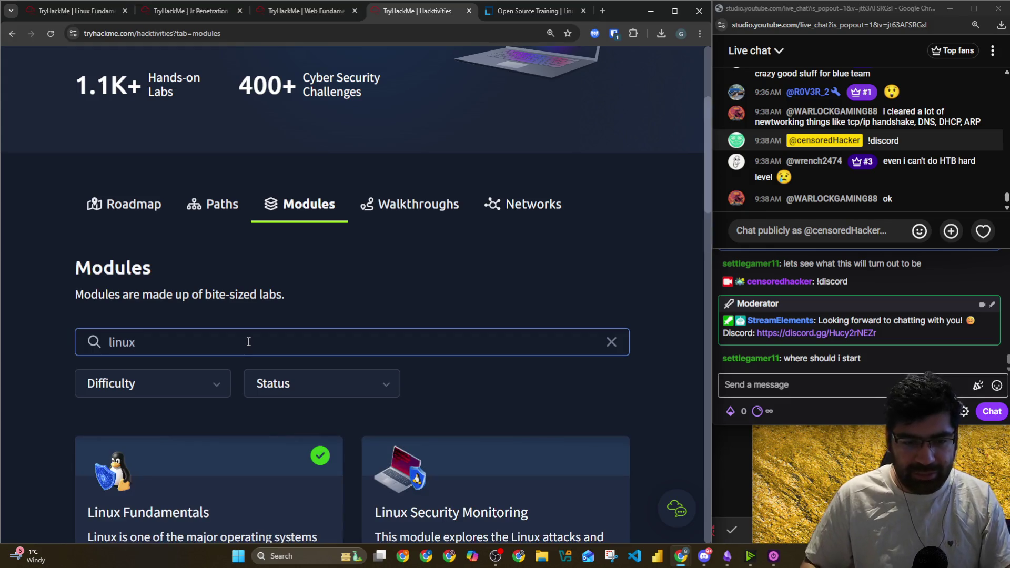
{"action": "scroll", "coordinate": [269, 337], "scroll_direction": "down", "scroll_amount": 5}
{"action": "scroll", "coordinate": [258, 321], "scroll_direction": "down", "scroll_amount": 1}
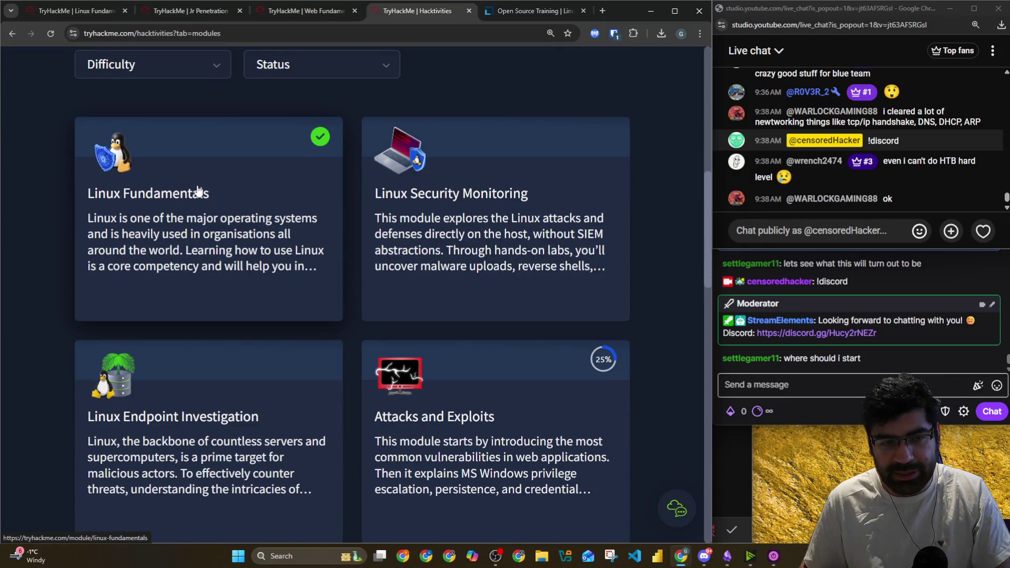
{"action": "left_click", "coordinate": [165, 210]}
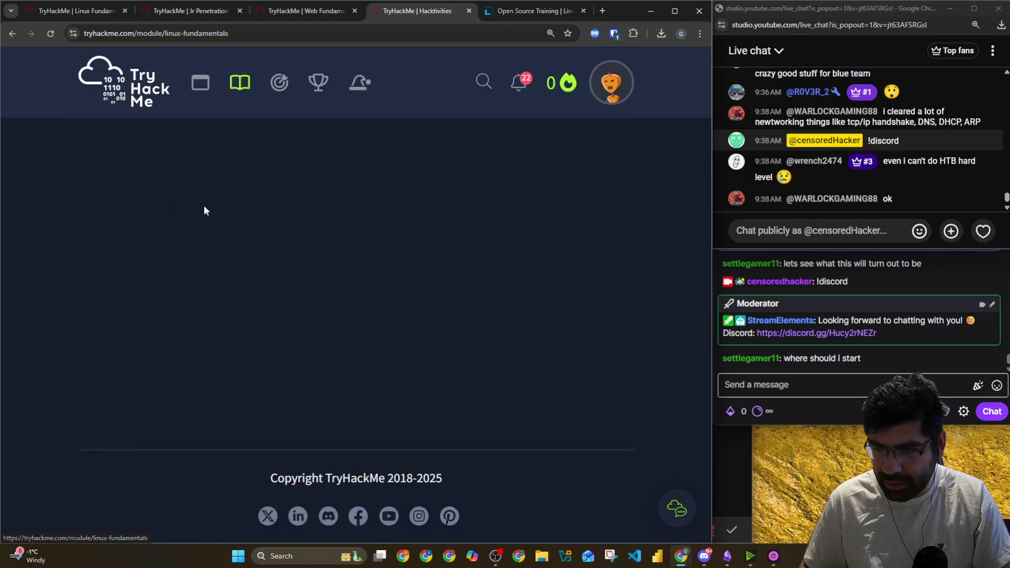
Copy the Linux Fundamentals URL and post it in YouTube and Twitch chat
{"action": "left_click", "coordinate": [205, 39]}
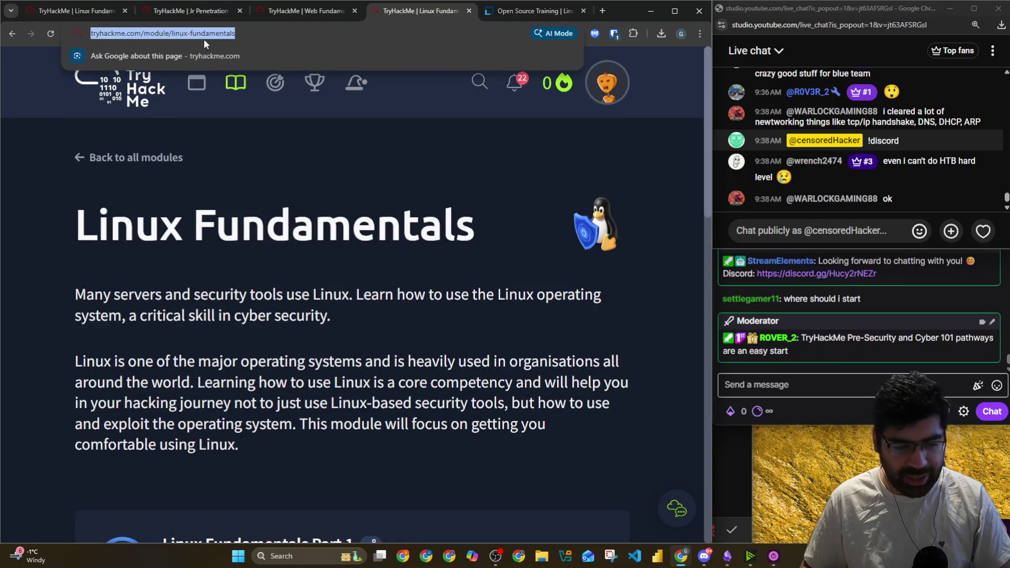
{"action": "key", "text": "ctrl+c"}
{"action": "left_click", "coordinate": [811, 239]}
{"action": "key", "text": "ctrl+v"}
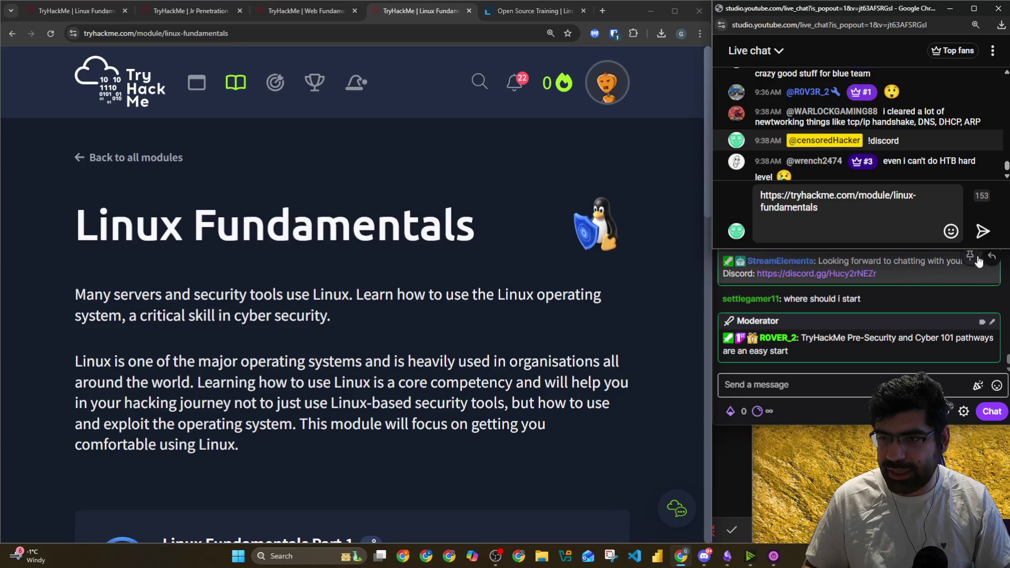
{"action": "key", "text": "Return"}
{"action": "left_click", "coordinate": [842, 385]}
{"action": "key", "text": "ctrl+v"}
{"action": "left_click", "coordinate": [993, 412]}
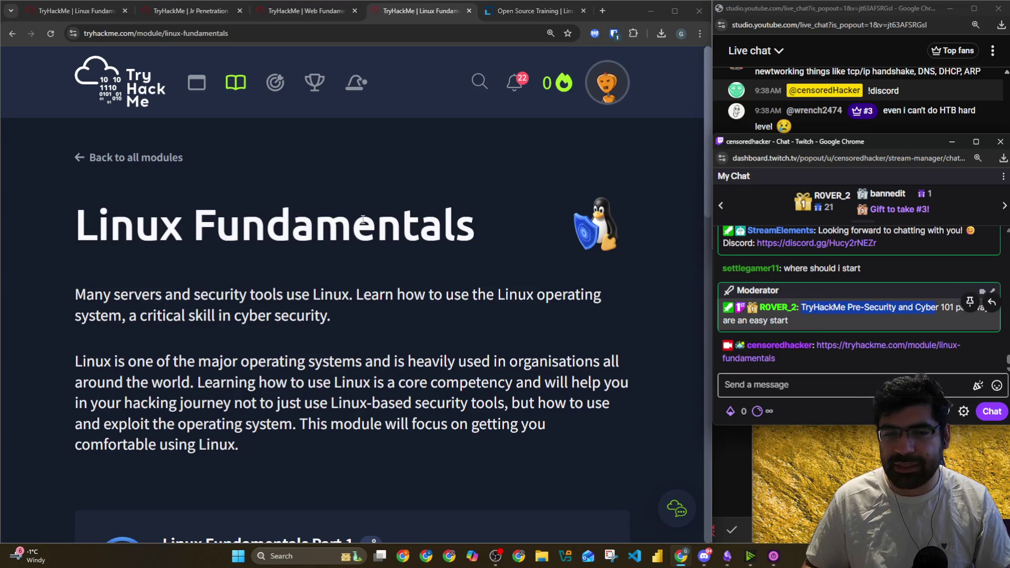
{"action": "left_click", "coordinate": [197, 82]}
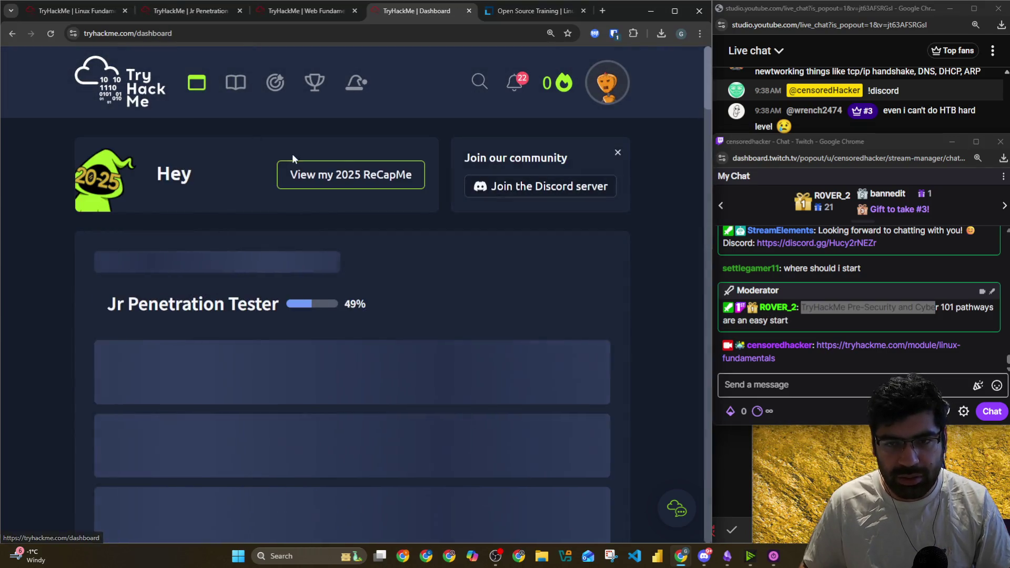
Copy the Hacktivities Cyber Security Learning Roadmap URL and post it in YouTube and Twitch chat
{"action": "left_click", "coordinate": [236, 83]}
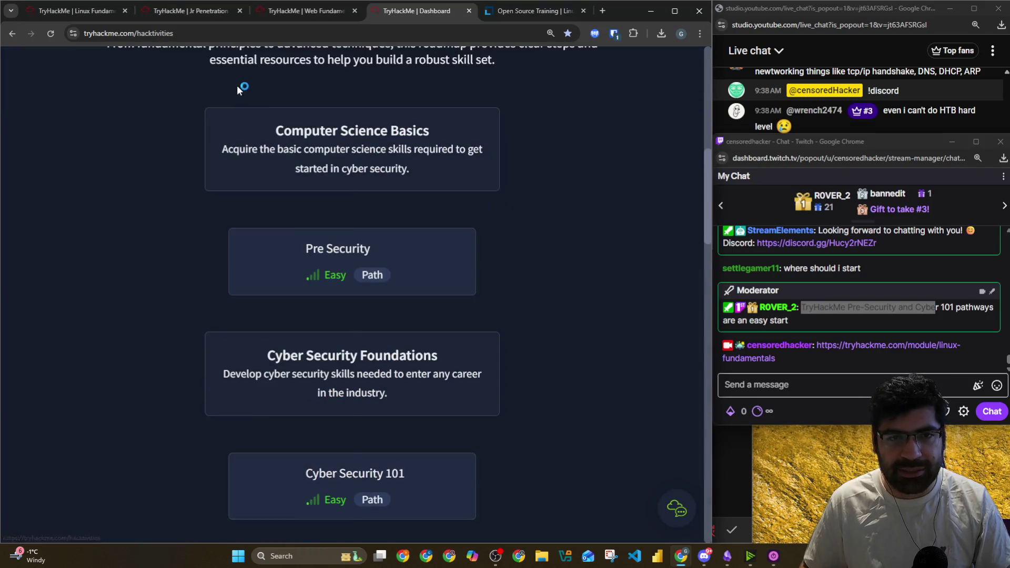
{"action": "left_click", "coordinate": [223, 32]}
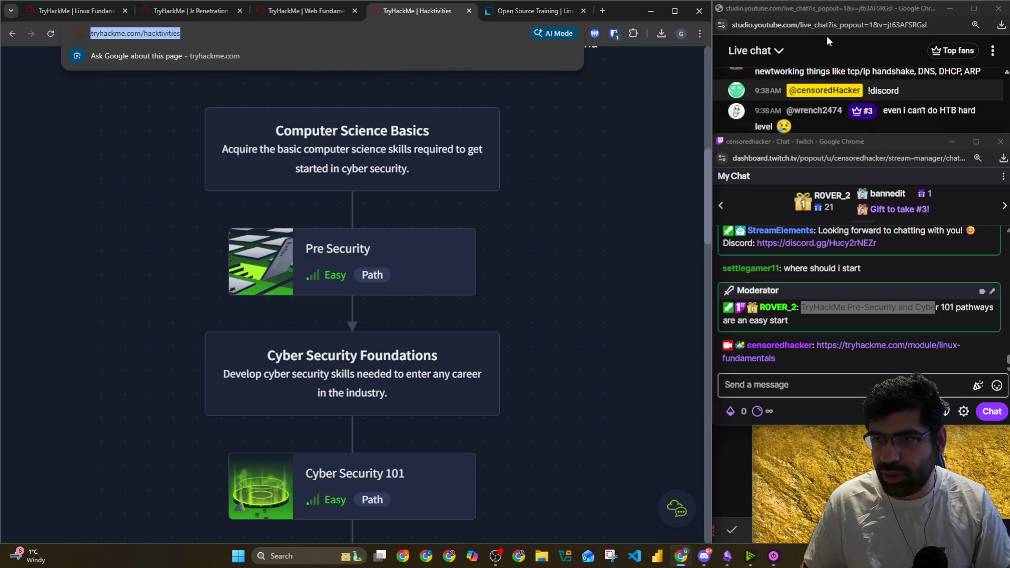
{"action": "left_click", "coordinate": [826, 36]}
{"action": "left_click", "coordinate": [822, 230]}
{"action": "type", "text": "v"}
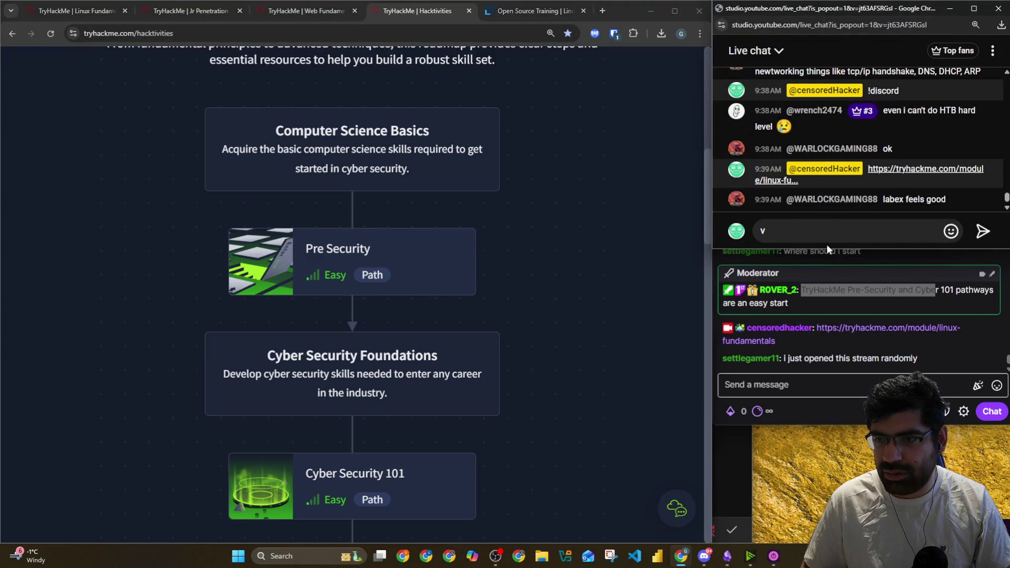
{"action": "key", "text": "BackSpace"}
{"action": "key", "text": "ctrl+v"}
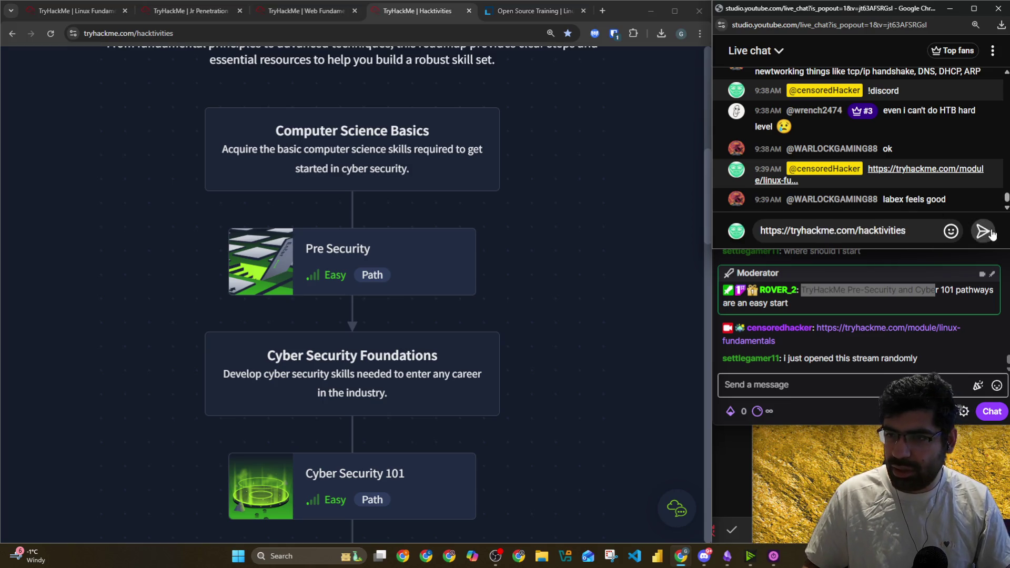
{"action": "left_click", "coordinate": [984, 231]}
{"action": "left_click", "coordinate": [890, 379]}
{"action": "key", "text": "ctrl+v"}
{"action": "key", "text": "Return"}
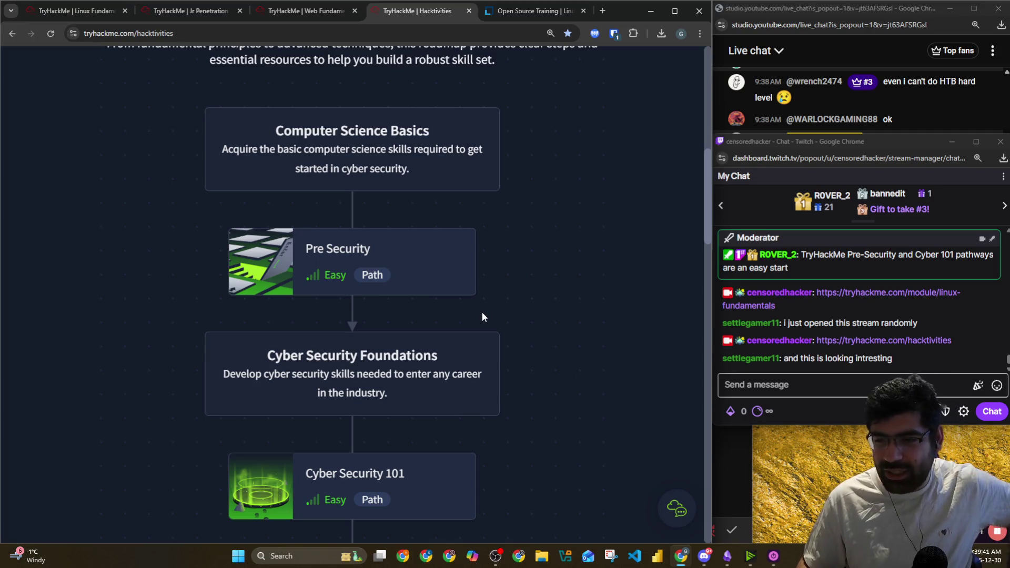
{"action": "scroll", "coordinate": [490, 307], "scroll_direction": "up", "scroll_amount": 2}
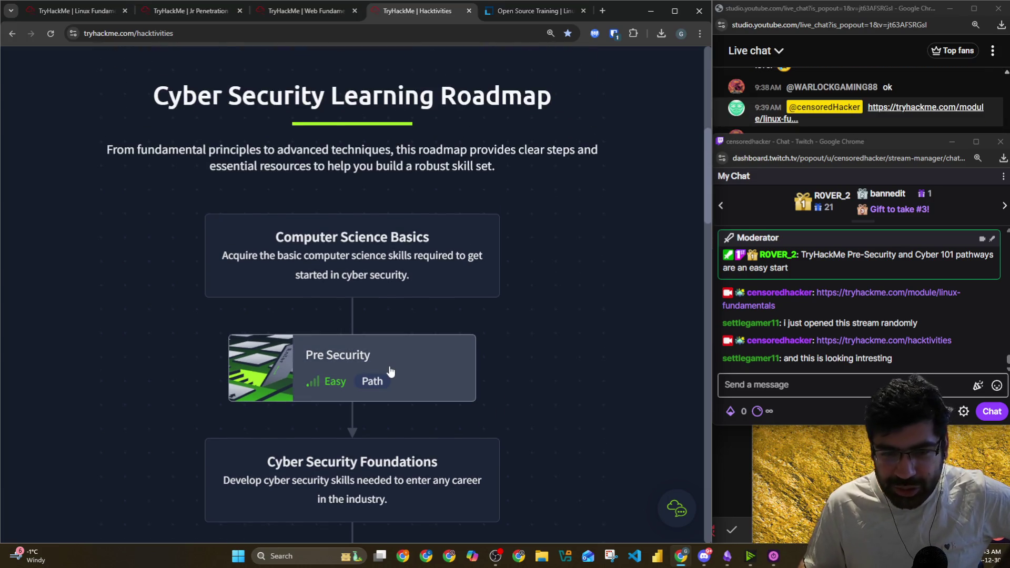
Open the Offensive Security Intro room from the Pre Security overview and rearrange the Twitch and YouTube chat windows
{"action": "left_click", "coordinate": [390, 371]}
{"action": "left_click", "coordinate": [615, 461]}
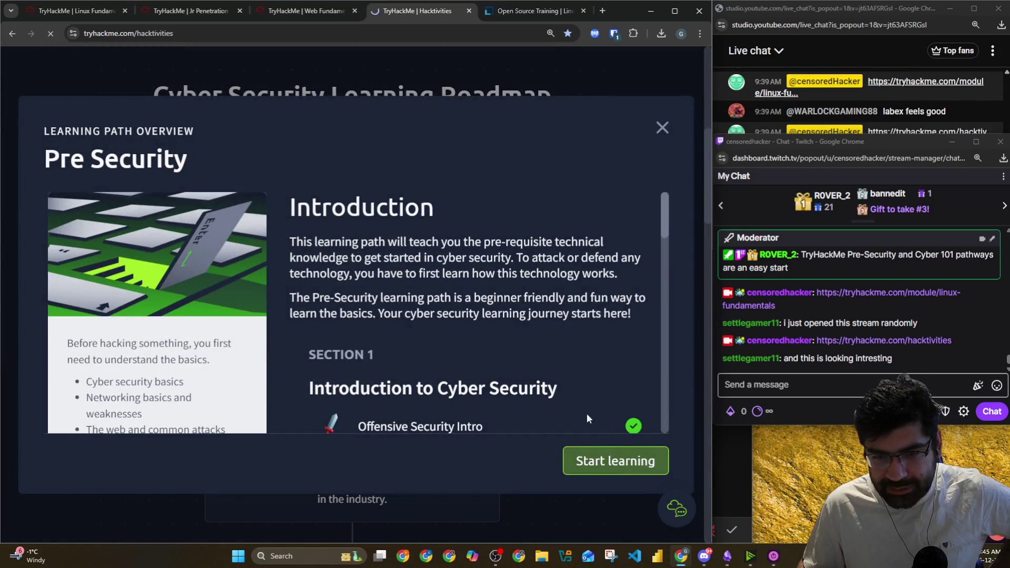
{"action": "left_click", "coordinate": [853, 105]}
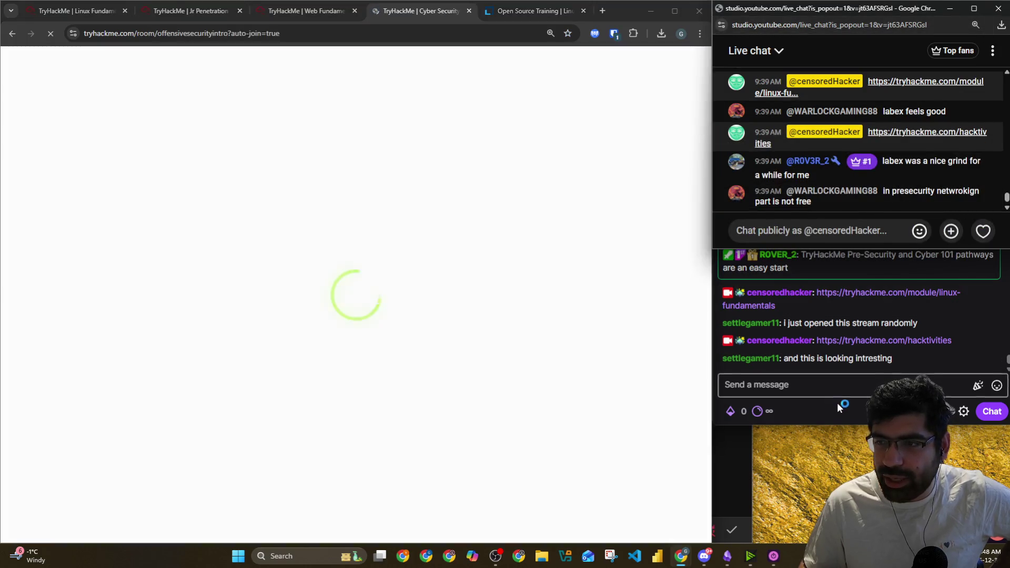
{"action": "left_click", "coordinate": [838, 402]}
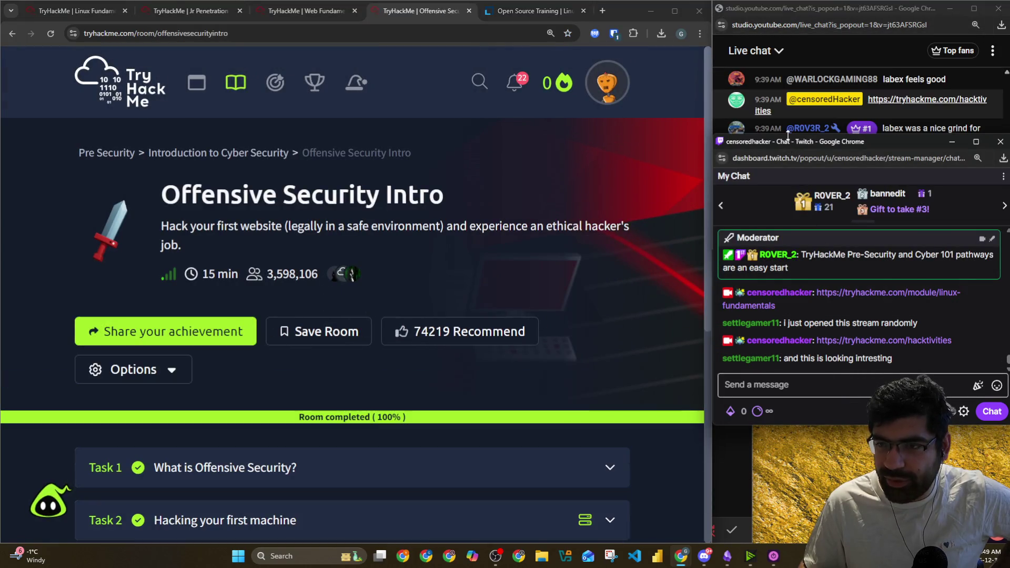
{"action": "left_click_drag", "start_coordinate": [788, 139], "coordinate": [788, 213]}
{"action": "left_click", "coordinate": [829, 25]}
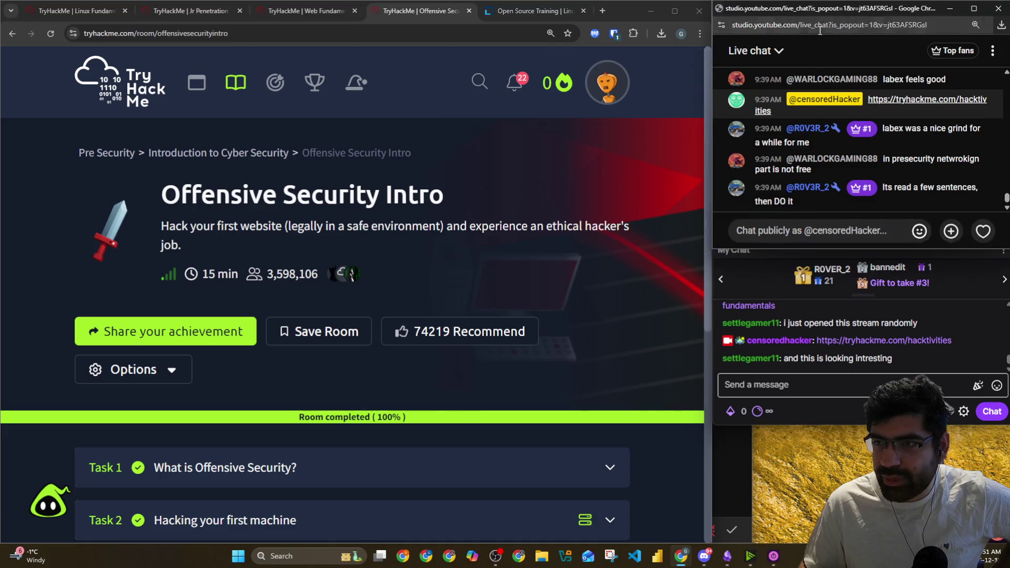
{"action": "left_click", "coordinate": [818, 233]}
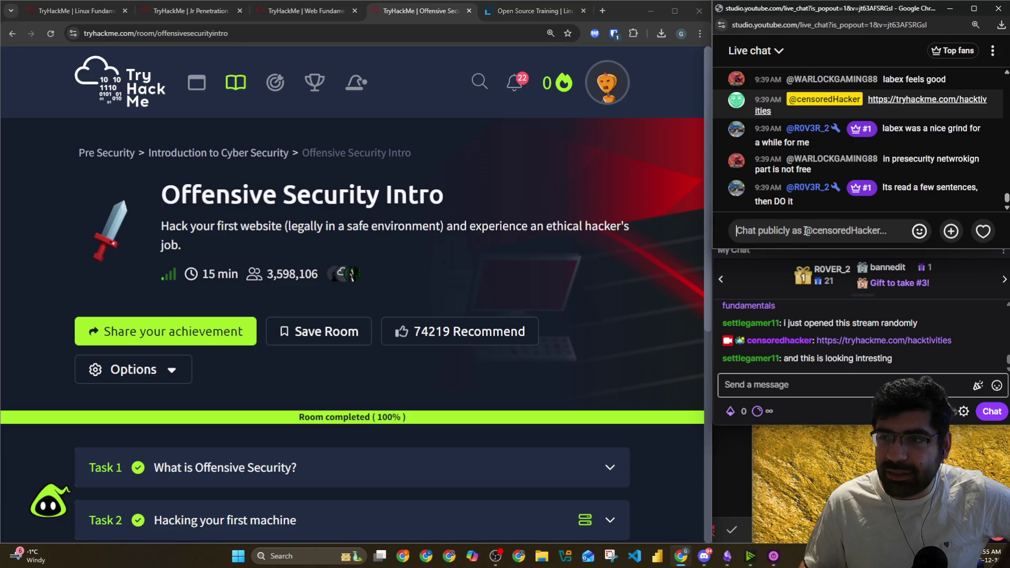
{"action": "scroll", "coordinate": [363, 236], "scroll_direction": "down", "scroll_amount": 7}
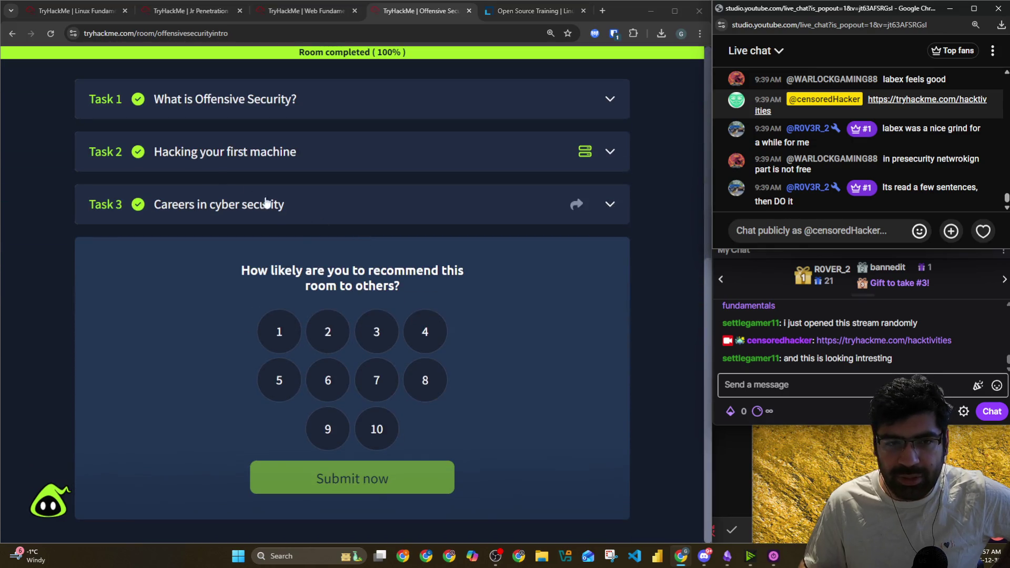
{"action": "scroll", "coordinate": [256, 166], "scroll_direction": "up", "scroll_amount": 7}
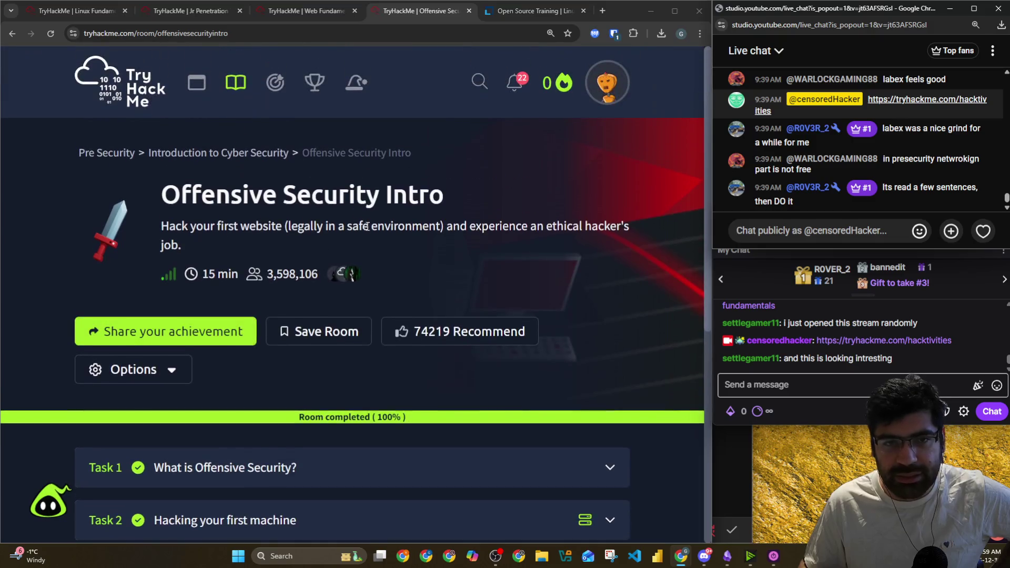
Return to the Pre Security path and expand, then collapse, Network Fundamentals
{"action": "left_click", "coordinate": [128, 154]}
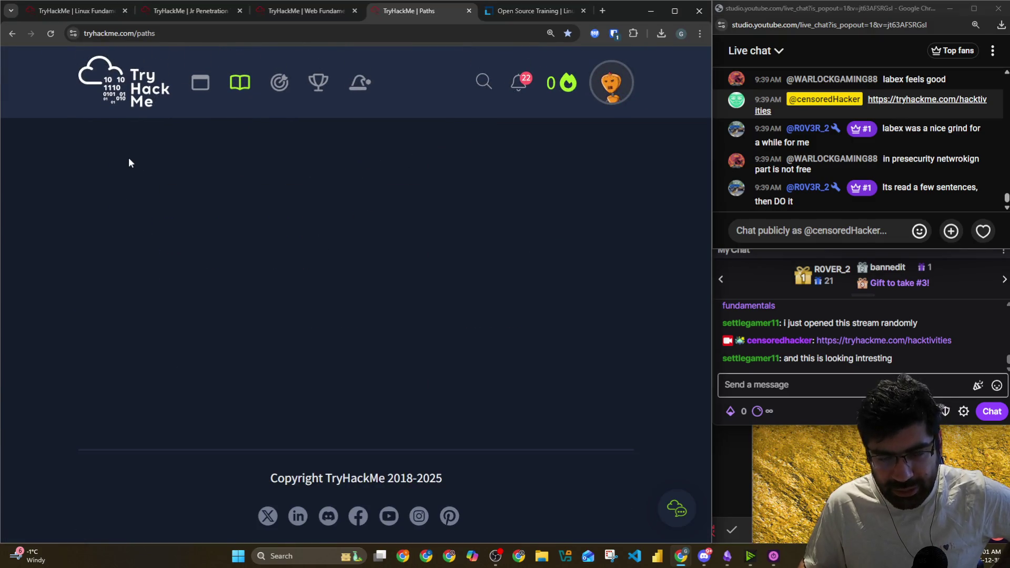
{"action": "scroll", "coordinate": [305, 217], "scroll_direction": "down", "scroll_amount": 15}
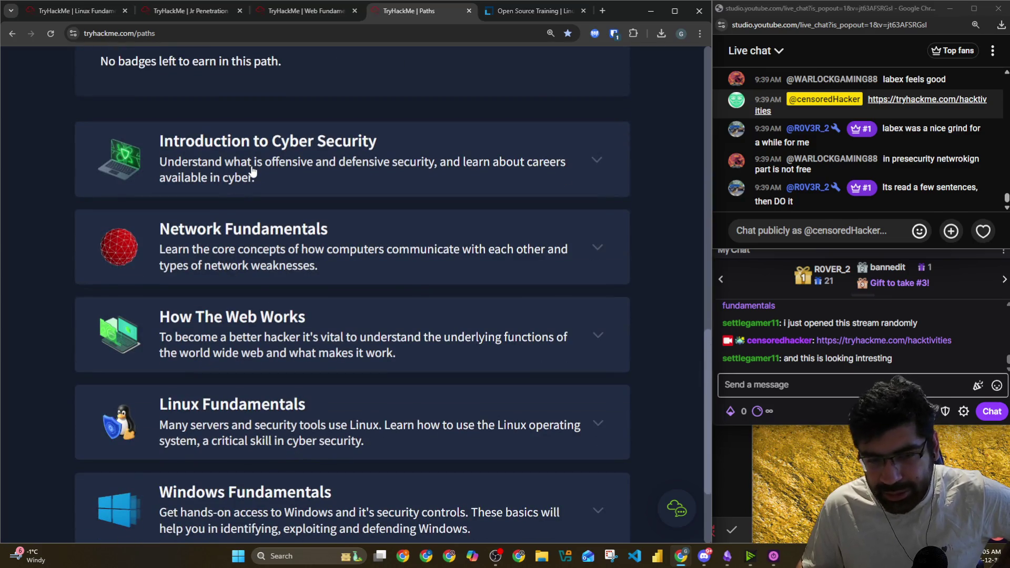
{"action": "left_click", "coordinate": [298, 244]}
{"action": "scroll", "coordinate": [299, 242], "scroll_direction": "down", "scroll_amount": 2}
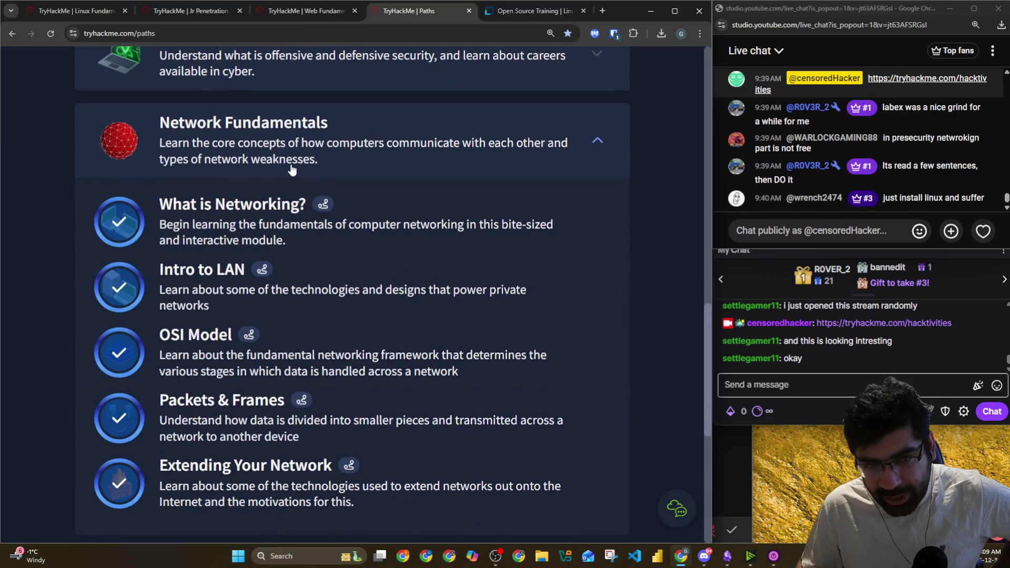
{"action": "left_click", "coordinate": [292, 170]}
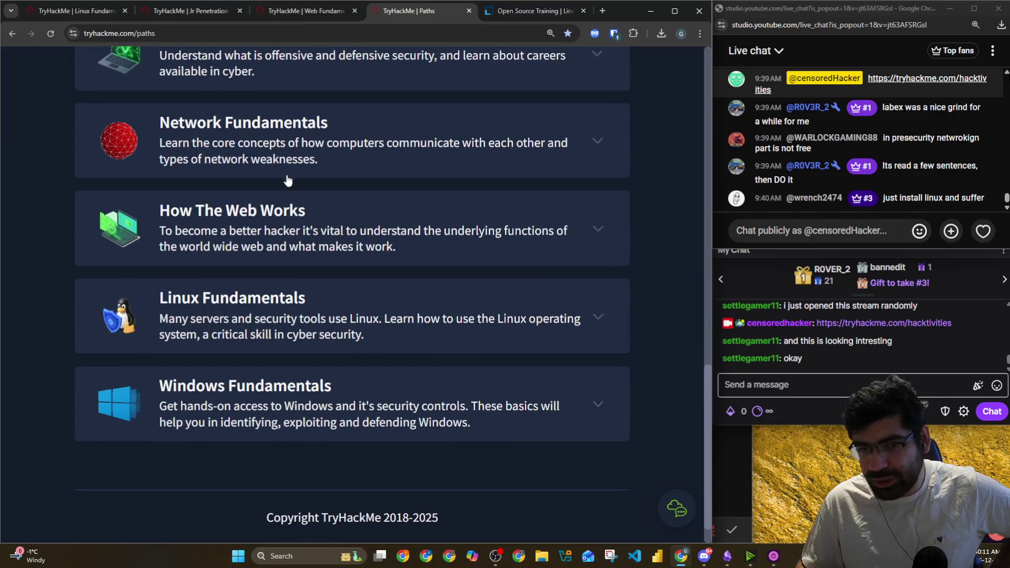
Expand the How The Web Works and Linux Fundamentals module lists
{"action": "left_click", "coordinate": [274, 227]}
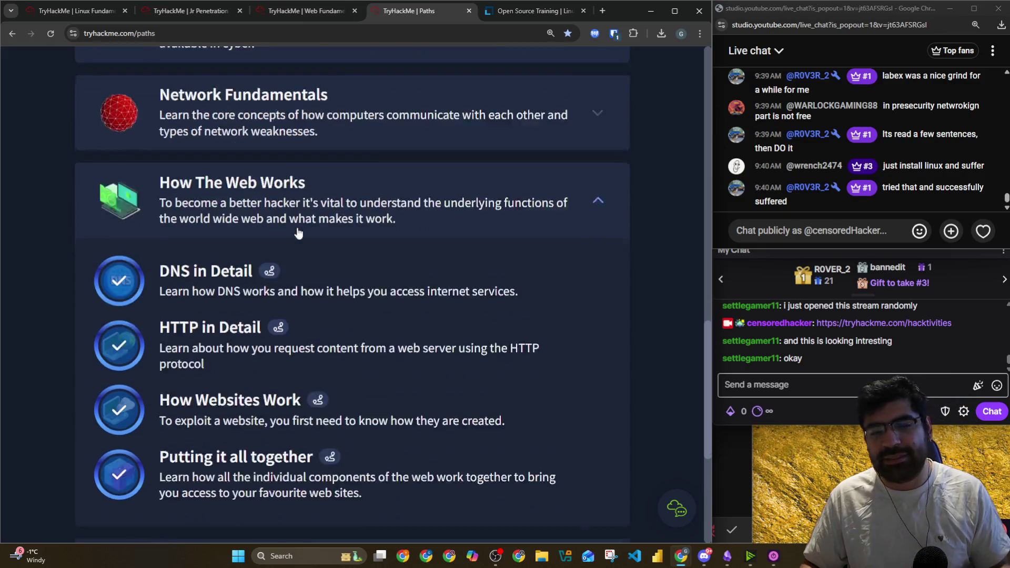
{"action": "scroll", "coordinate": [274, 225], "scroll_direction": "down", "scroll_amount": 9}
{"action": "left_click", "coordinate": [258, 255]}
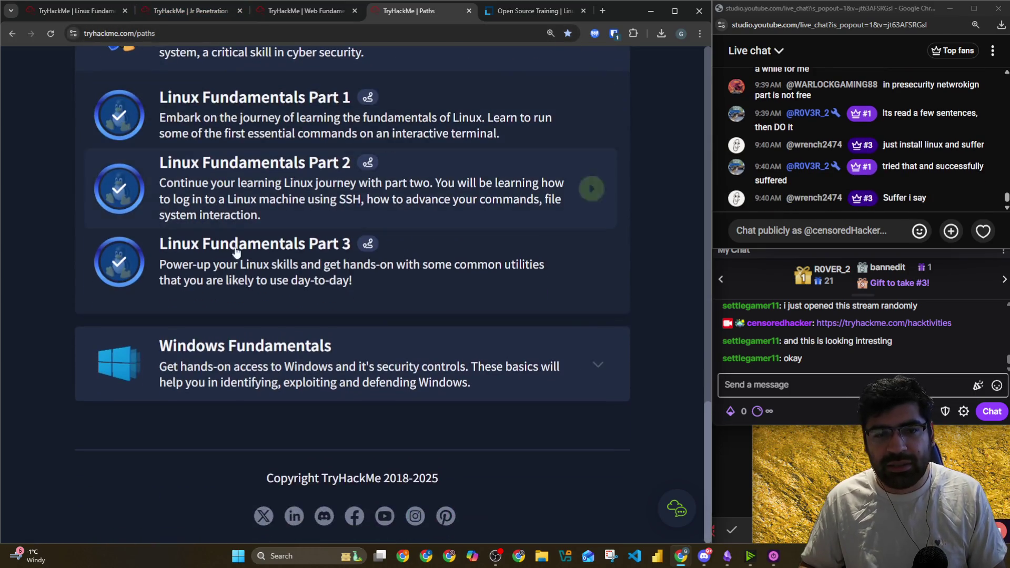
{"action": "left_click", "coordinate": [237, 361]}
{"action": "scroll", "coordinate": [153, 109], "scroll_direction": "up", "scroll_amount": 10}
{"action": "scroll", "coordinate": [160, 110], "scroll_direction": "up", "scroll_amount": 5}
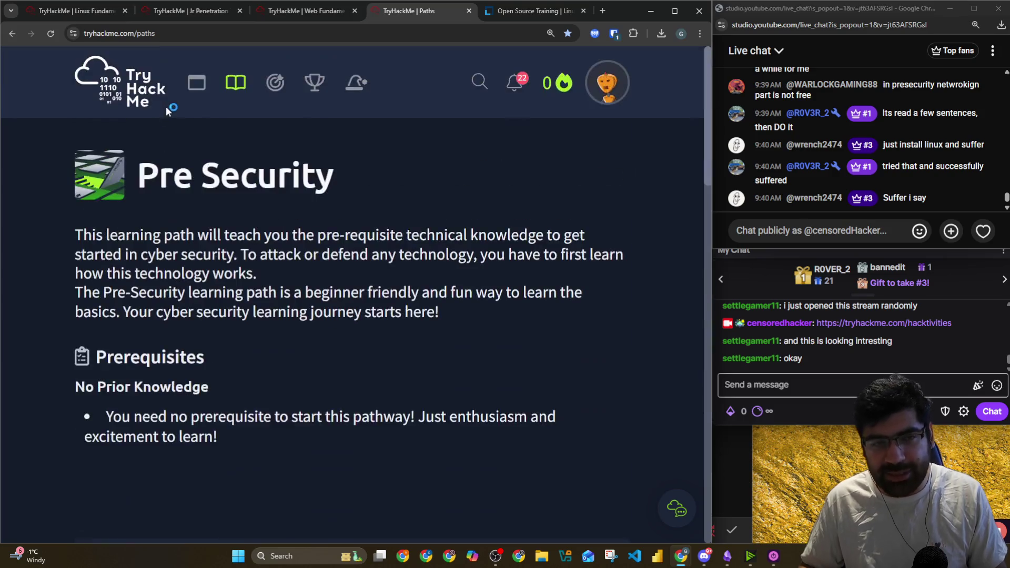
{"action": "left_click_drag", "start_coordinate": [138, 179], "coordinate": [320, 177]}
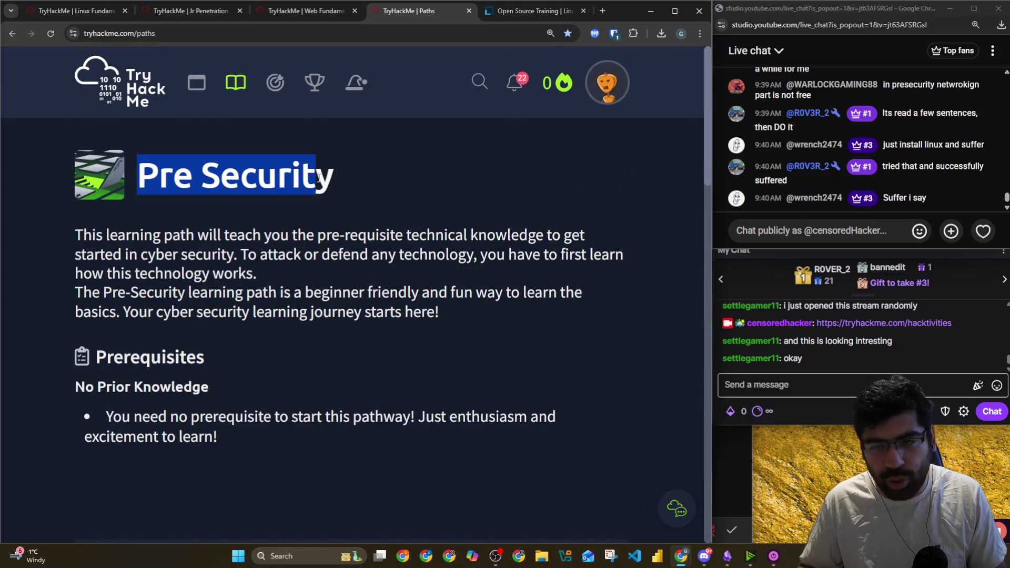
{"action": "left_click", "coordinate": [389, 196]}
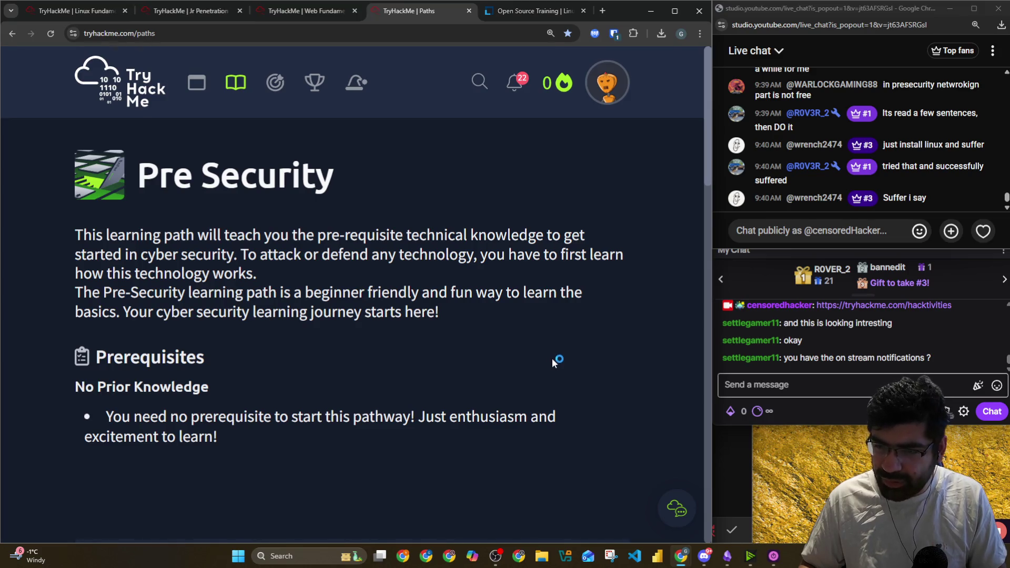
{"action": "left_click", "coordinate": [793, 387]}
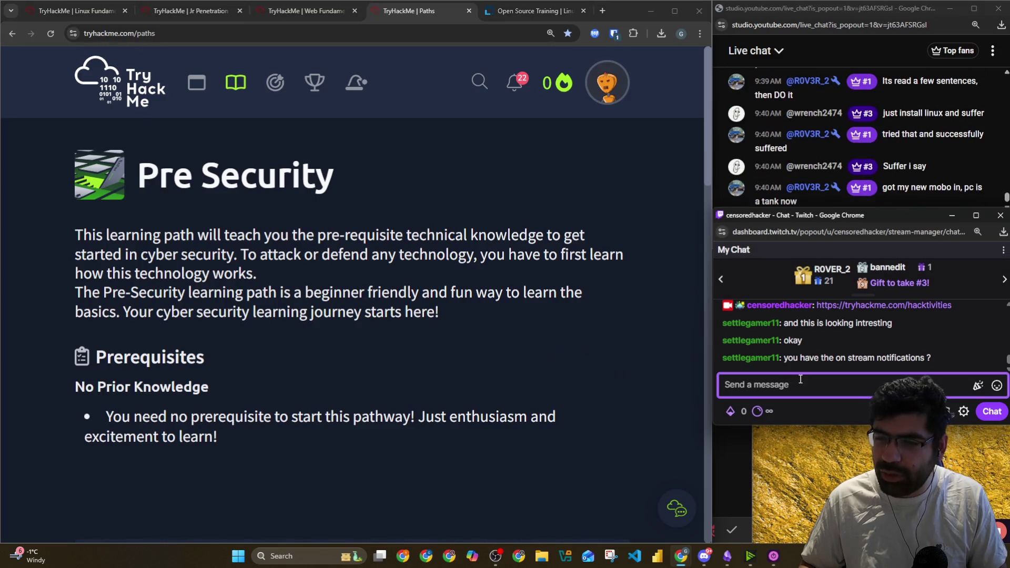
{"action": "left_click", "coordinate": [807, 16]}
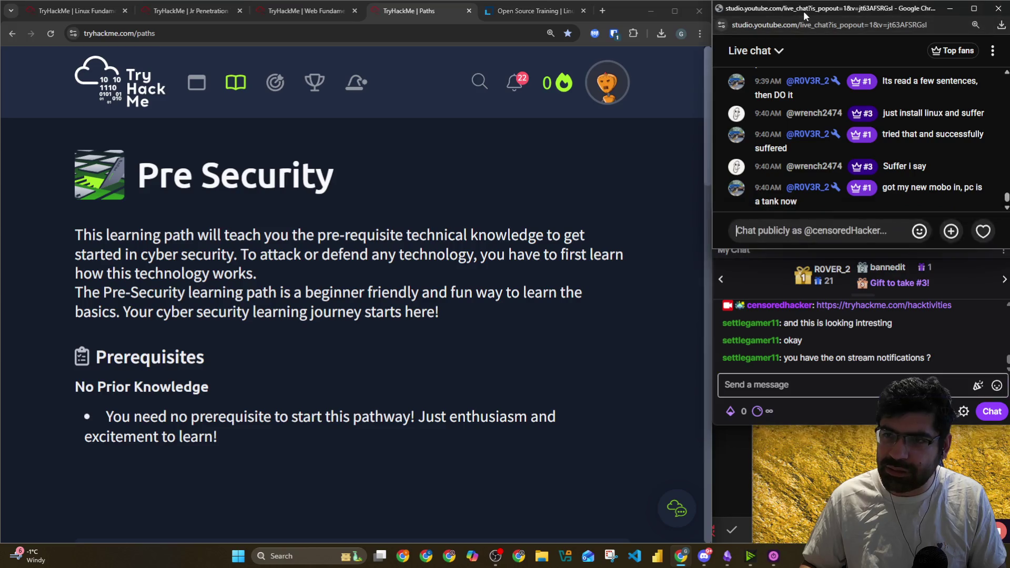
{"action": "left_click", "coordinate": [831, 232]}
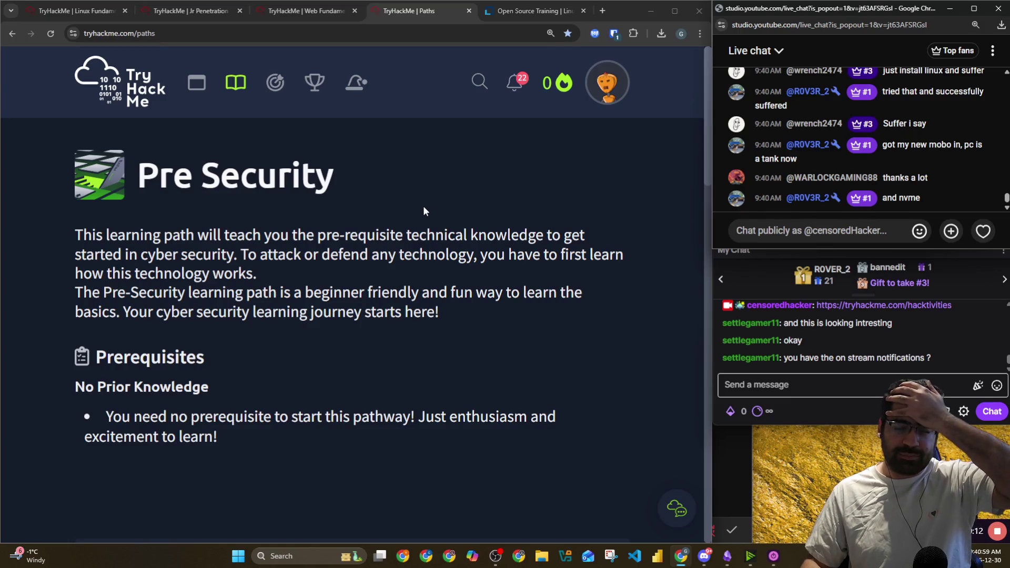
{"action": "left_click", "coordinate": [601, 12]}
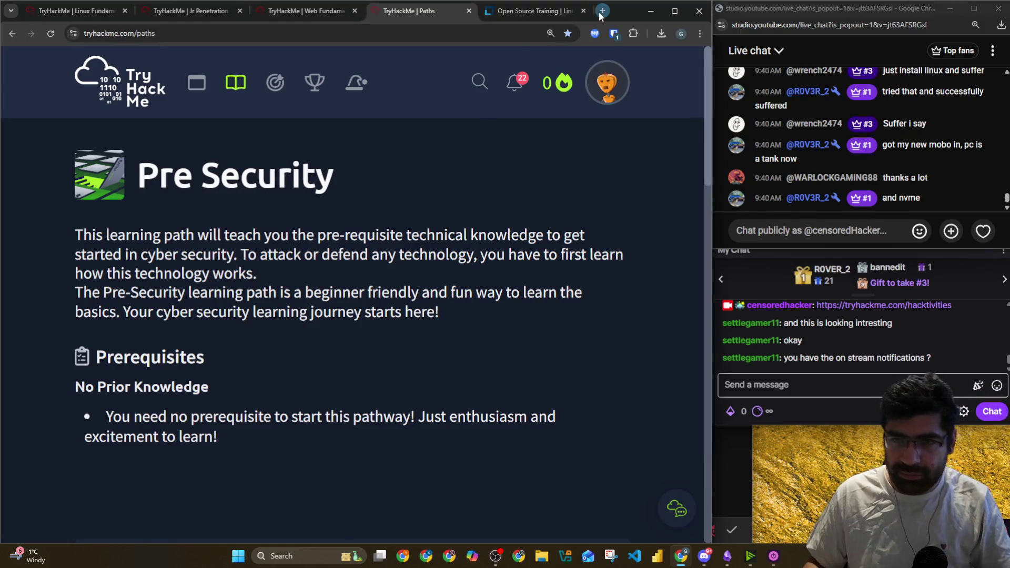
Search for 'overthewire', open the OverTheWire: Wargames result and go to the Bandit page
{"action": "type", "text": "over w"}
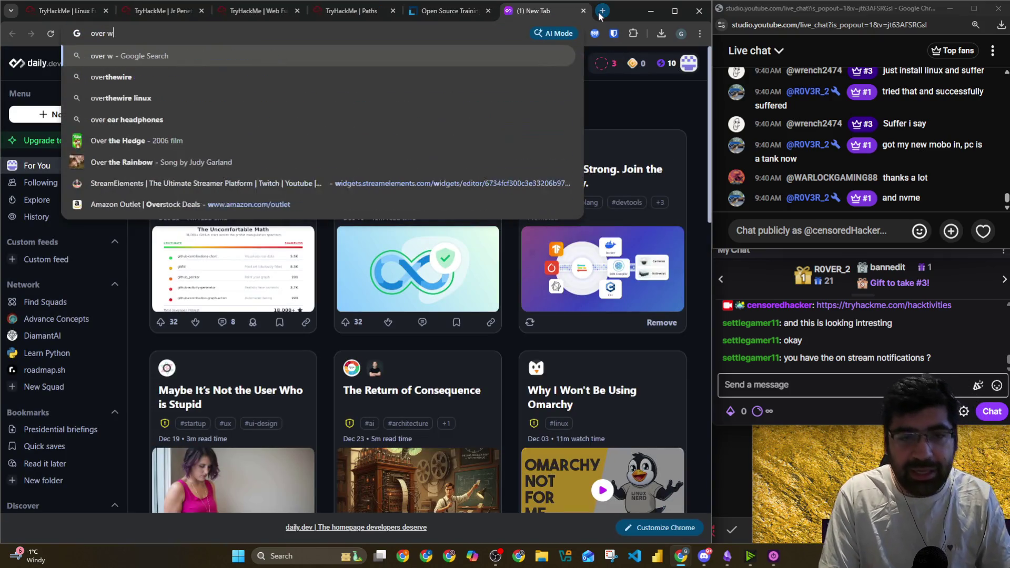
{"action": "type", "text": "ire"}
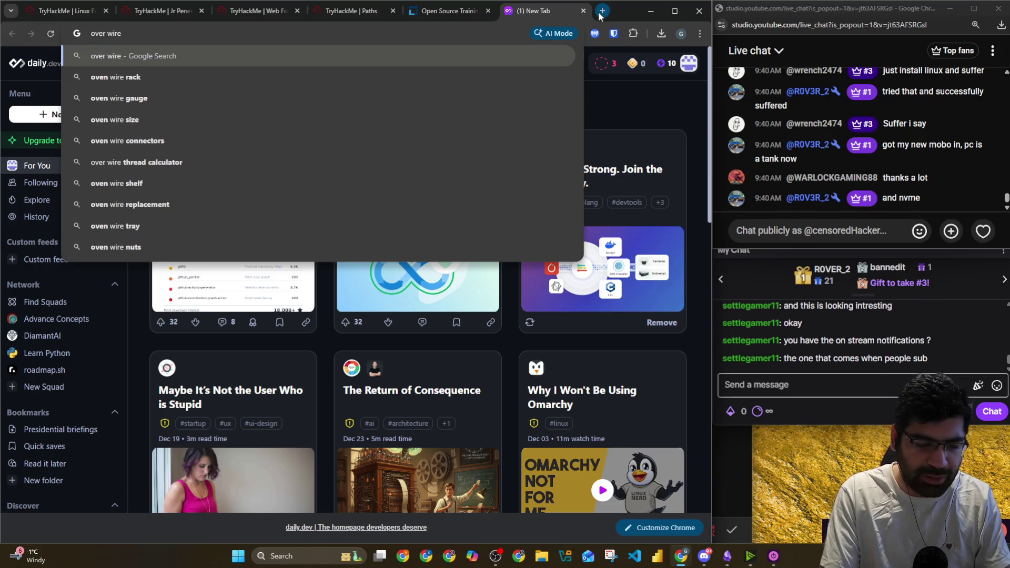
{"action": "key", "text": "BackSpace"}
{"action": "key", "text": "BackSpace"}
{"action": "key", "text": "BackSpace"}
{"action": "type", "text": "th"}
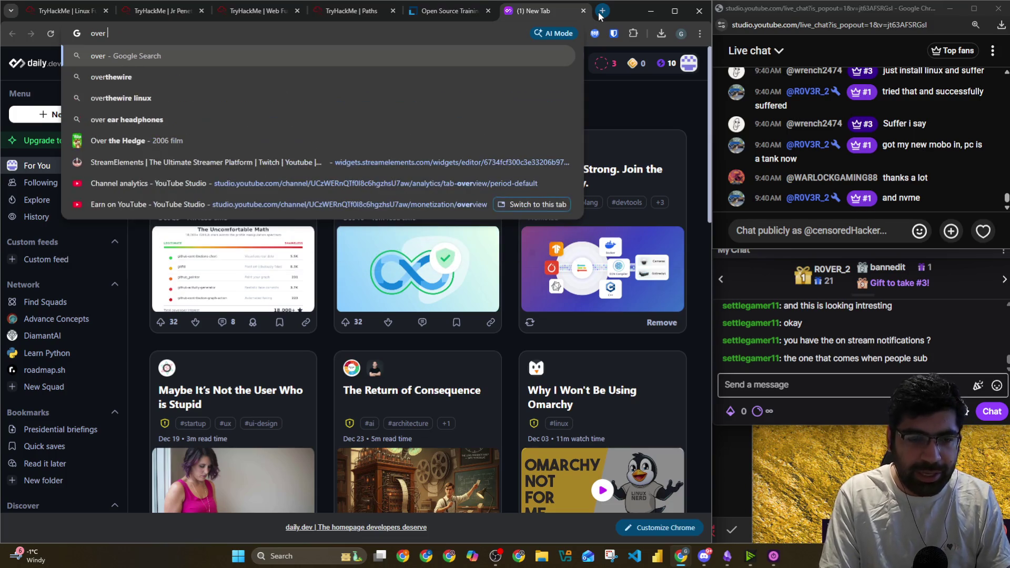
{"action": "type", "text": "ewire"}
{"action": "key", "text": "Return"}
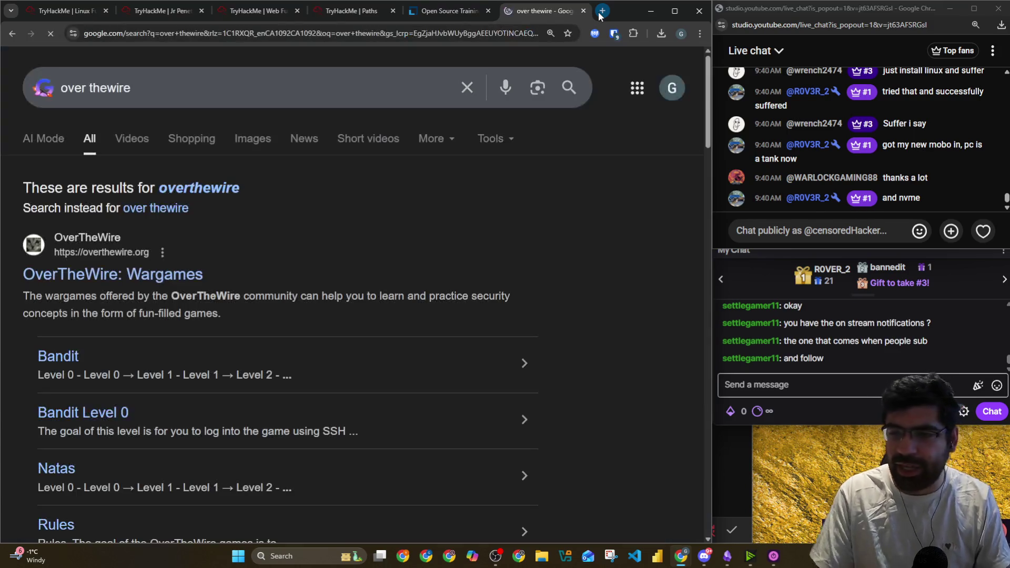
{"action": "left_click", "coordinate": [854, 396]}
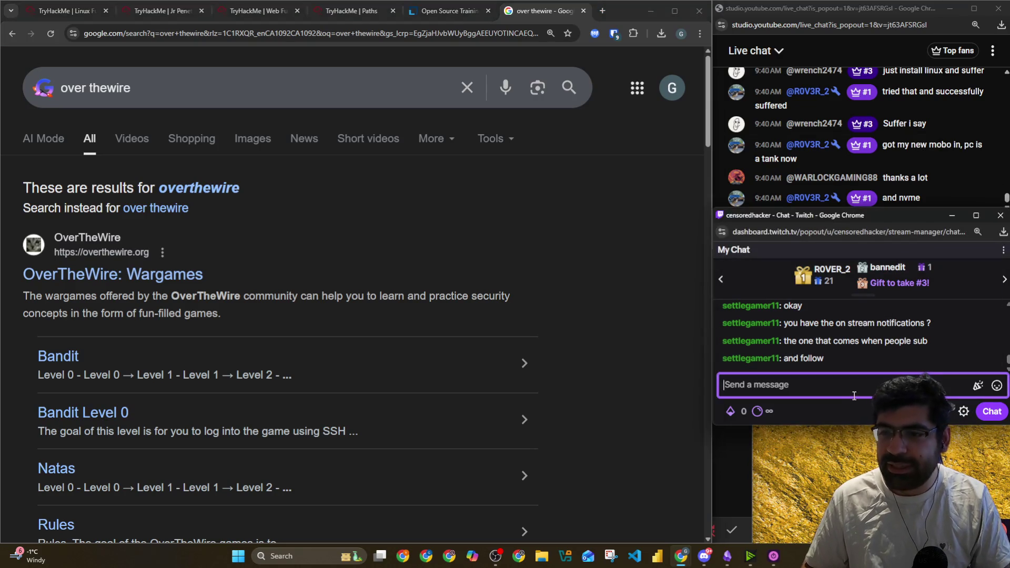
{"action": "left_click", "coordinate": [134, 277]}
{"action": "left_click", "coordinate": [201, 33]}
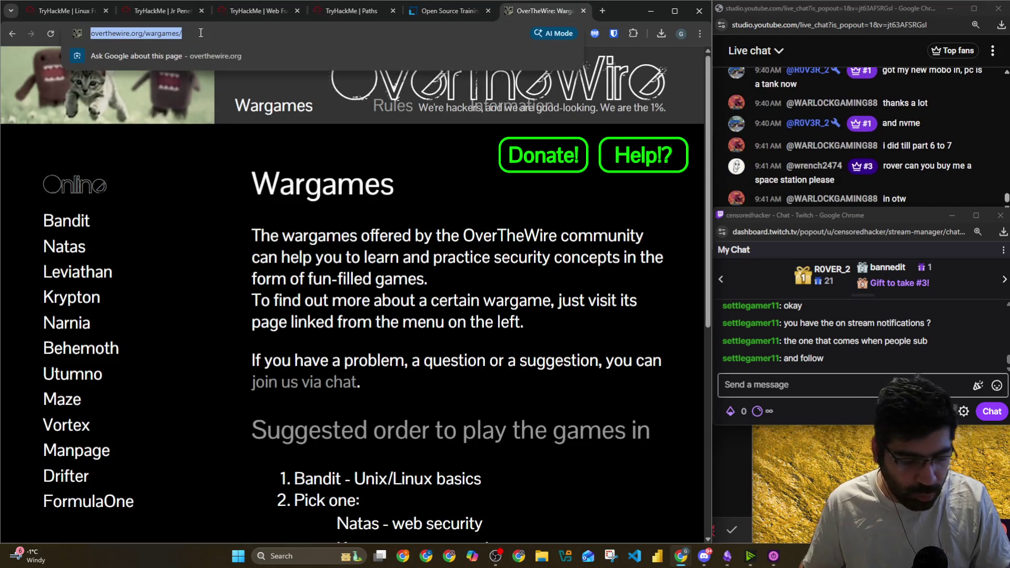
{"action": "left_click", "coordinate": [196, 239]}
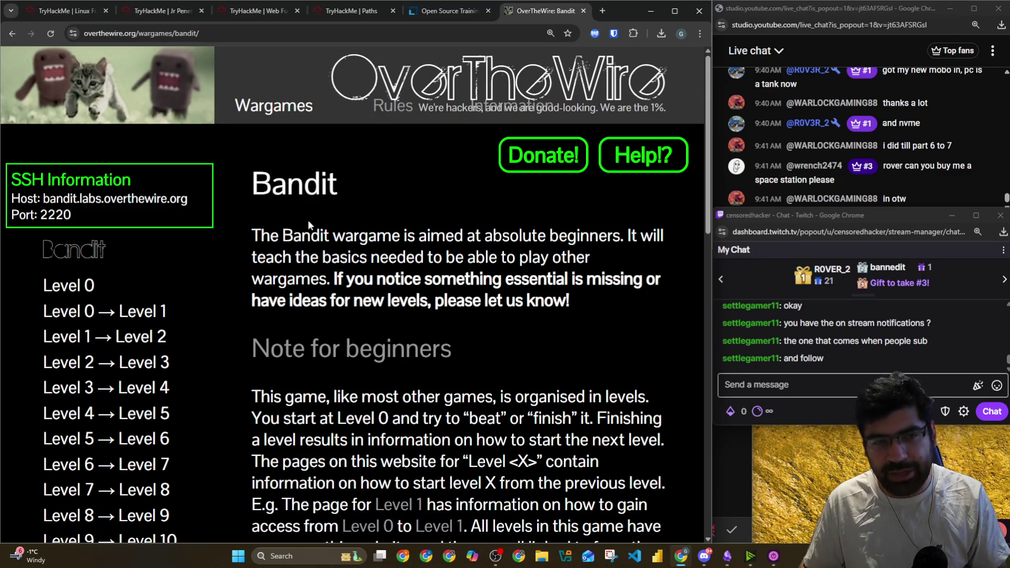
{"action": "left_click", "coordinate": [271, 26]}
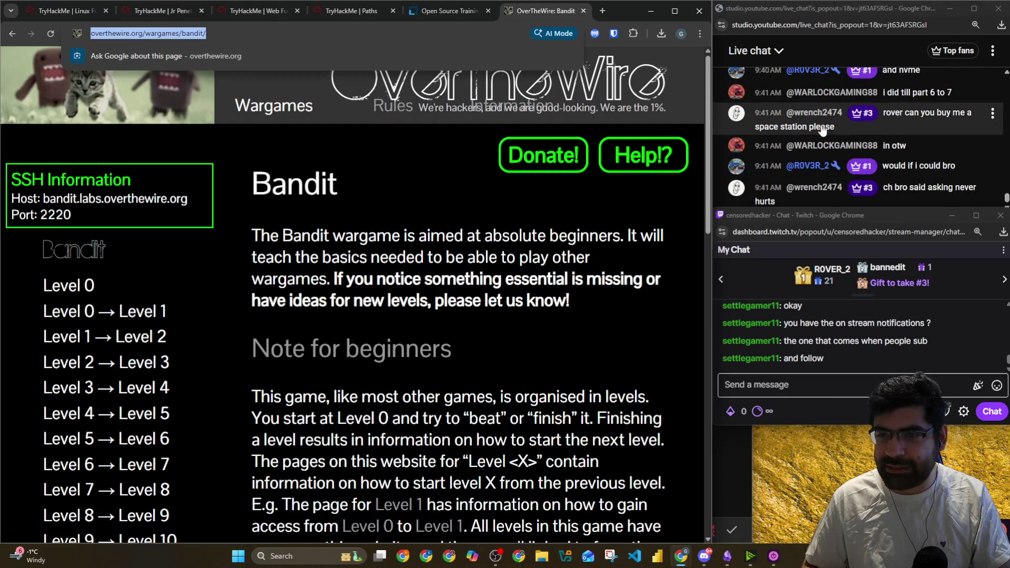
{"action": "left_click", "coordinate": [824, 158]}
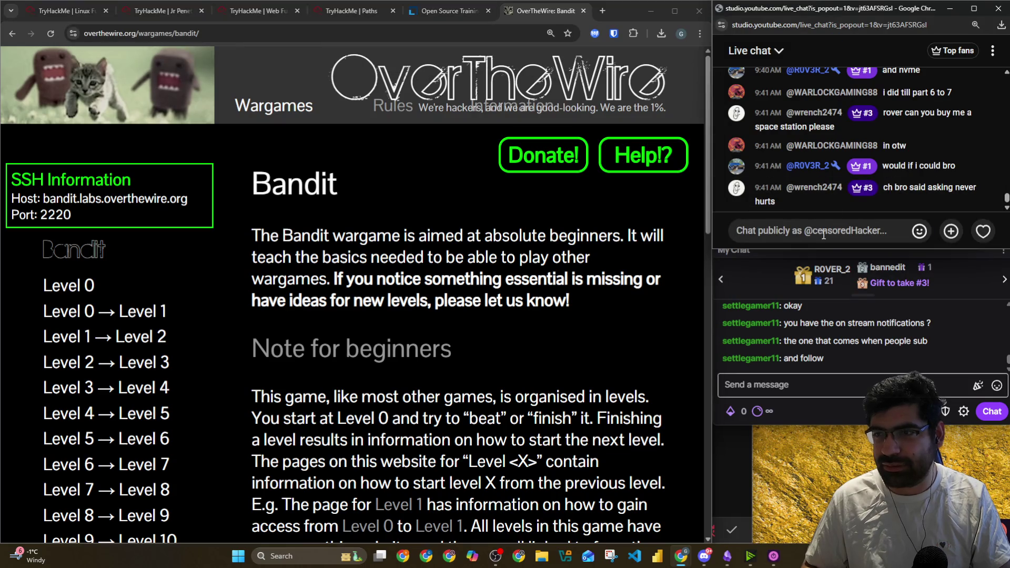
{"action": "type", "text": "https://overthewire.org/wargames/bandit/"}
{"action": "key", "text": "Return"}
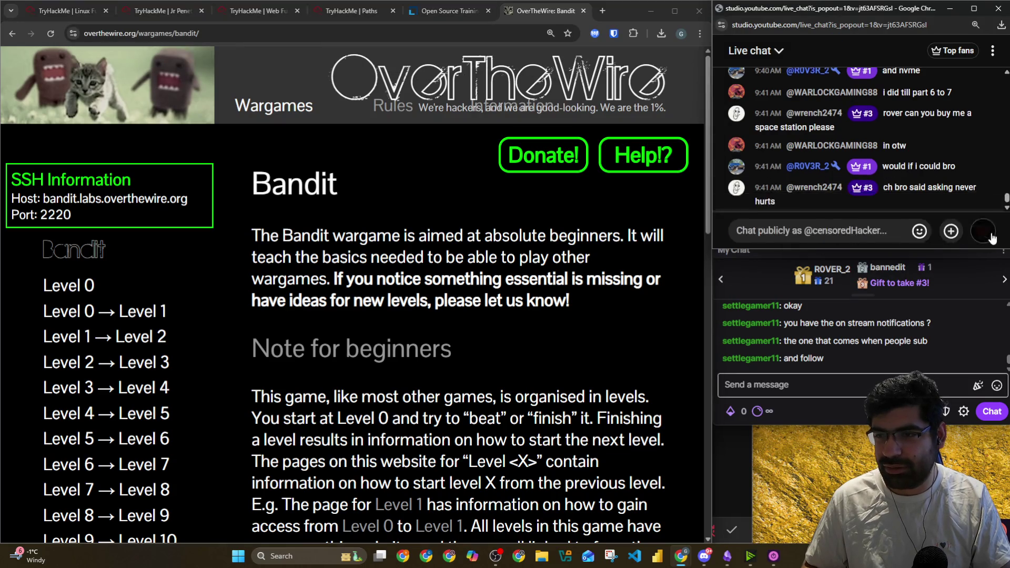
{"action": "left_click", "coordinate": [948, 389]}
{"action": "type", "text": "https://overthewire.org/wargames/bandit/"}
{"action": "key", "text": "Return"}
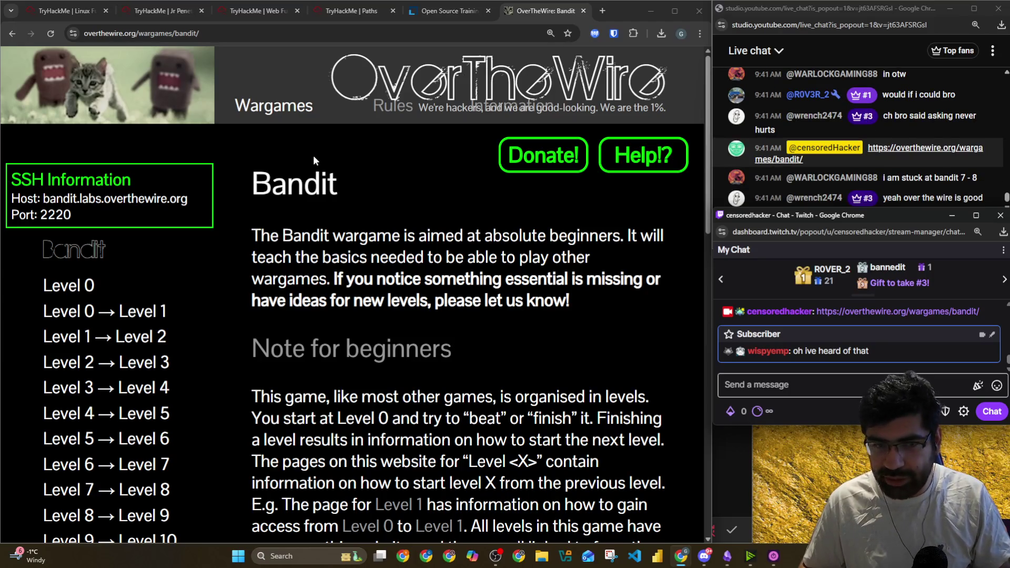
{"action": "mouse_move", "coordinate": [248, 193]}
{"action": "left_mouse_down"}
{"action": "mouse_move", "coordinate": [413, 235]}
{"action": "mouse_move", "coordinate": [472, 371]}
{"action": "left_mouse_up"}
{"action": "scroll", "coordinate": [474, 372], "scroll_direction": "down", "scroll_amount": 6}
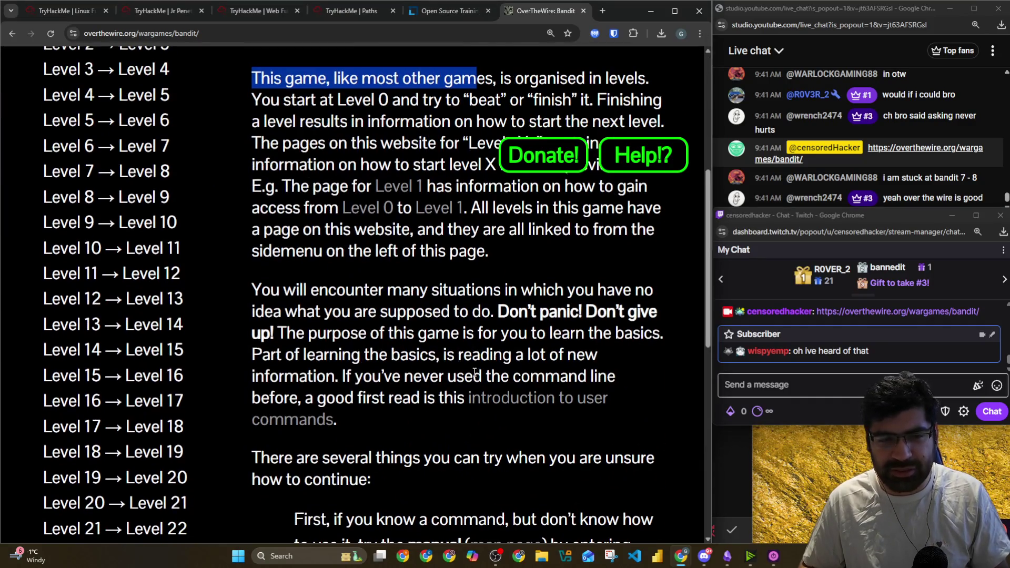
{"action": "key", "text": "F5"}
{"action": "scroll", "coordinate": [467, 350], "scroll_direction": "down", "scroll_amount": 15}
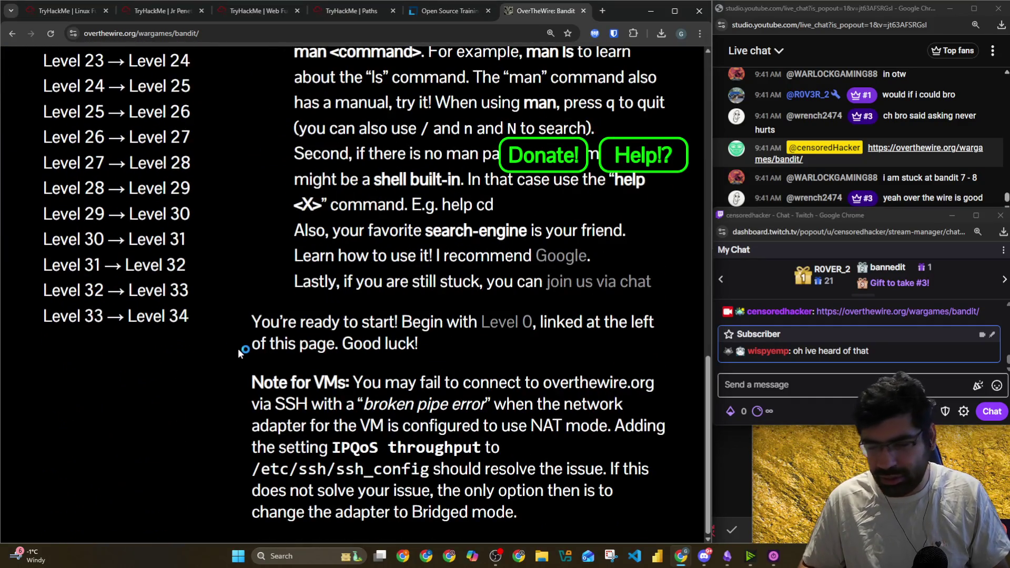
{"action": "left_click", "coordinate": [773, 11]}
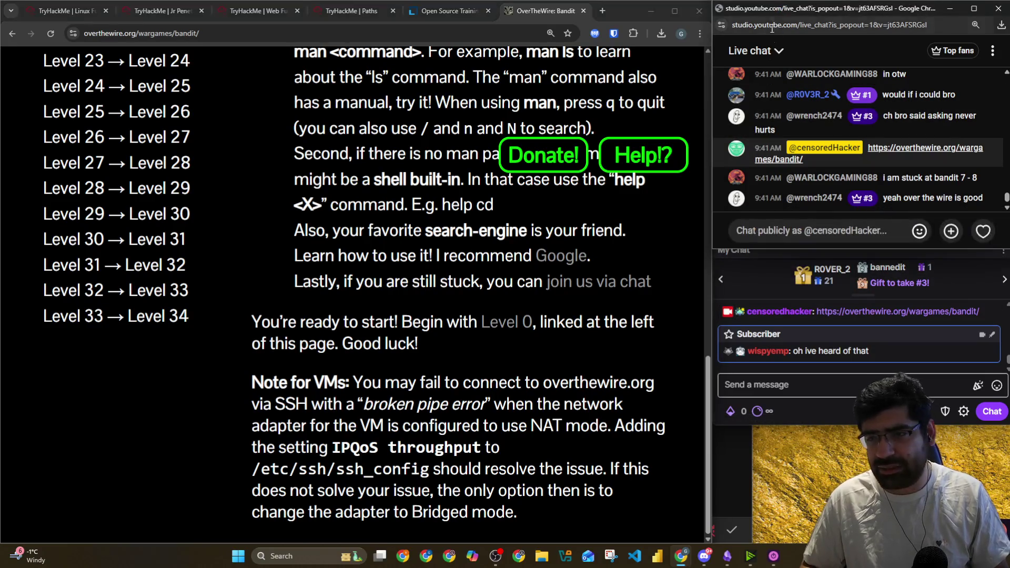
{"action": "scroll", "coordinate": [412, 307], "scroll_direction": "up", "scroll_amount": 20}
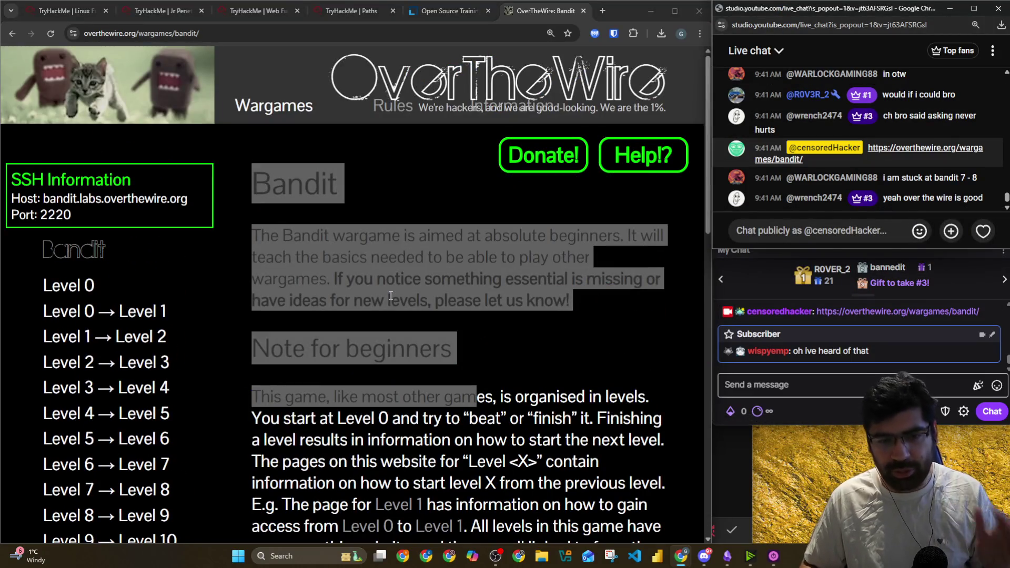
{"action": "left_click", "coordinate": [402, 202]}
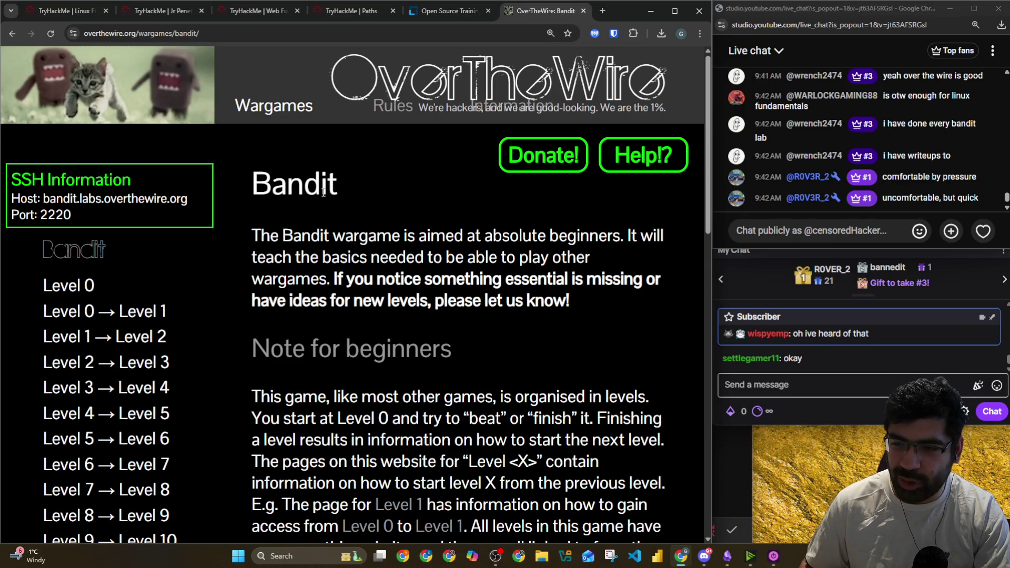
Close the Linux Foundation Open Source Training tab
{"action": "scroll", "coordinate": [347, 207], "scroll_direction": "down", "scroll_amount": 2}
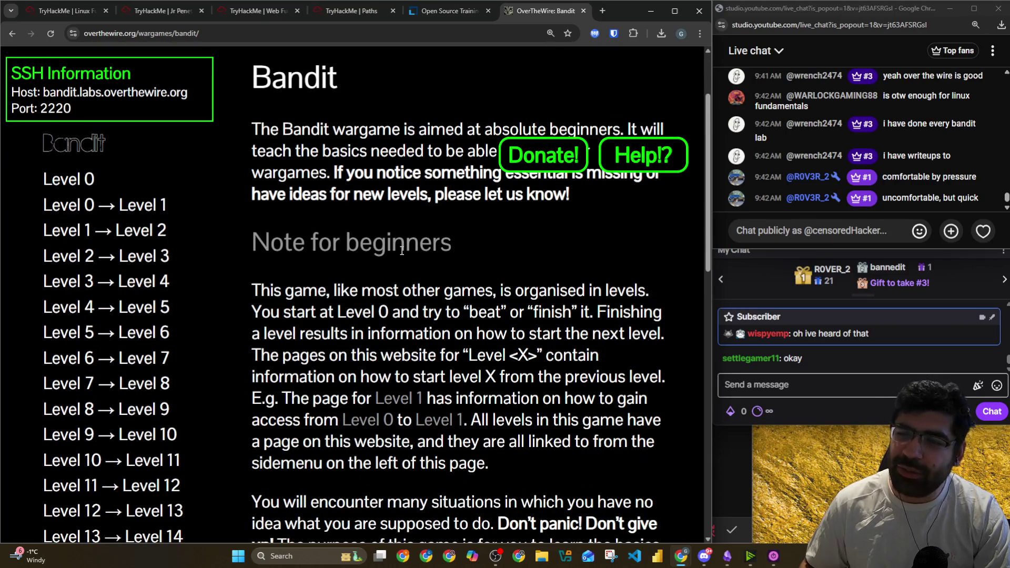
{"action": "scroll", "coordinate": [402, 251], "scroll_direction": "down", "scroll_amount": 5}
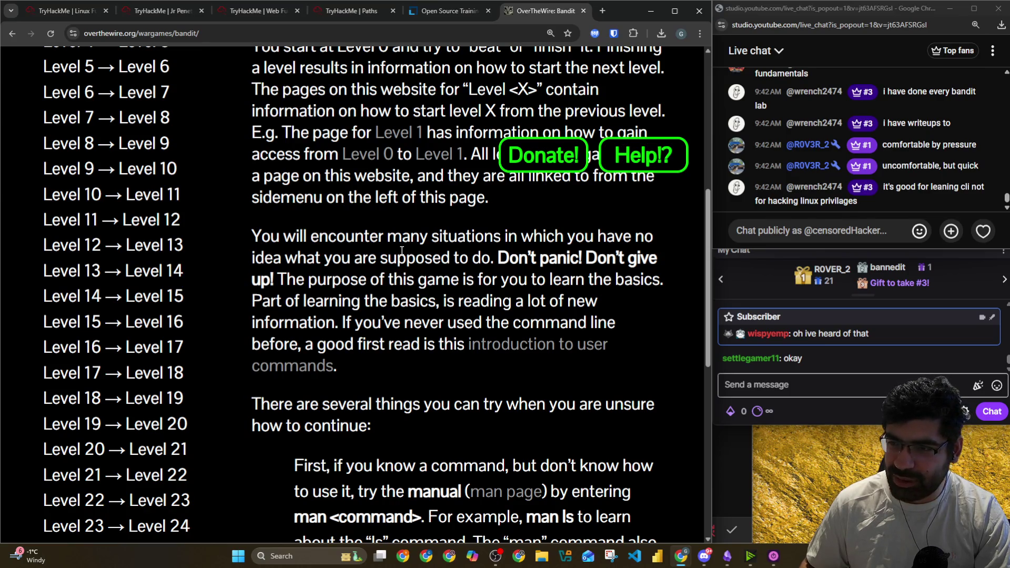
{"action": "scroll", "coordinate": [401, 252], "scroll_direction": "up", "scroll_amount": 7}
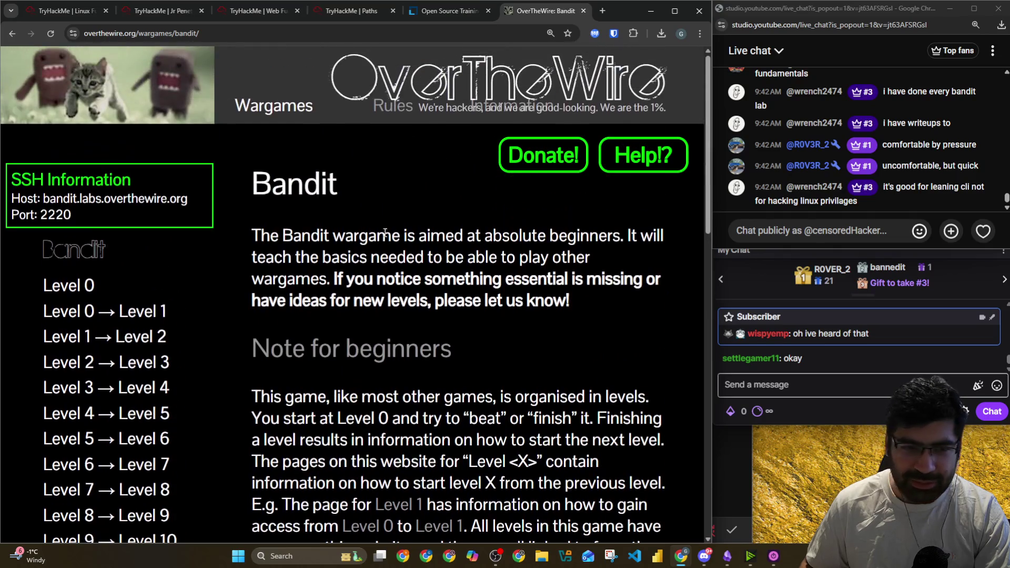
{"action": "left_click", "coordinate": [423, 12]}
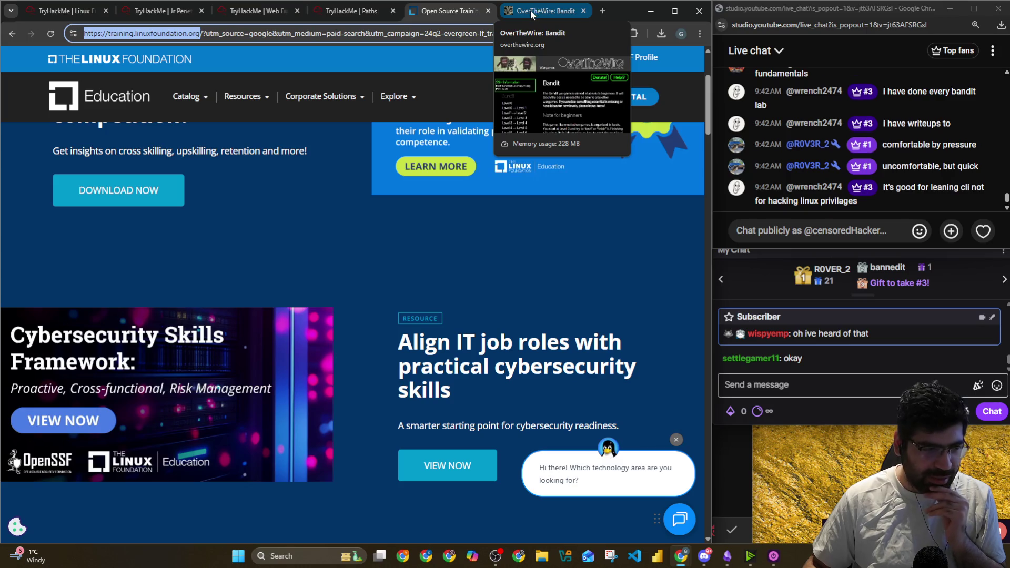
{"action": "left_click", "coordinate": [778, 233]}
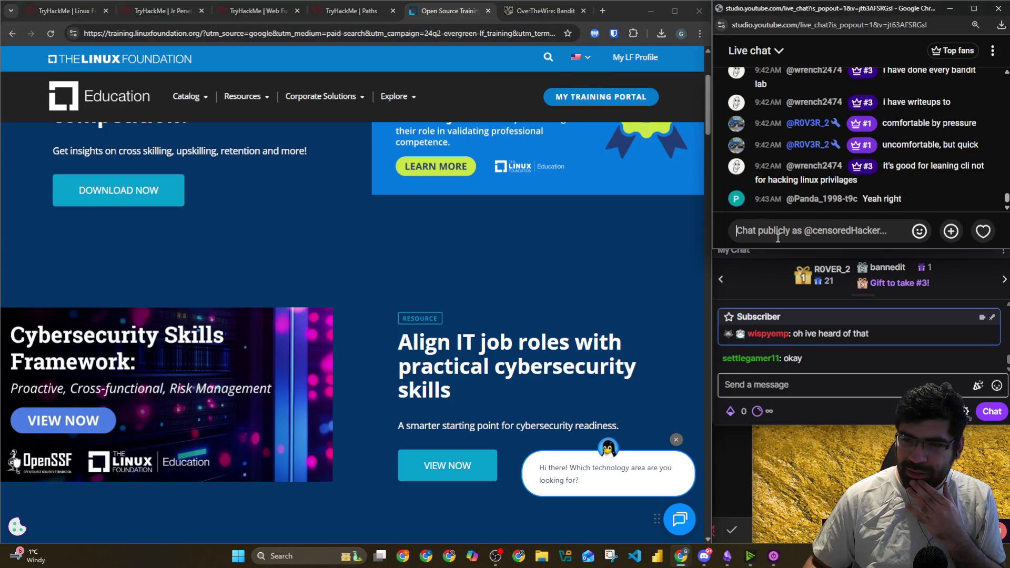
{"action": "left_click", "coordinate": [488, 11]}
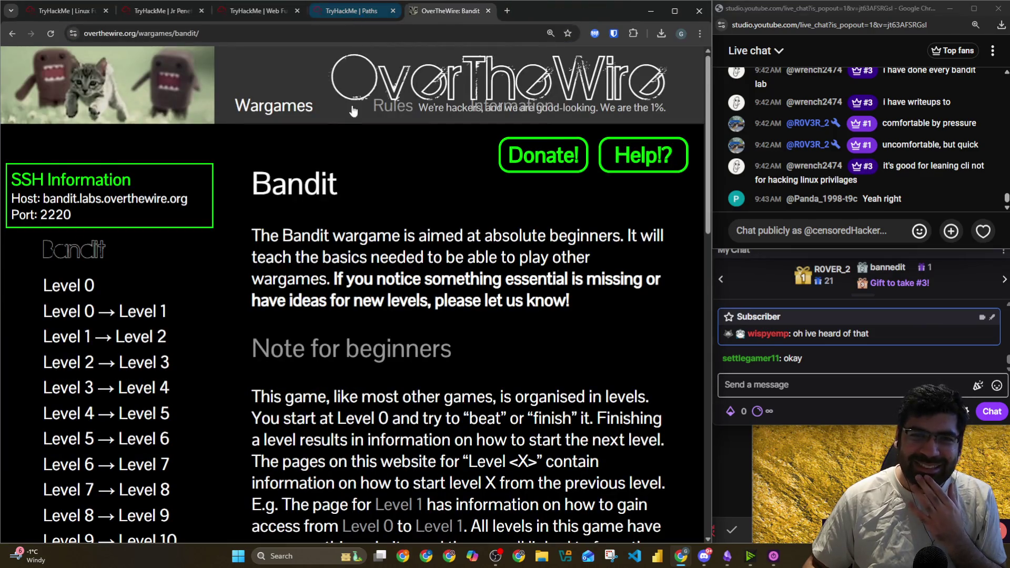
Scroll through the Bandit wargame page and bookmark it with Ctrl+D
{"action": "scroll", "coordinate": [377, 209], "scroll_direction": "down", "scroll_amount": 3}
{"action": "scroll", "coordinate": [380, 213], "scroll_direction": "down", "scroll_amount": 13}
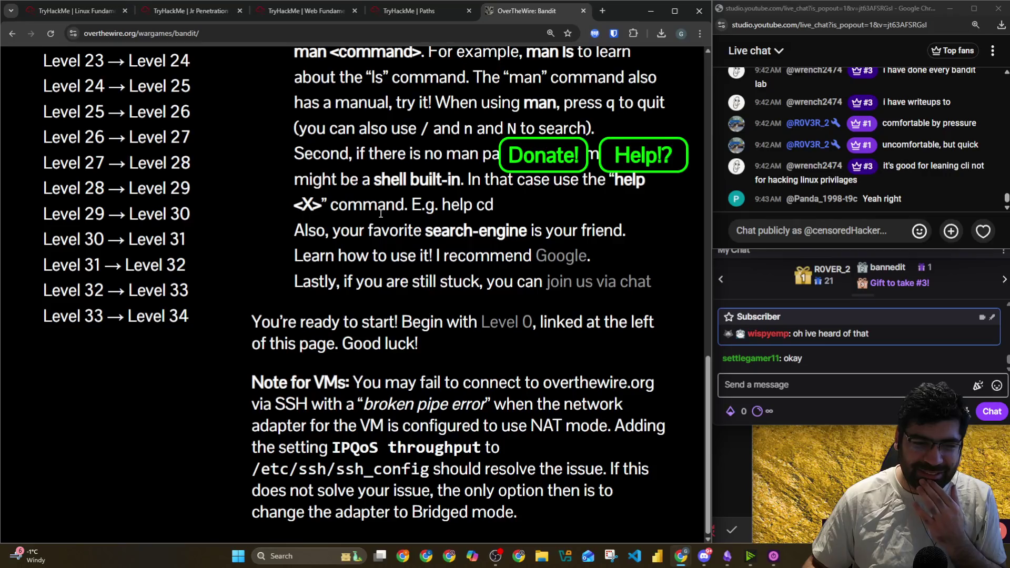
{"action": "scroll", "coordinate": [389, 222], "scroll_direction": "up", "scroll_amount": 16}
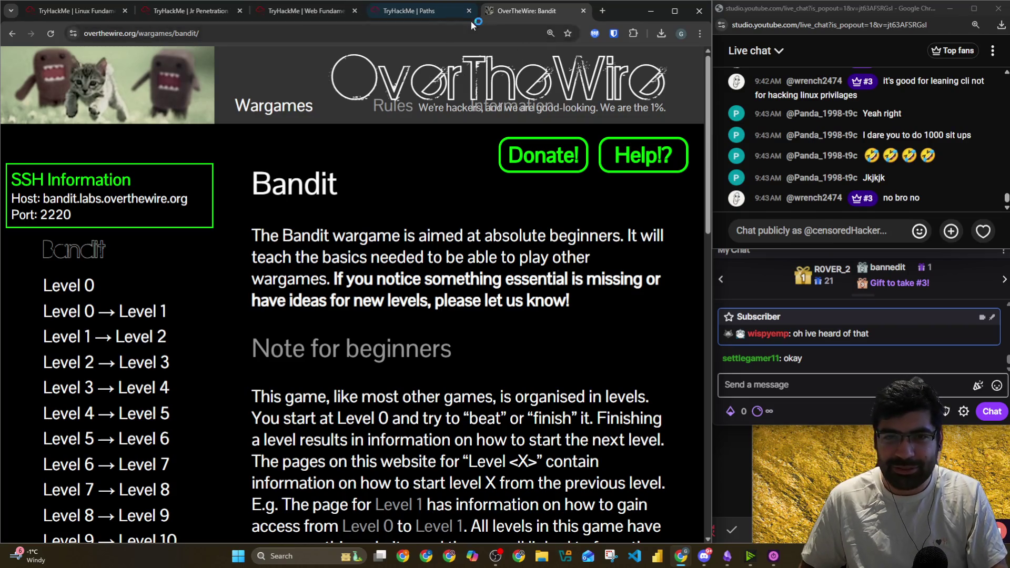
{"action": "key", "text": "ctrl+d"}
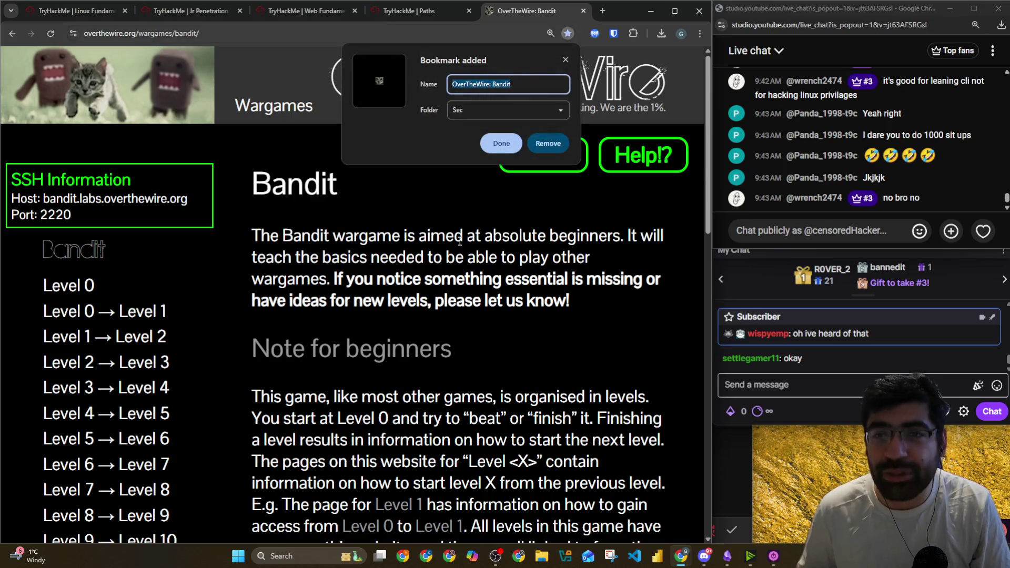
Confirm the Bandit bookmark and open a new tab with the daily.dev feed
{"action": "left_click", "coordinate": [502, 143]}
{"action": "left_click", "coordinate": [602, 11]}
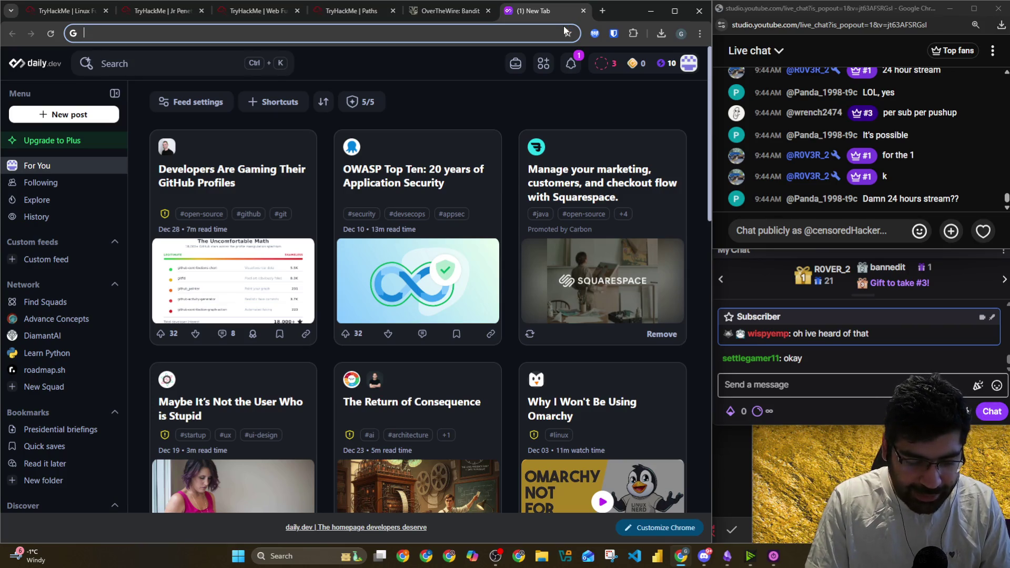
Search 'Darknet diaries' and open the darknetdiaries.com site
{"action": "type", "text": "Dar"}
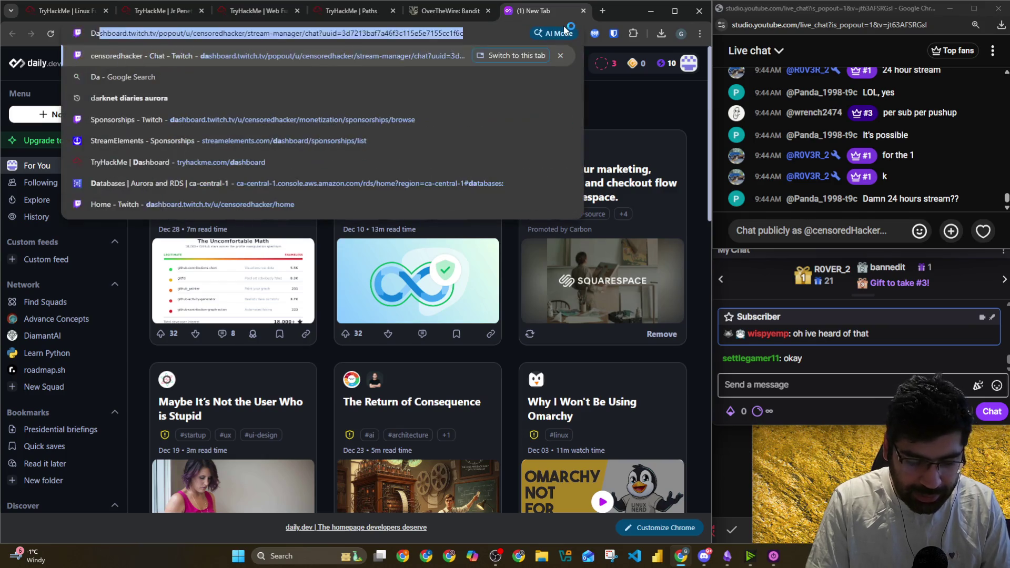
{"action": "type", "text": "knet"}
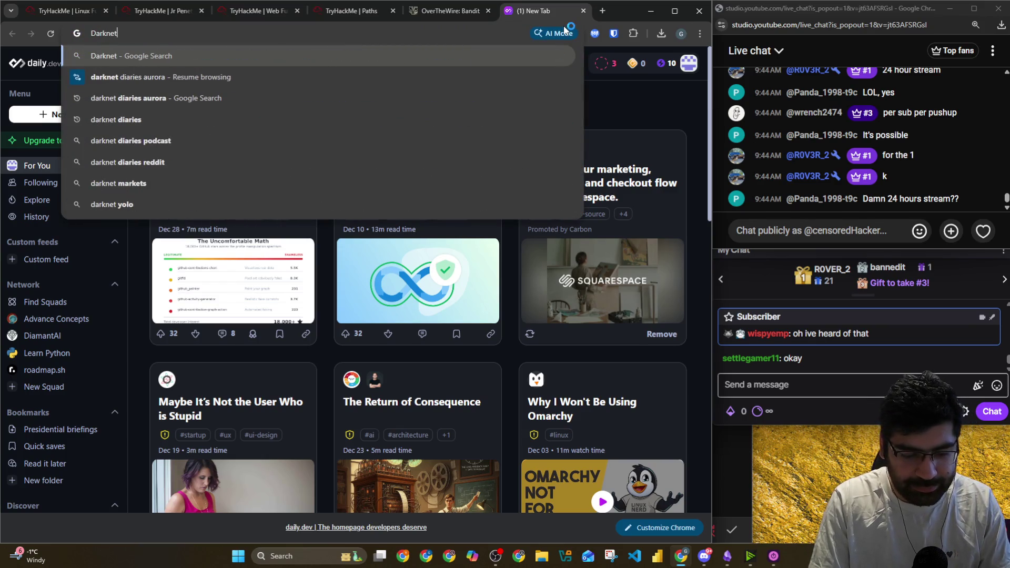
{"action": "type", "text": " diaries"}
{"action": "key", "text": "Return"}
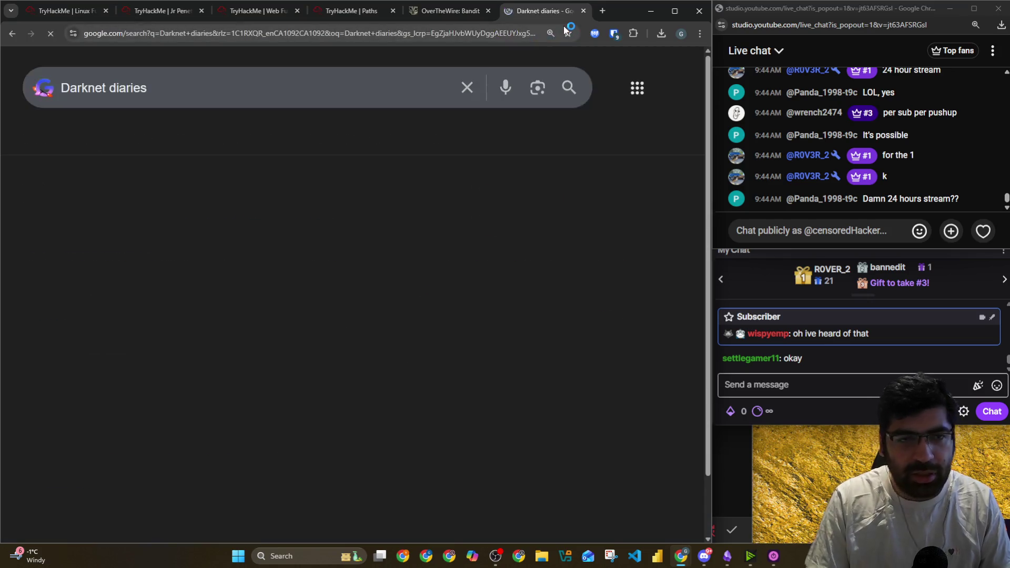
{"action": "left_click", "coordinate": [307, 224]}
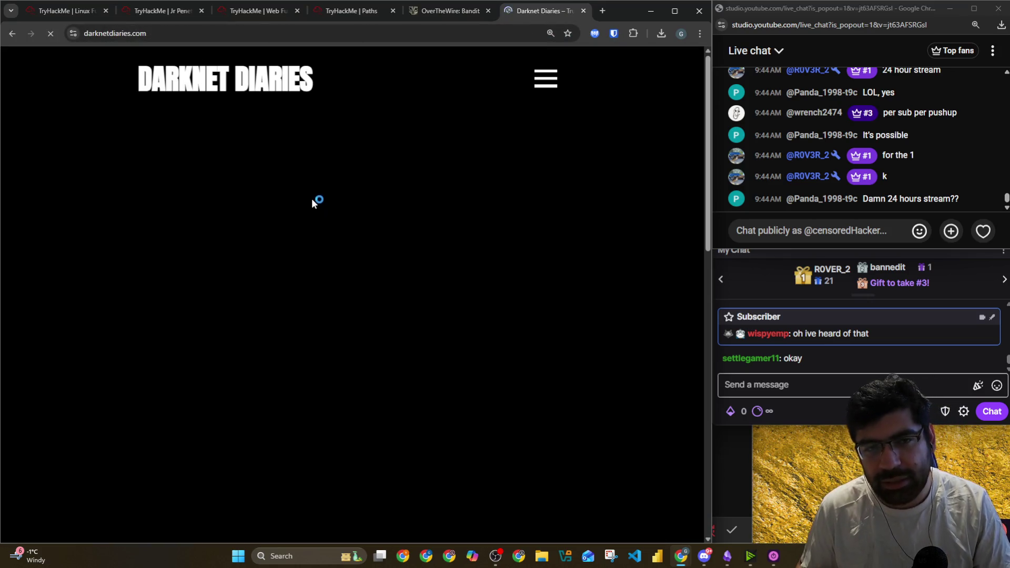
{"action": "left_click", "coordinate": [193, 30]}
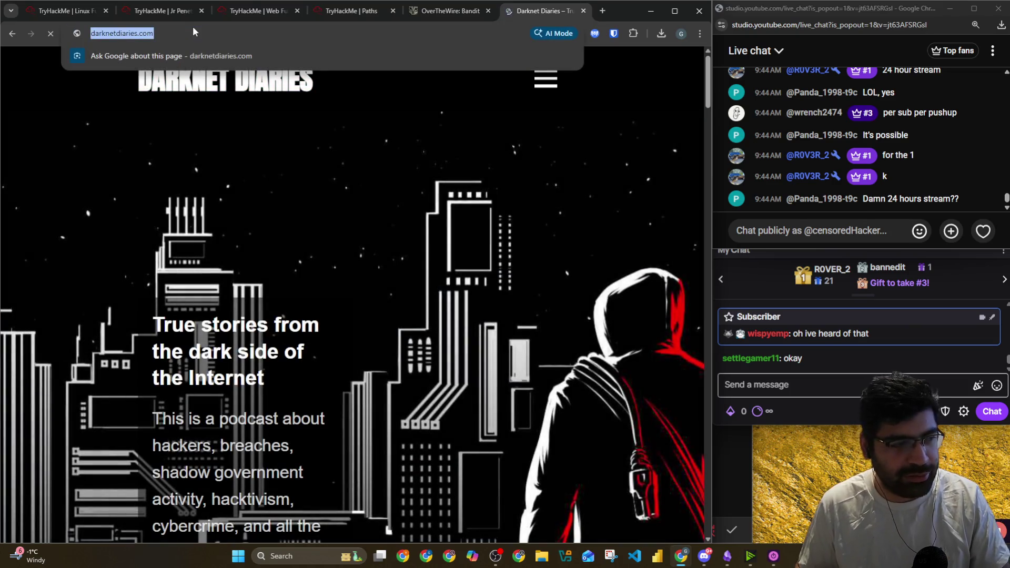
Paste the darknetdiaries.com link into the YouTube and Twitch chats
{"action": "left_click", "coordinate": [833, 237]}
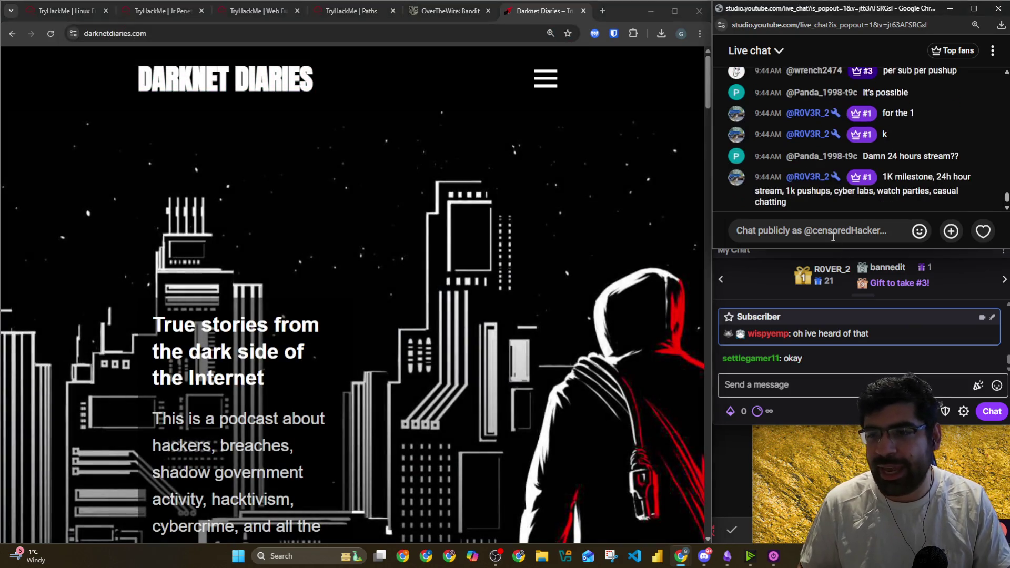
{"action": "type", "text": "https://darknetdiaries.com/"}
{"action": "left_click", "coordinate": [982, 231]}
{"action": "left_click", "coordinate": [778, 388]}
{"action": "type", "text": "https://darknetdiaries.com/"}
{"action": "key", "text": "Return"}
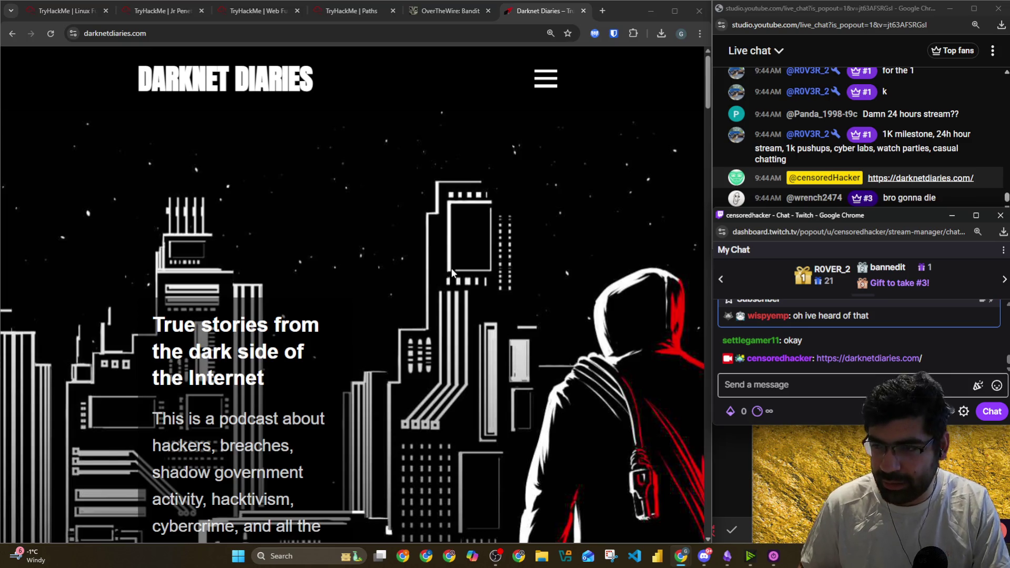
{"action": "left_click", "coordinate": [791, 12]}
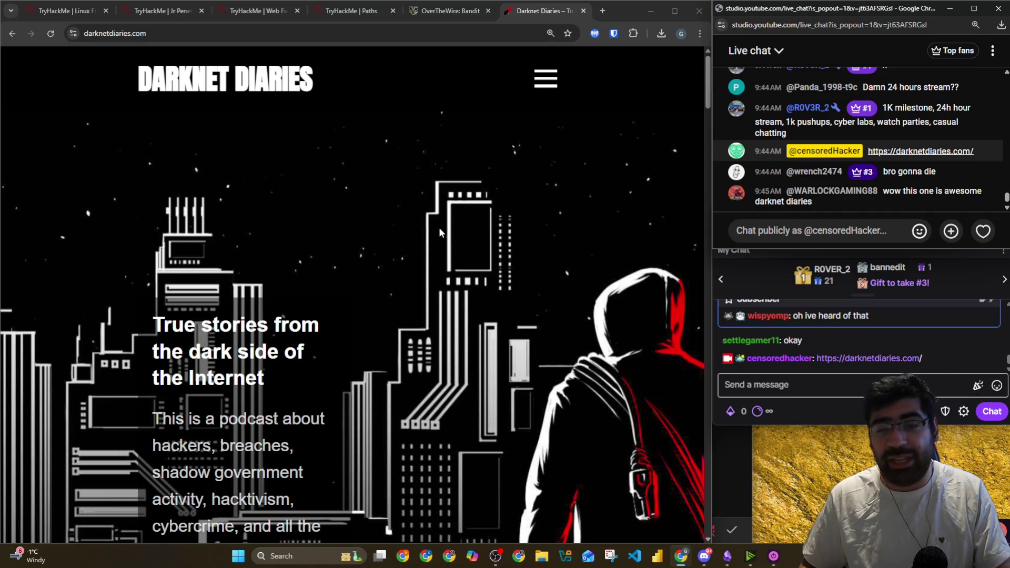
{"action": "scroll", "coordinate": [474, 284], "scroll_direction": "down", "scroll_amount": 15}
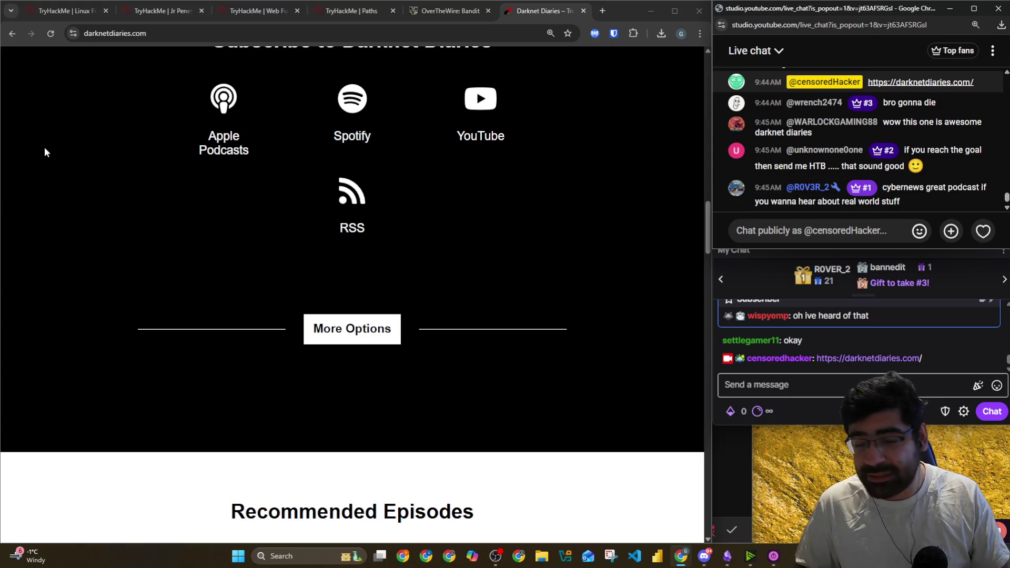
{"action": "scroll", "coordinate": [109, 150], "scroll_direction": "up", "scroll_amount": 3}
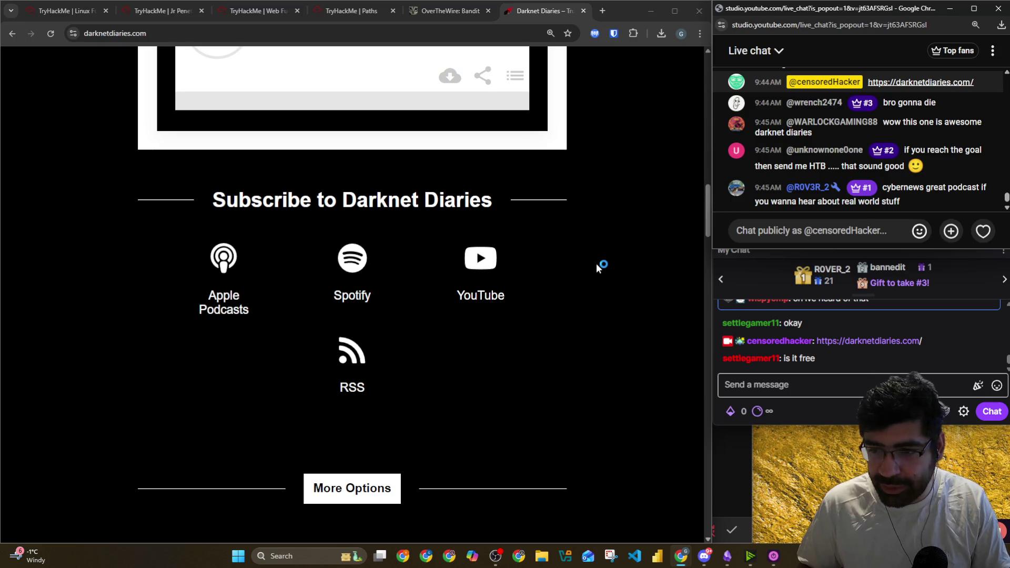
{"action": "scroll", "coordinate": [596, 263], "scroll_direction": "up", "scroll_amount": 20}
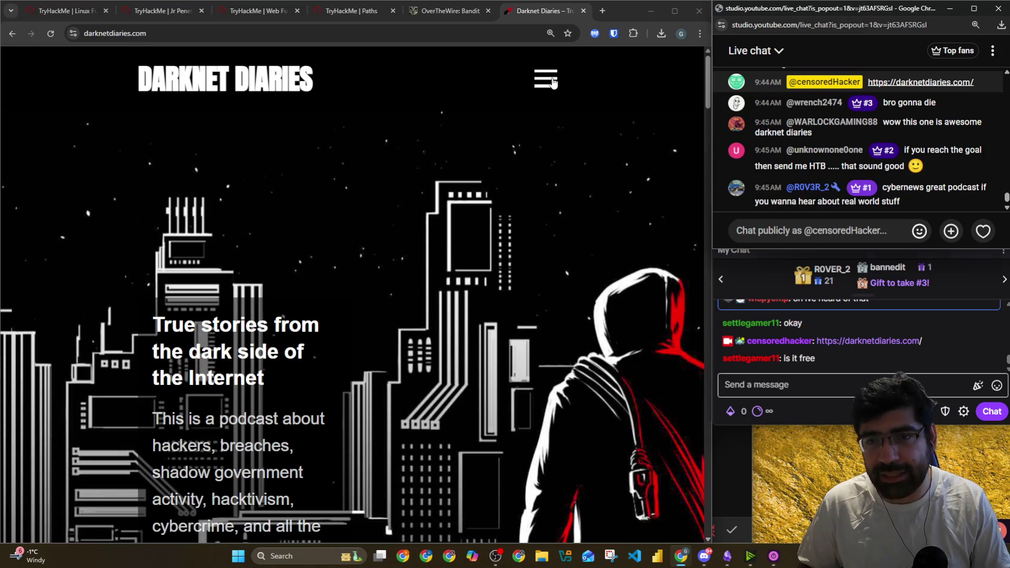
Open the Darknet Diaries episode list and scroll down to EP 161: MG
{"action": "left_click", "coordinate": [554, 82]}
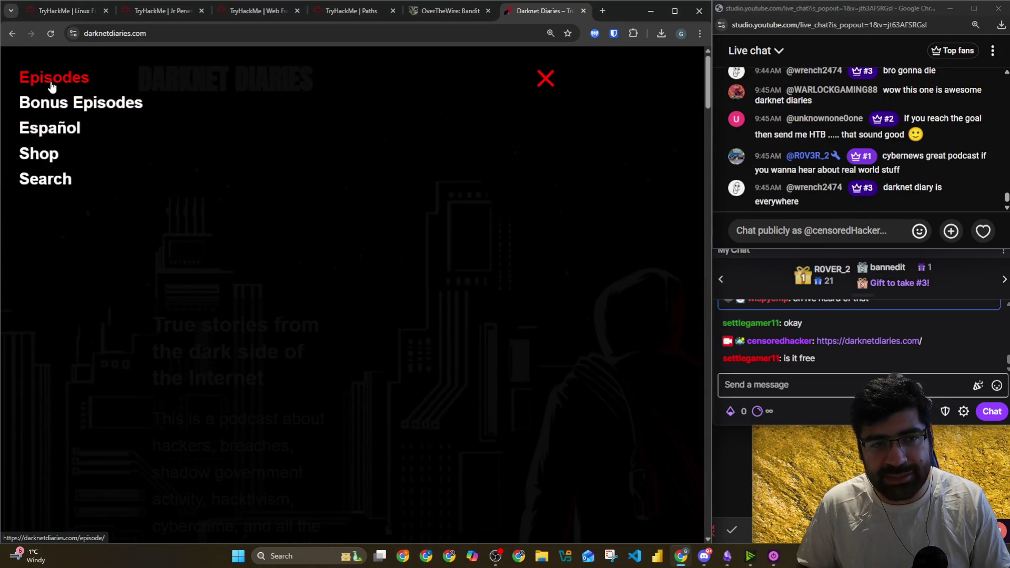
{"action": "left_click", "coordinate": [51, 84]}
{"action": "scroll", "coordinate": [139, 182], "scroll_direction": "down", "scroll_amount": 7}
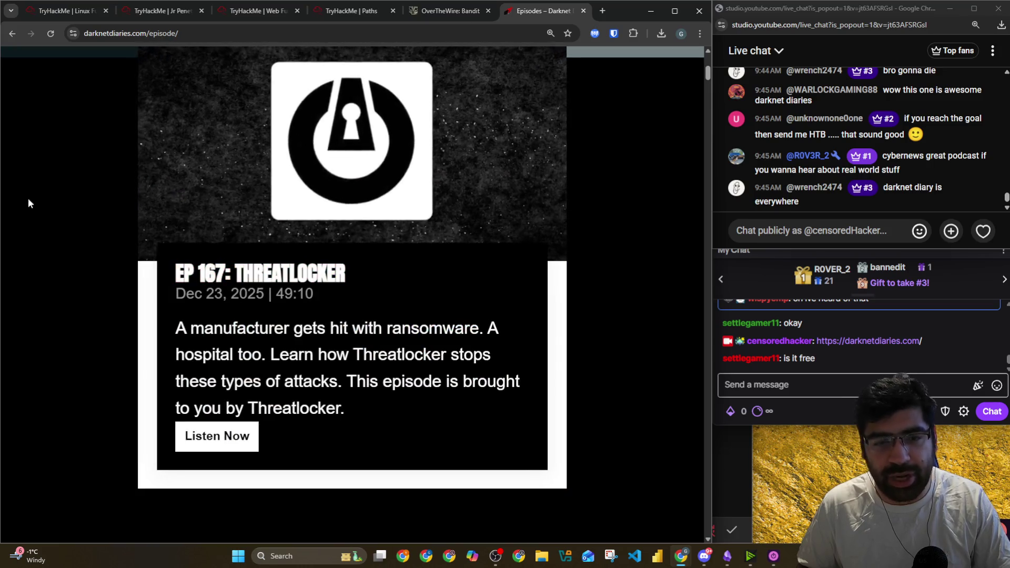
{"action": "scroll", "coordinate": [57, 240], "scroll_direction": "down", "scroll_amount": 18}
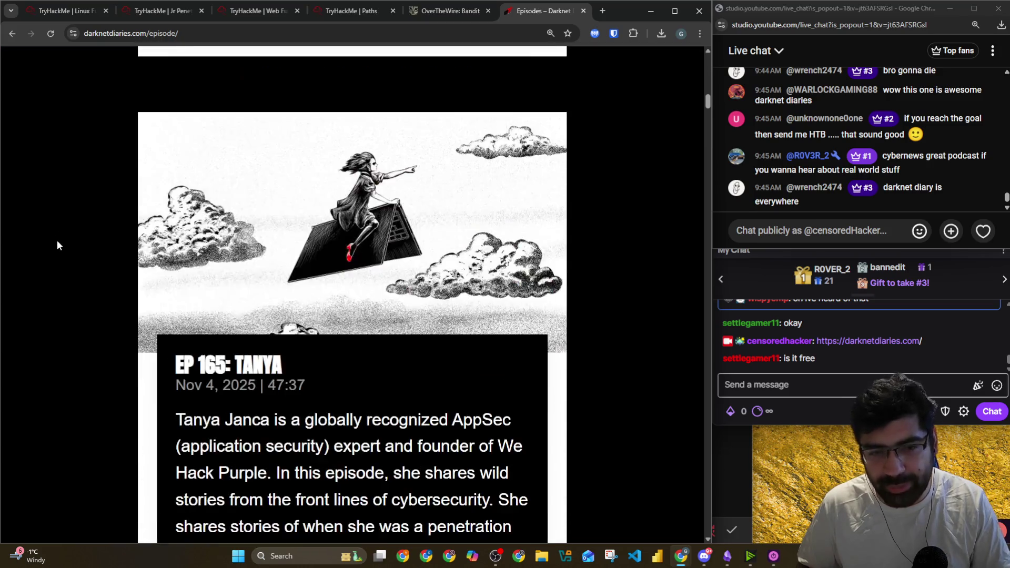
{"action": "scroll", "coordinate": [56, 240], "scroll_direction": "down", "scroll_amount": 19}
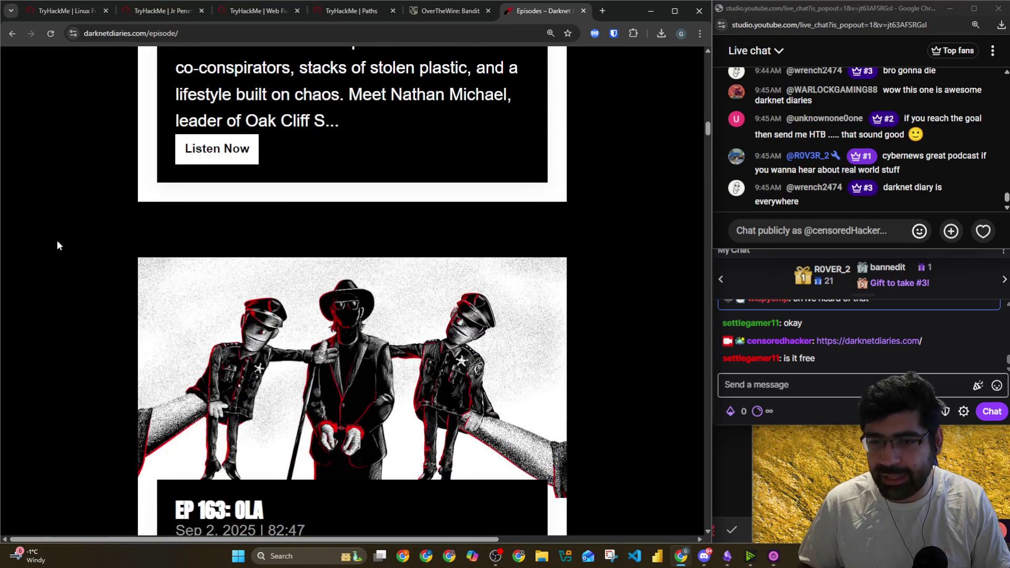
{"action": "scroll", "coordinate": [58, 257], "scroll_direction": "down", "scroll_amount": 15}
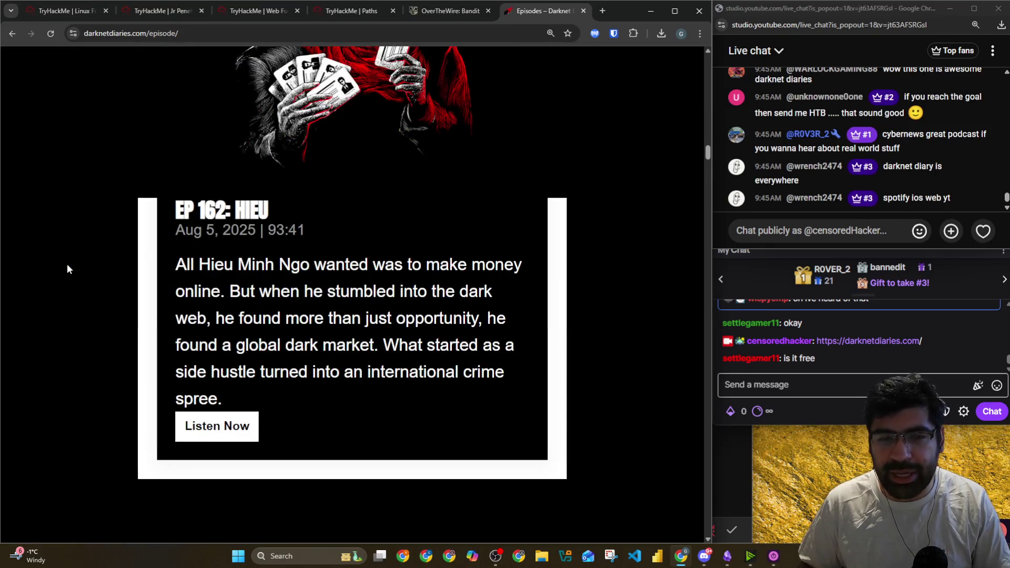
{"action": "scroll", "coordinate": [68, 269], "scroll_direction": "down", "scroll_amount": 8}
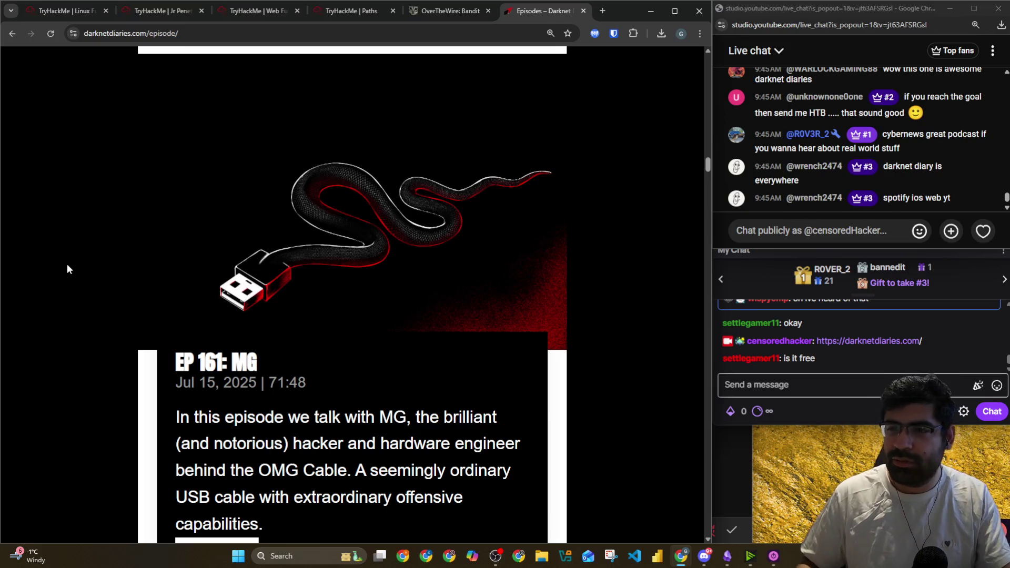
Check the Twitch and YouTube chats and open the YouTube channel link shared in live chat
{"action": "left_click", "coordinate": [807, 385]}
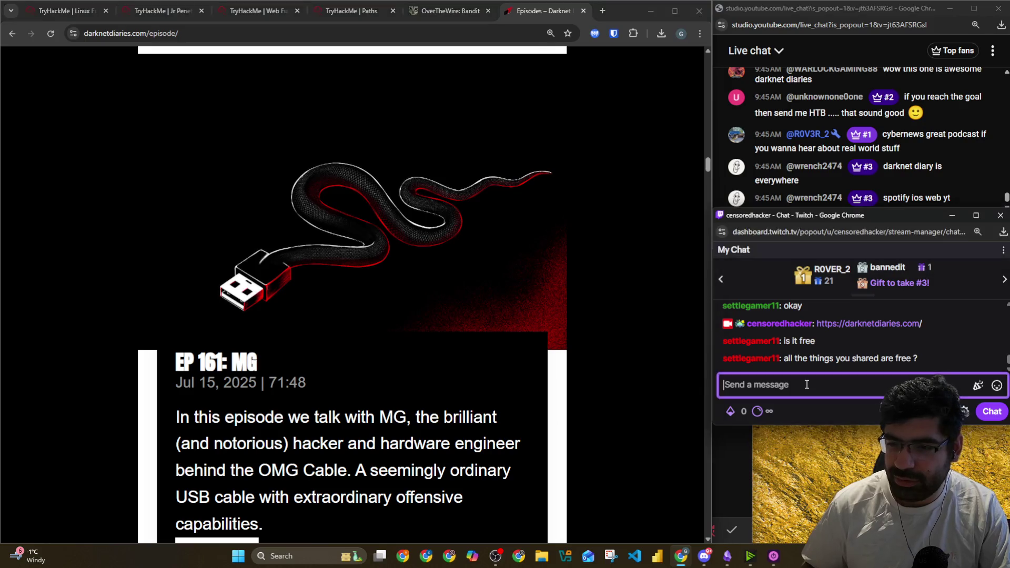
{"action": "left_click", "coordinate": [785, 17]}
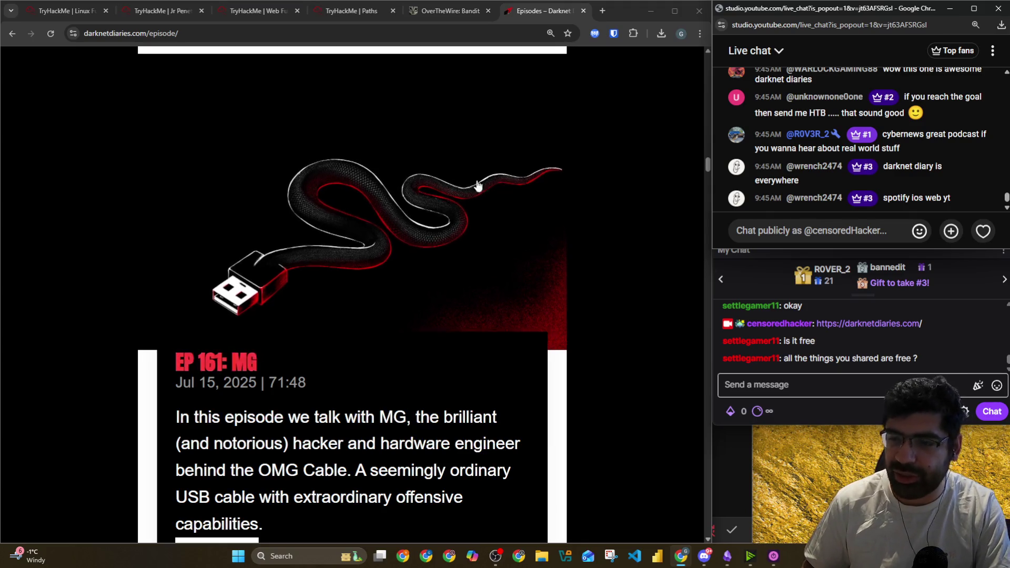
{"action": "left_click", "coordinate": [725, 385]}
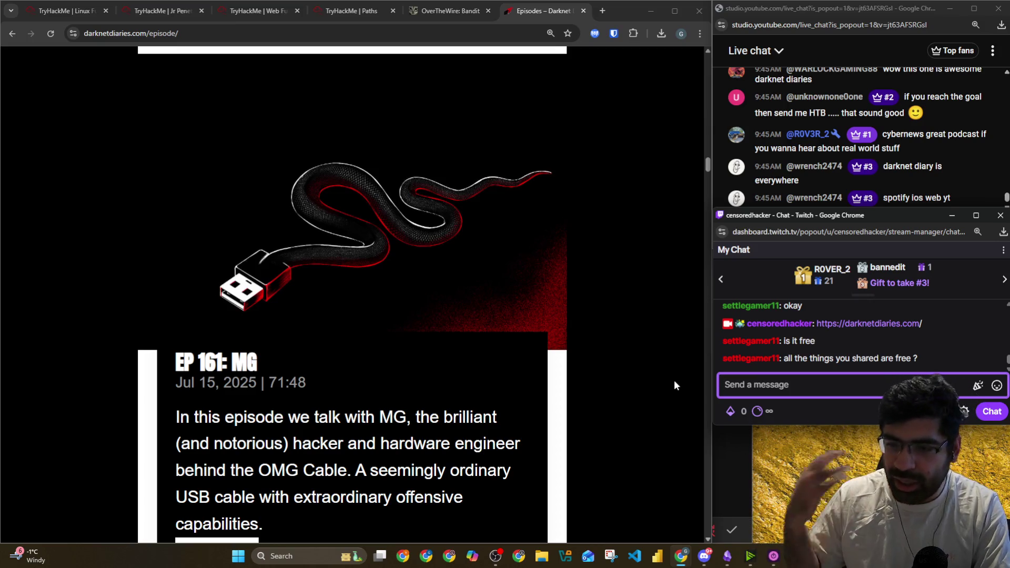
{"action": "left_click", "coordinate": [745, 19]}
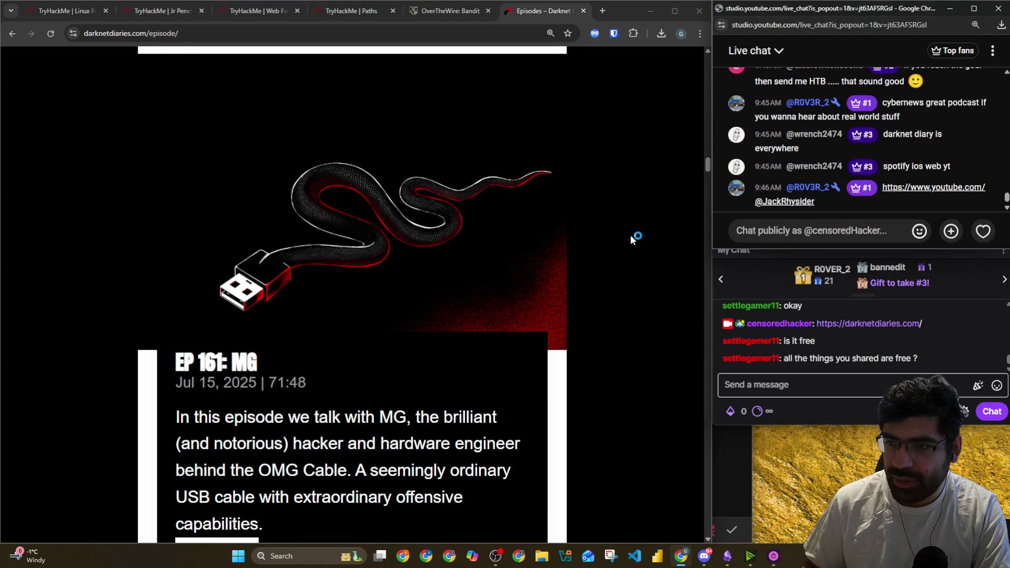
{"action": "left_click", "coordinate": [785, 202]}
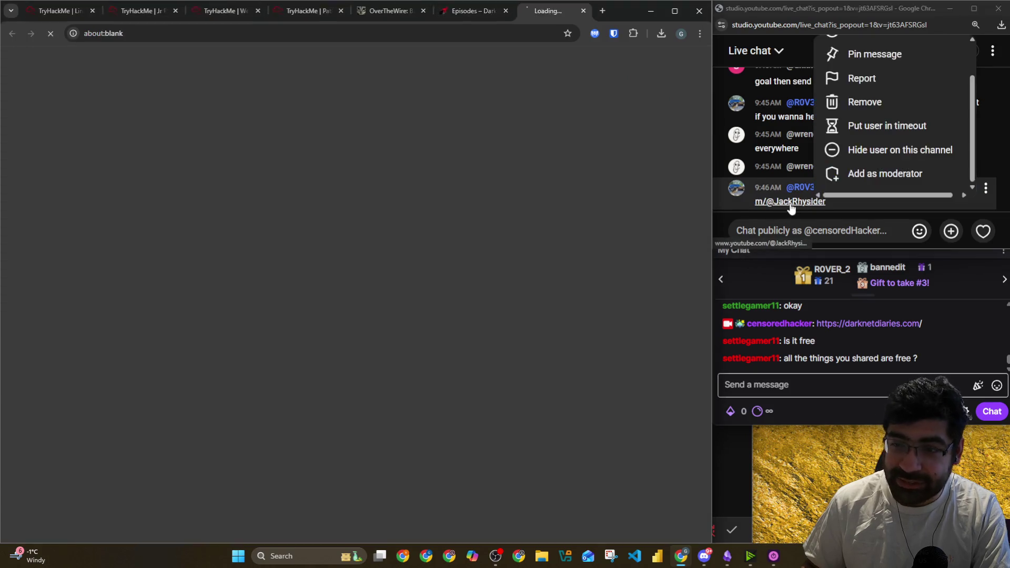
{"action": "left_click", "coordinate": [760, 230]}
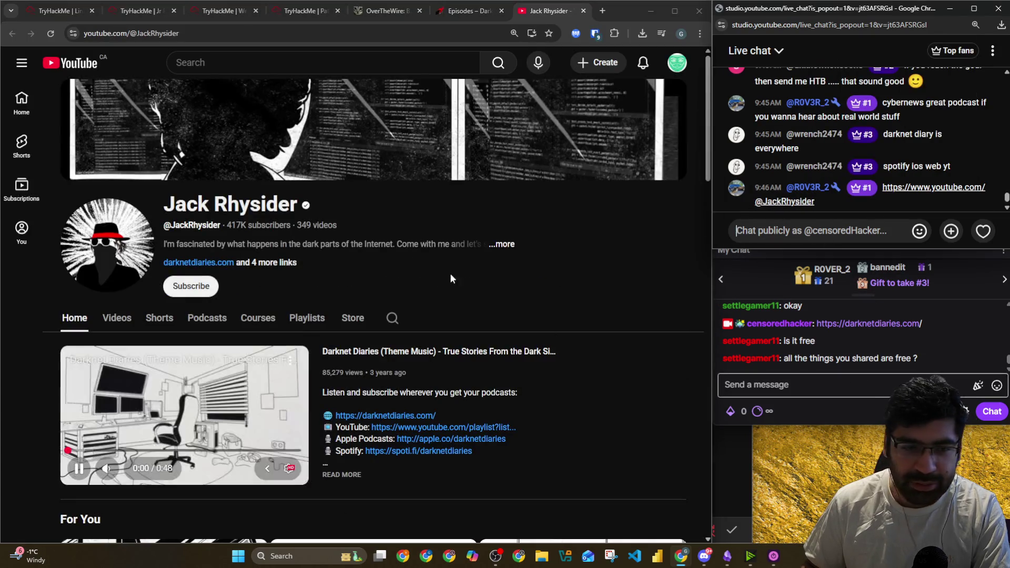
{"action": "scroll", "coordinate": [185, 380], "scroll_direction": "down", "scroll_amount": 4}
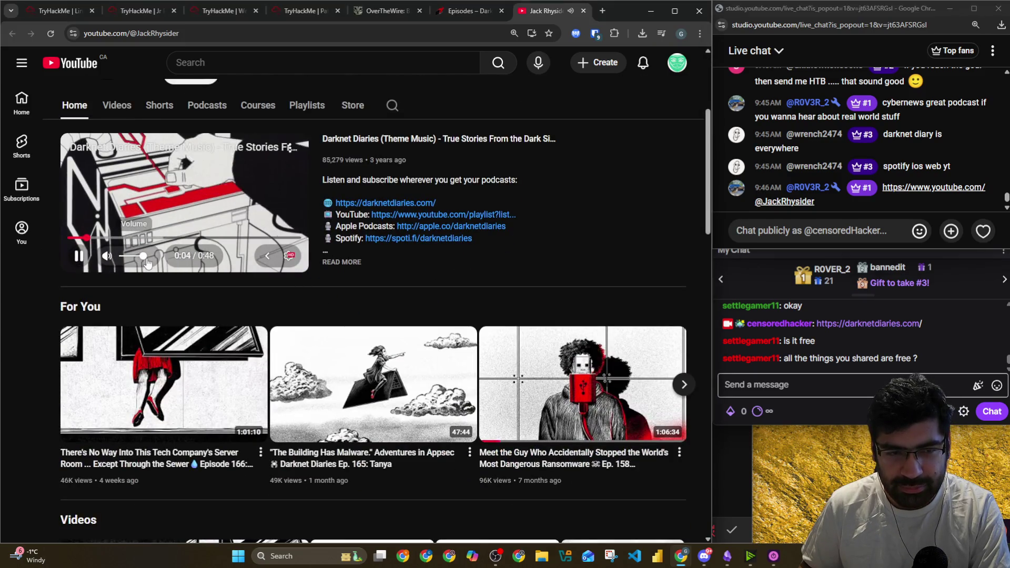
{"action": "left_click", "coordinate": [407, 140]}
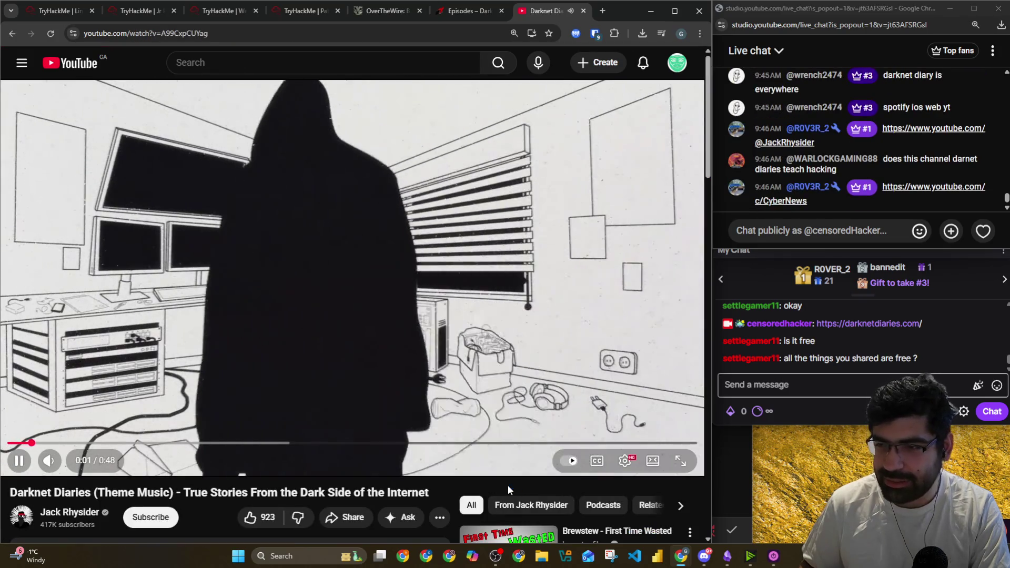
{"action": "left_click", "coordinate": [250, 517]}
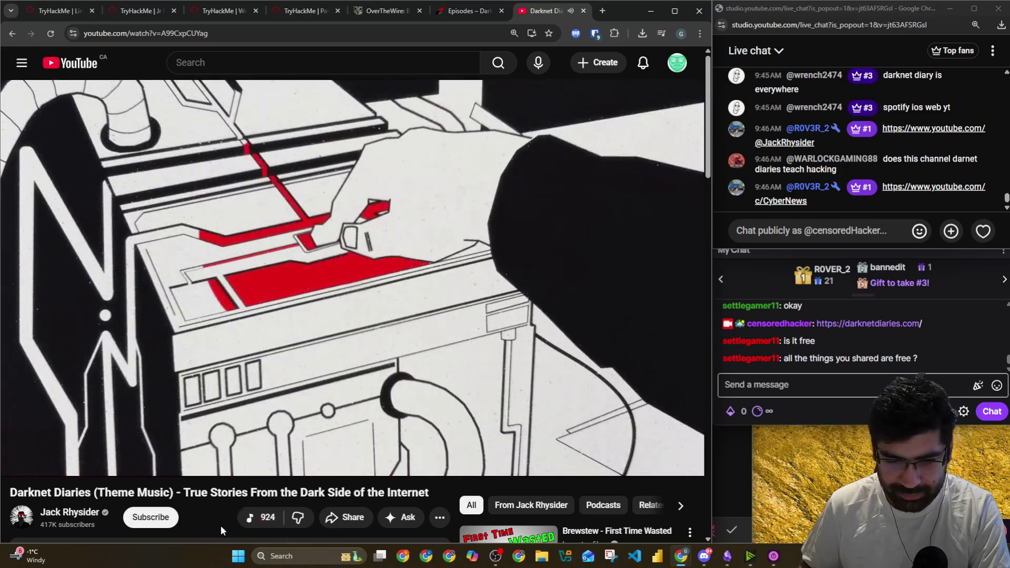
{"action": "left_click", "coordinate": [151, 518]}
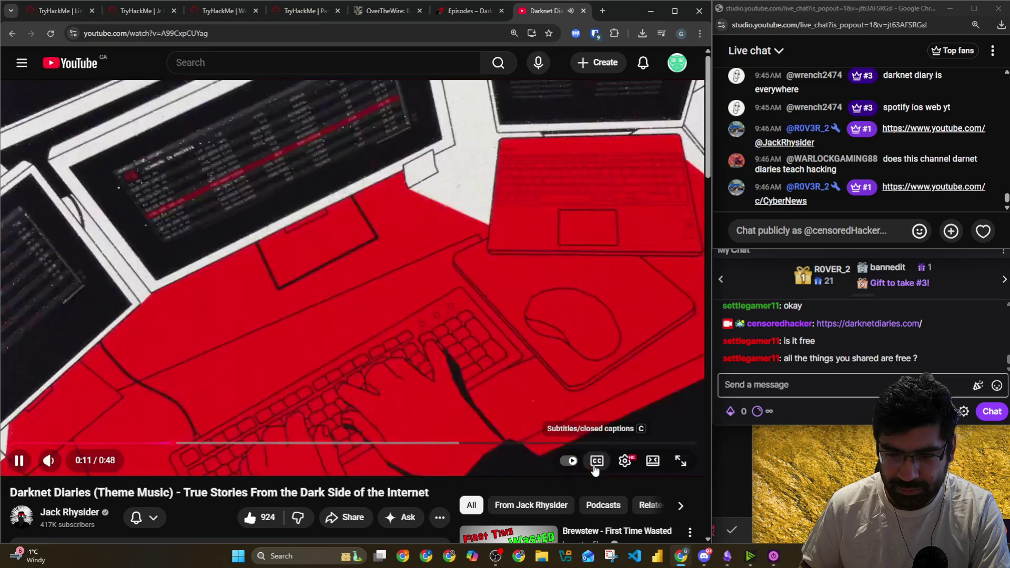
{"action": "left_click", "coordinate": [820, 383]}
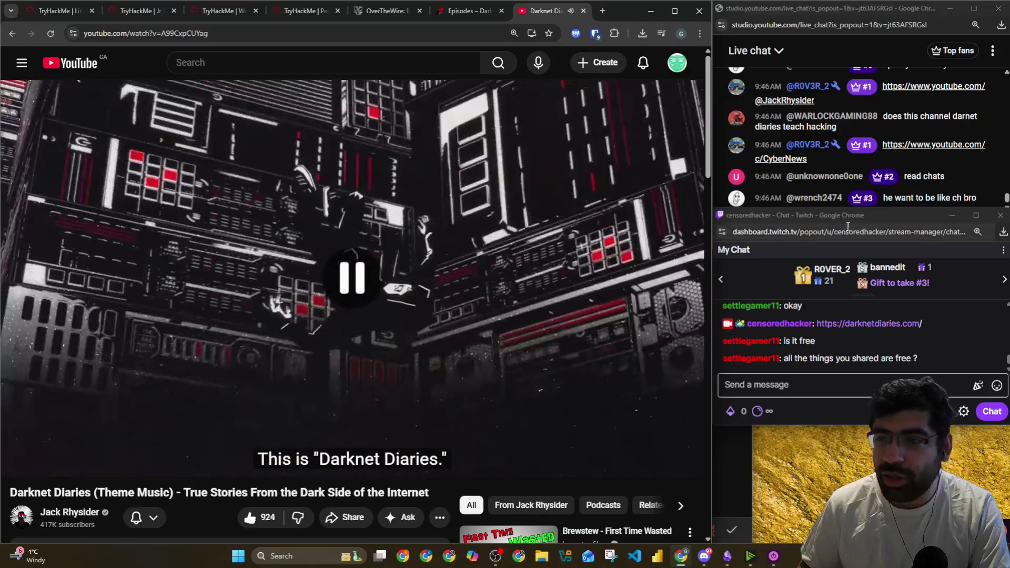
{"action": "left_click", "coordinate": [823, 64]}
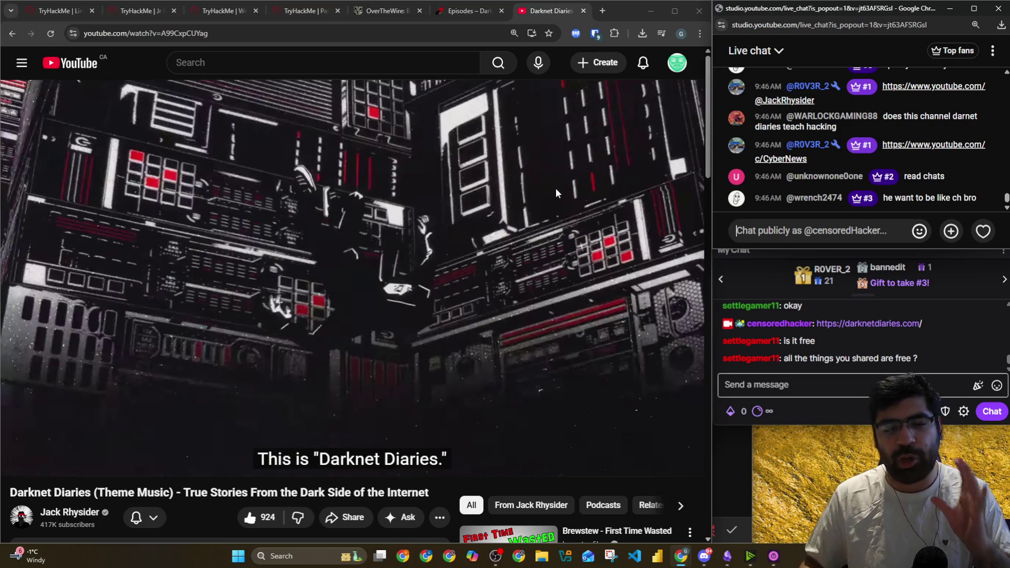
{"action": "scroll", "coordinate": [556, 188], "scroll_direction": "down", "scroll_amount": 5}
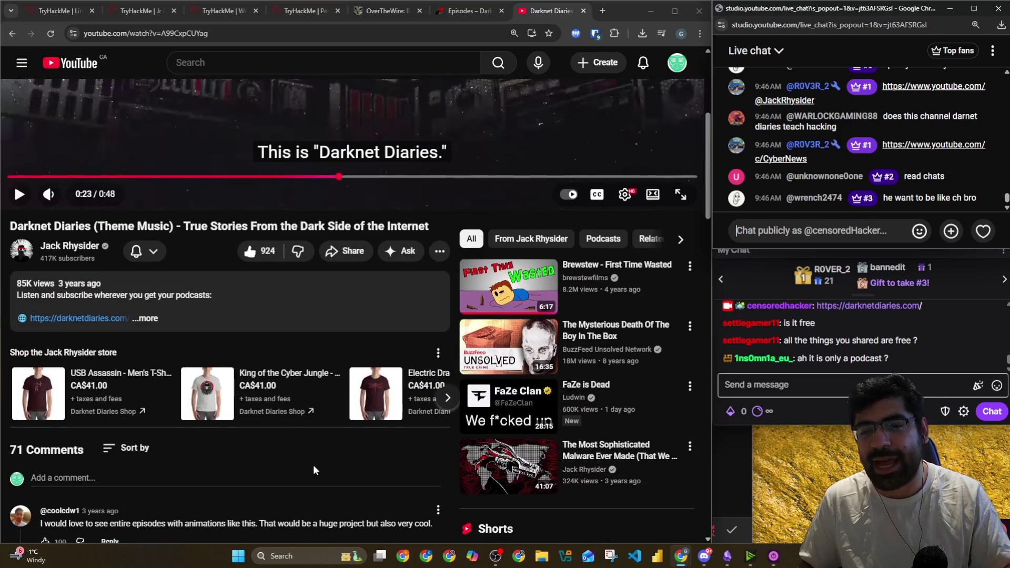
{"action": "scroll", "coordinate": [313, 465], "scroll_direction": "down", "scroll_amount": 2}
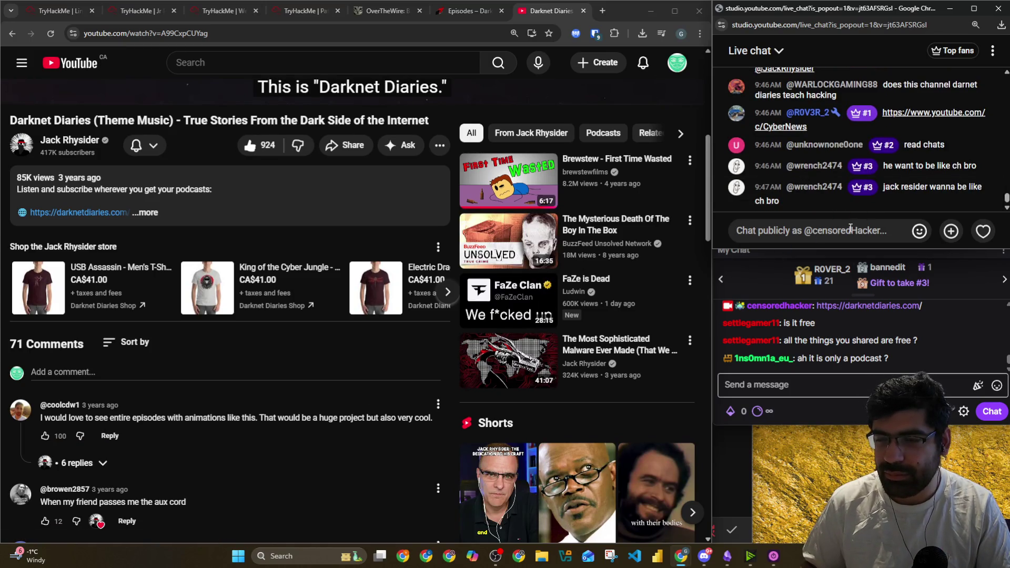
{"action": "scroll", "coordinate": [828, 169], "scroll_direction": "up", "scroll_amount": 3}
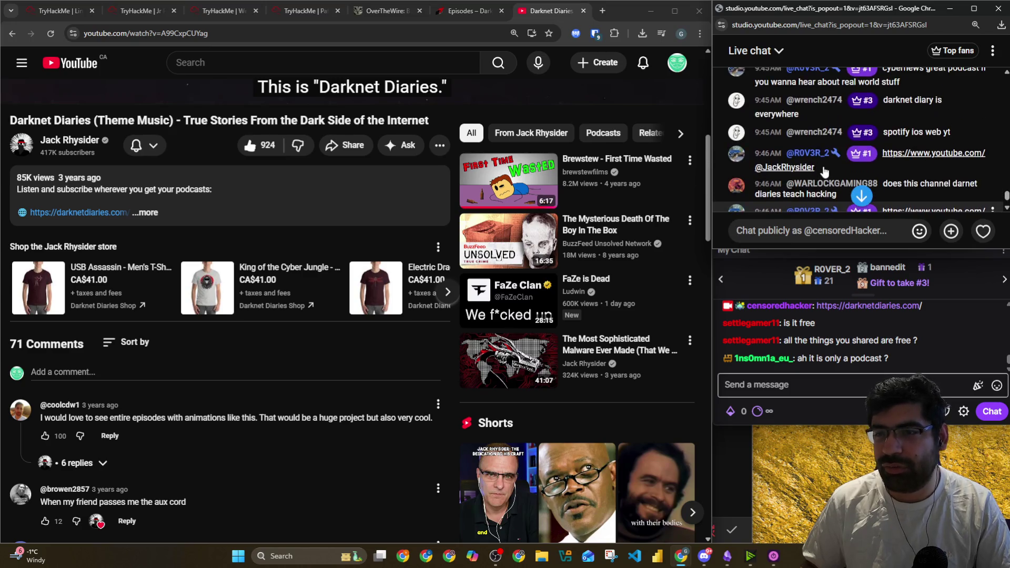
{"action": "scroll", "coordinate": [828, 168], "scroll_direction": "up", "scroll_amount": 1}
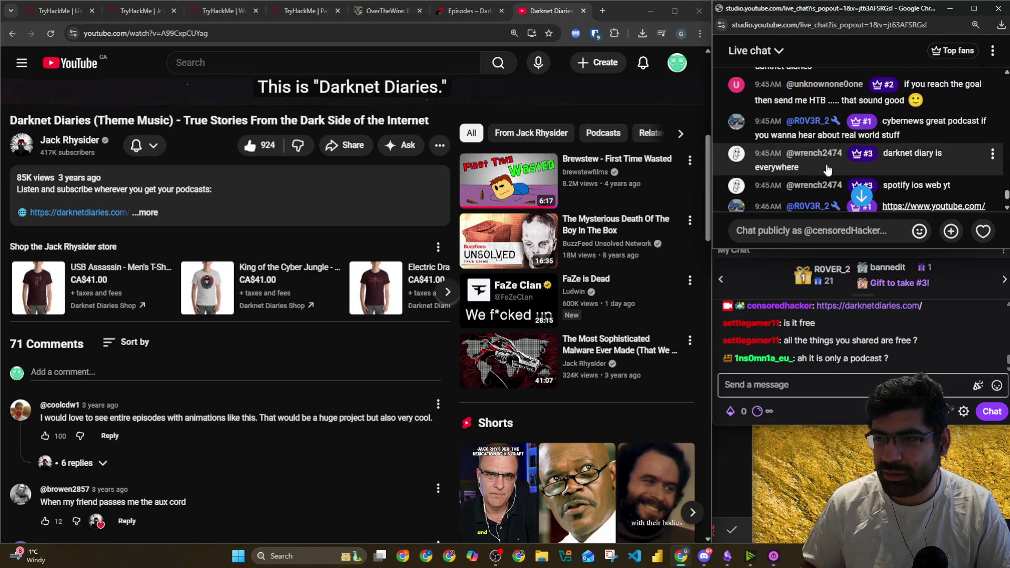
{"action": "scroll", "coordinate": [828, 169], "scroll_direction": "up", "scroll_amount": 3}
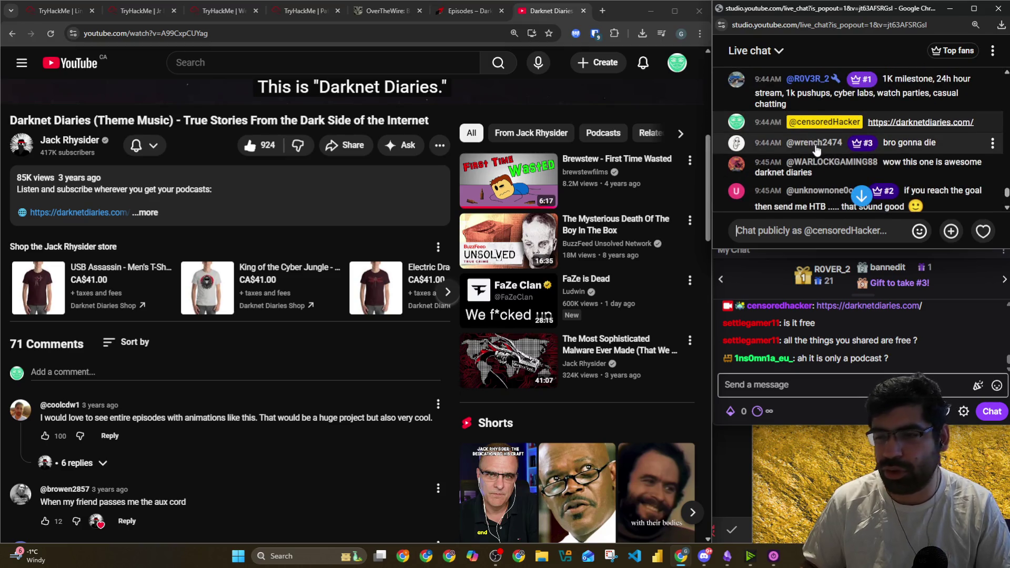
{"action": "scroll", "coordinate": [816, 151], "scroll_direction": "down", "scroll_amount": 1}
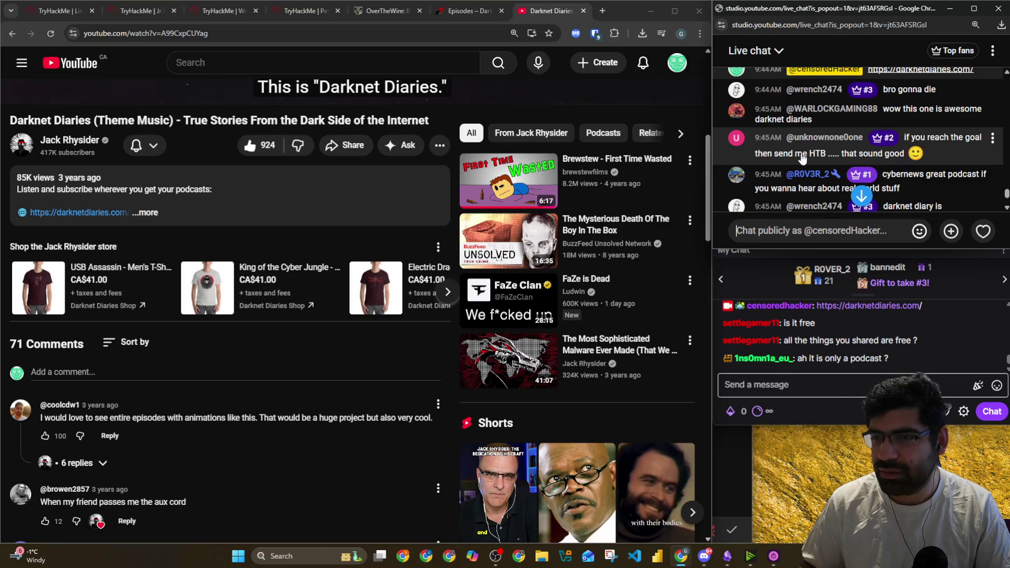
{"action": "left_click_drag", "start_coordinate": [784, 157], "coordinate": [901, 158]}
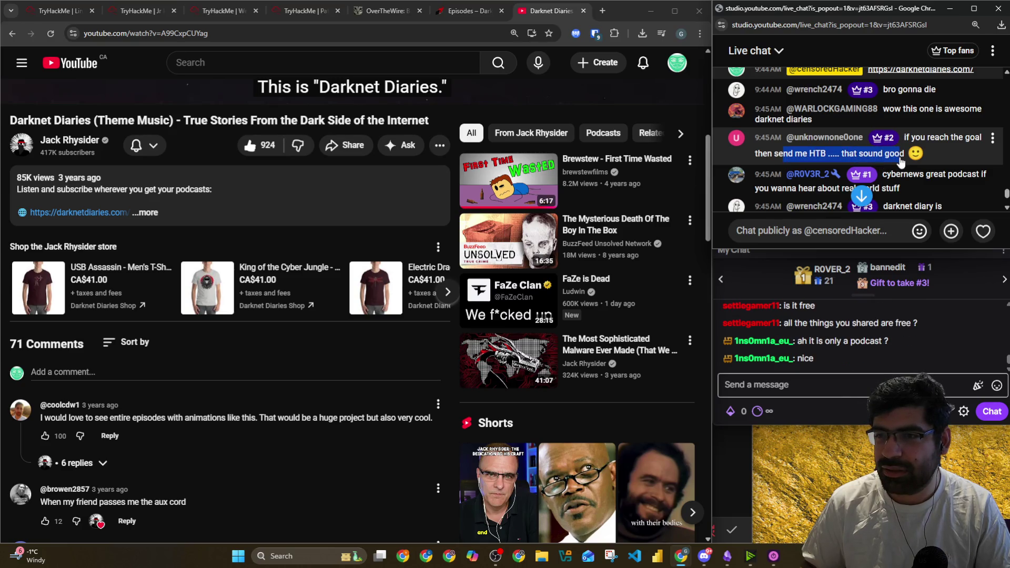
{"action": "left_click", "coordinate": [803, 231]}
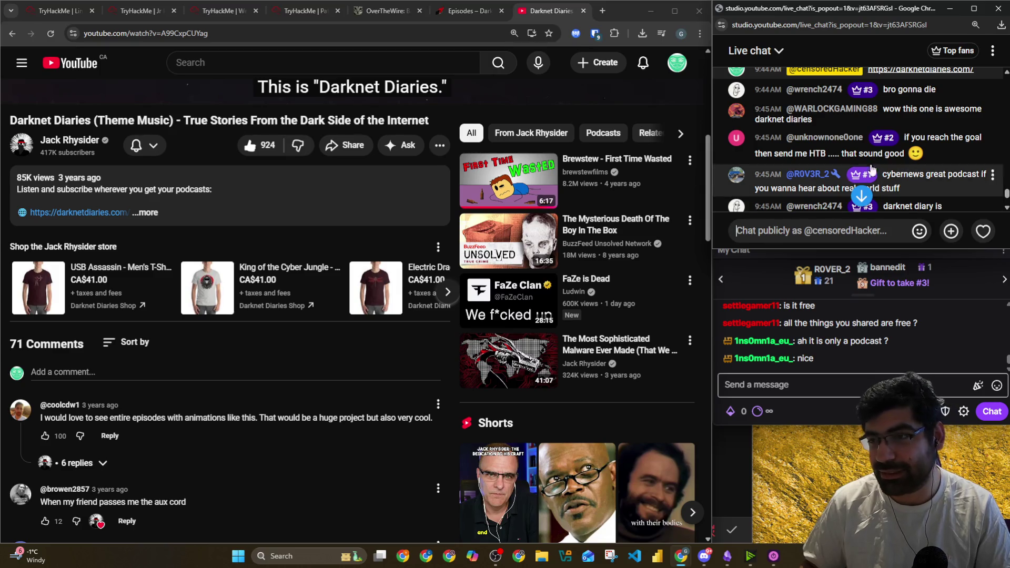
{"action": "scroll", "coordinate": [858, 129], "scroll_direction": "down", "scroll_amount": 1}
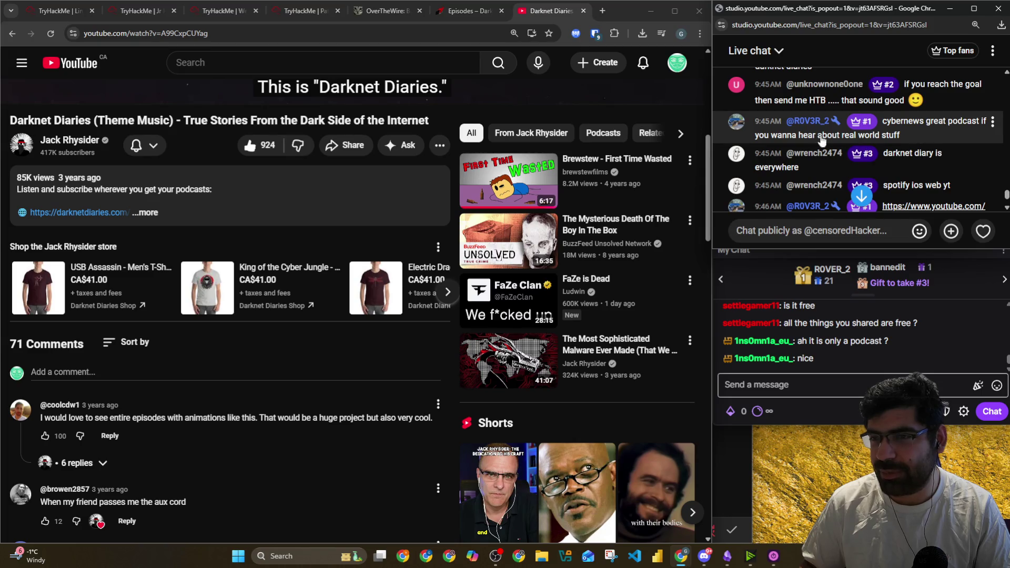
{"action": "scroll", "coordinate": [857, 152], "scroll_direction": "down", "scroll_amount": 1}
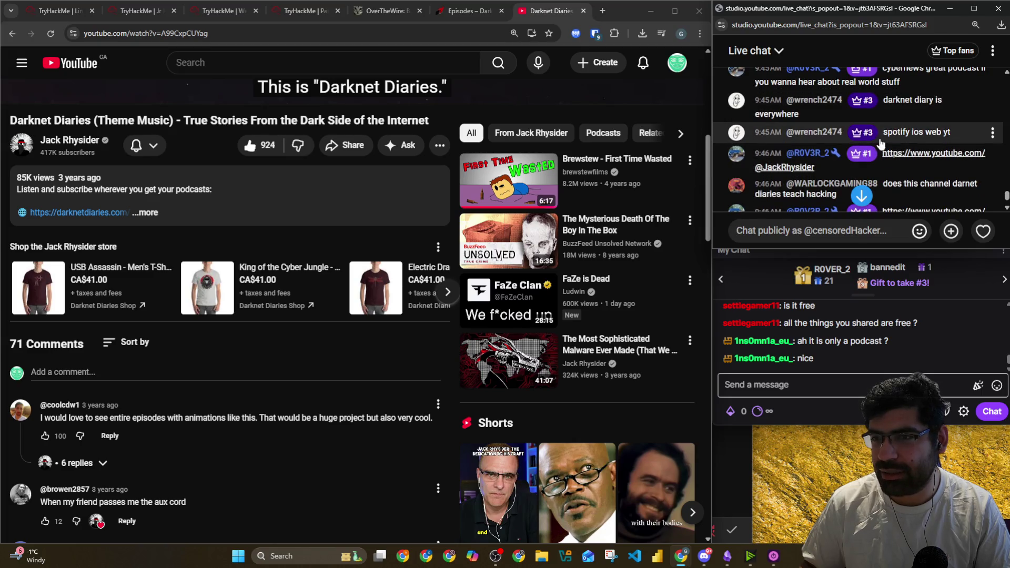
{"action": "scroll", "coordinate": [929, 149], "scroll_direction": "down", "scroll_amount": 2}
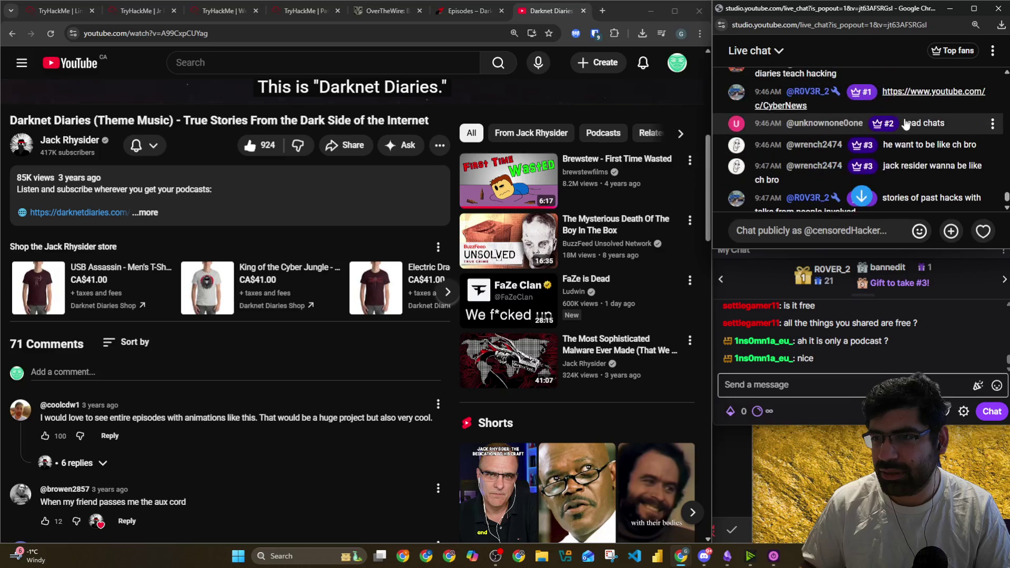
{"action": "left_click_drag", "start_coordinate": [895, 145], "coordinate": [969, 150]}
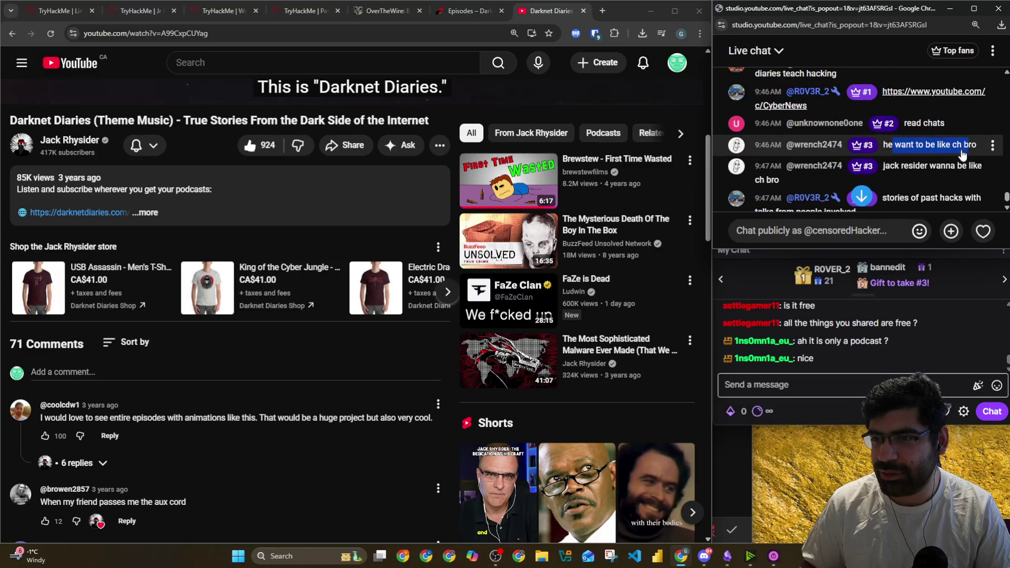
{"action": "scroll", "coordinate": [963, 153], "scroll_direction": "down", "scroll_amount": 1}
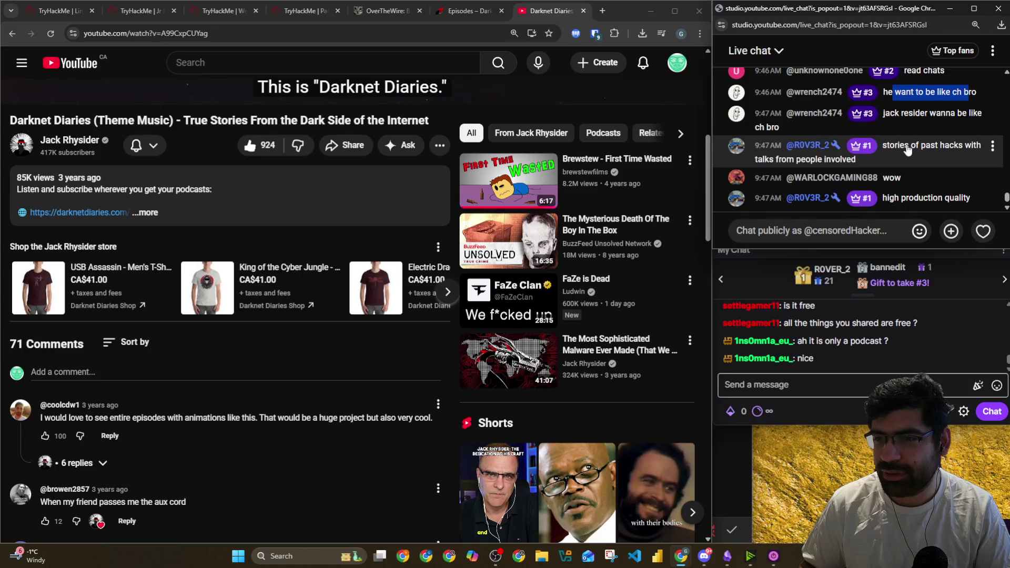
{"action": "left_click", "coordinate": [811, 223]}
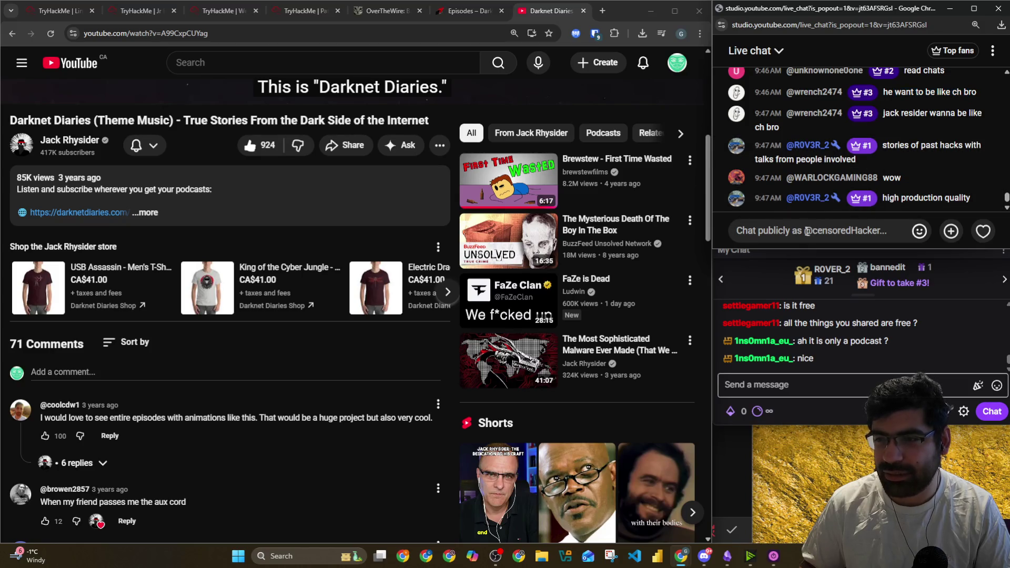
{"action": "scroll", "coordinate": [441, 229], "scroll_direction": "down", "scroll_amount": 4}
{"action": "scroll", "coordinate": [336, 198], "scroll_direction": "up", "scroll_amount": 8}
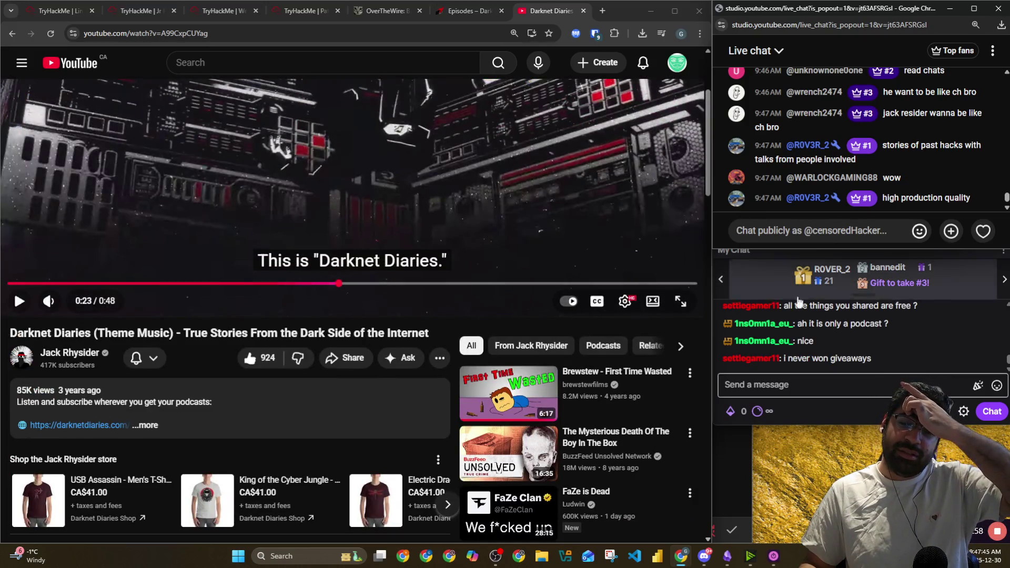
{"action": "left_click", "coordinate": [837, 392]}
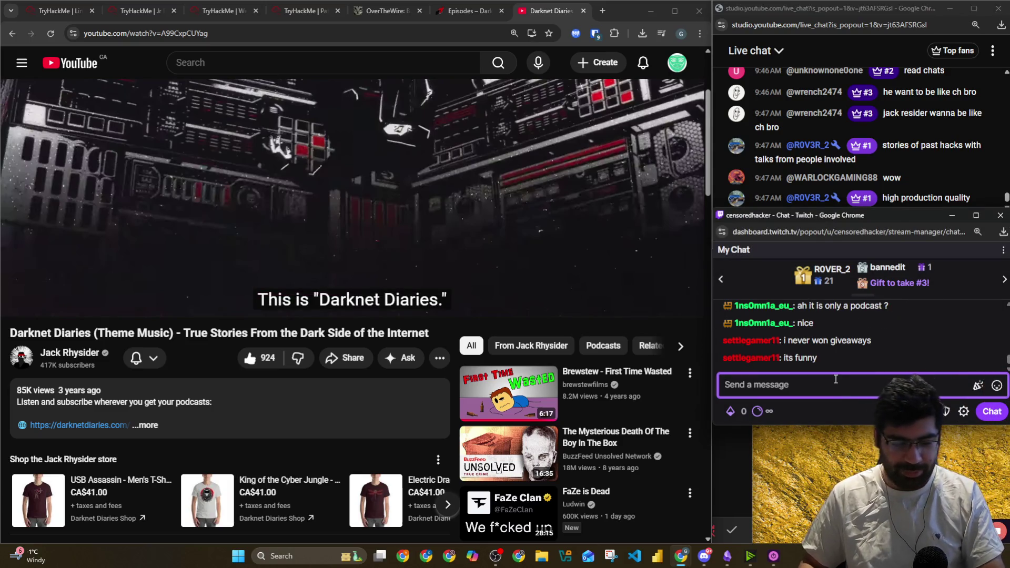
Send !discord in Twitch chat, correcting the '!dicors' typo, and jump to the newest messages
{"action": "type", "text": "!dicors"}
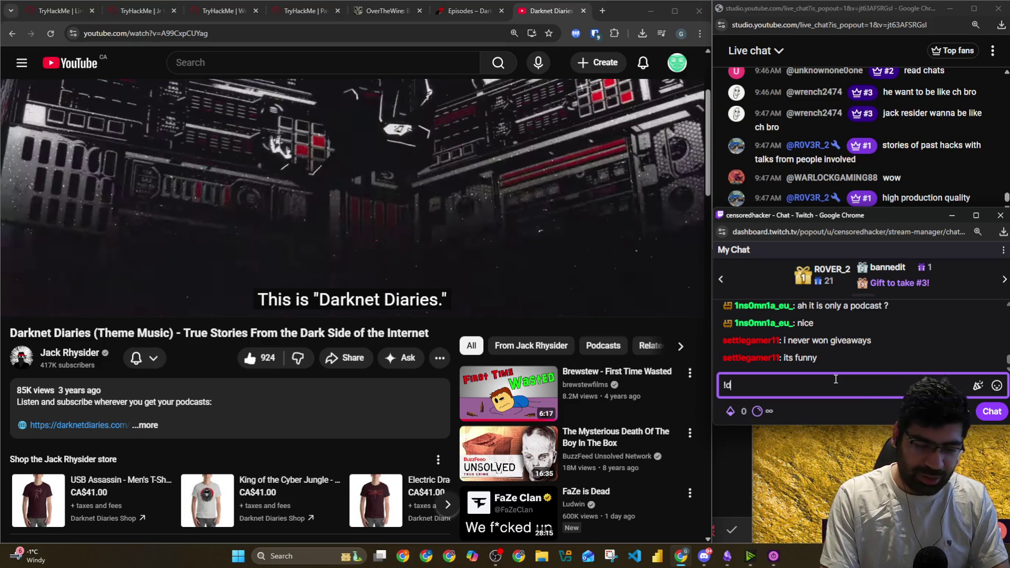
{"action": "key", "text": "BackSpace"}
{"action": "type", "text": "d"}
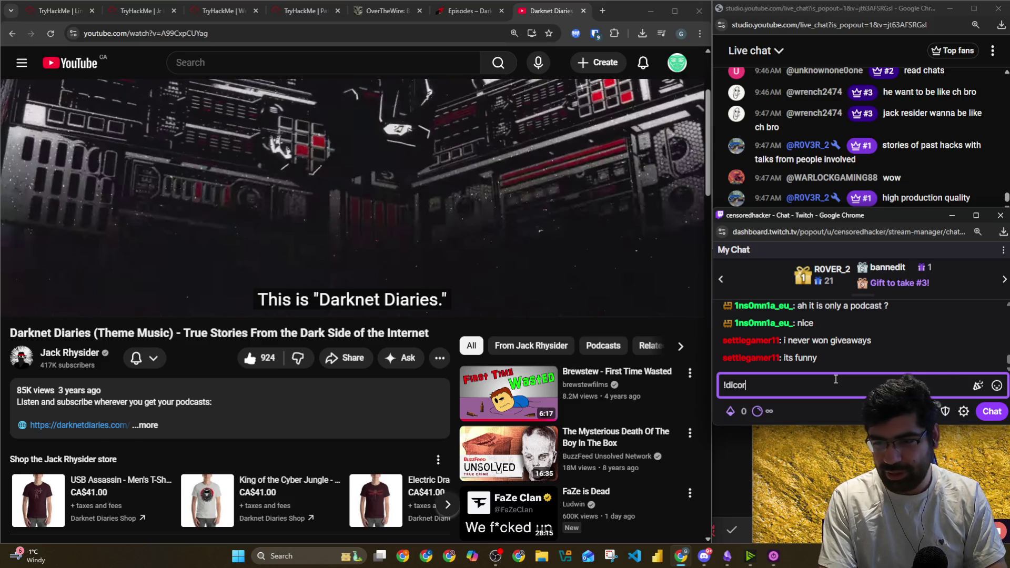
{"action": "key", "text": "Return"}
{"action": "type", "text": "!"}
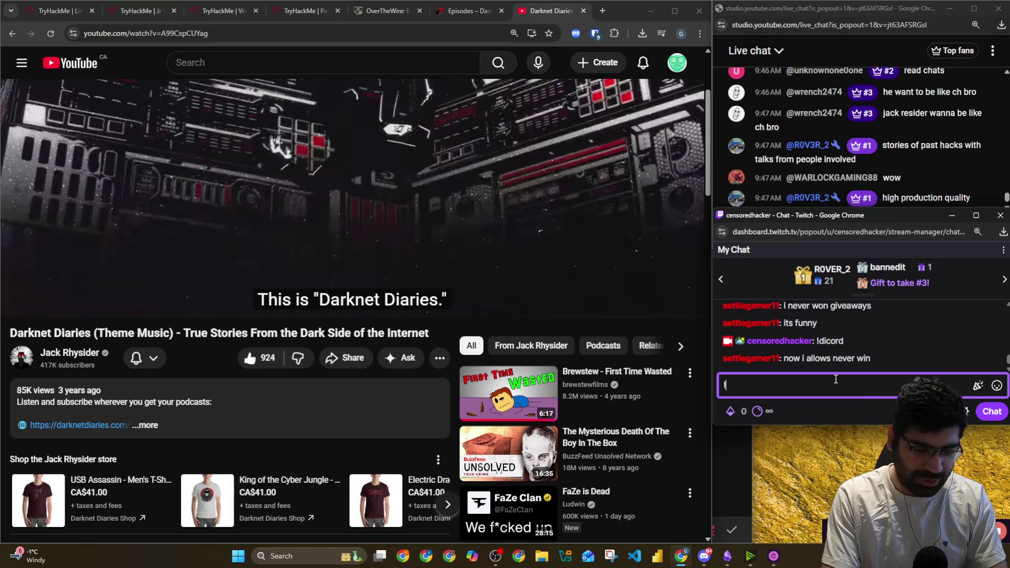
{"action": "type", "text": "discord"}
{"action": "key", "text": "Return"}
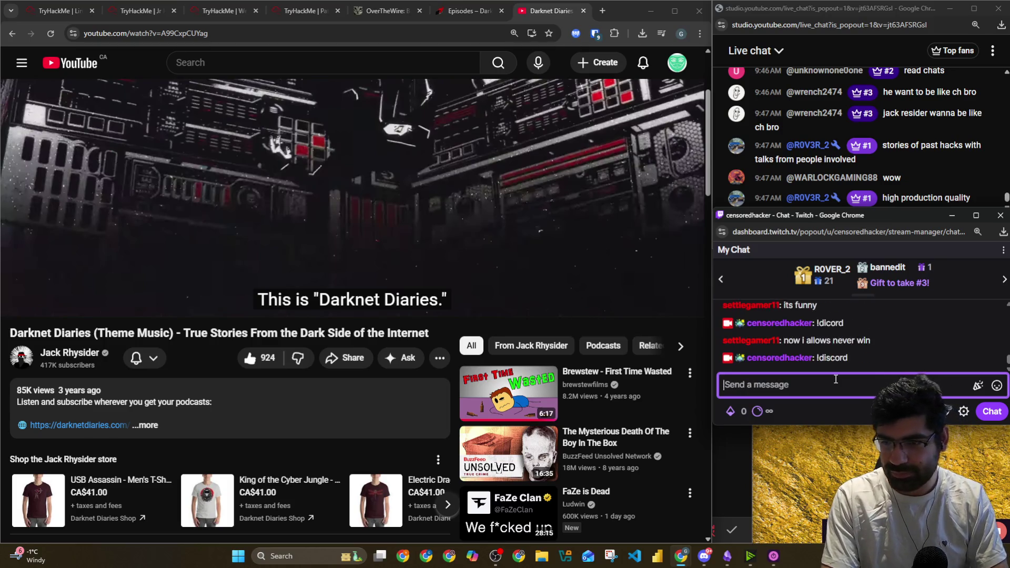
{"action": "scroll", "coordinate": [886, 330], "scroll_direction": "up", "scroll_amount": 1}
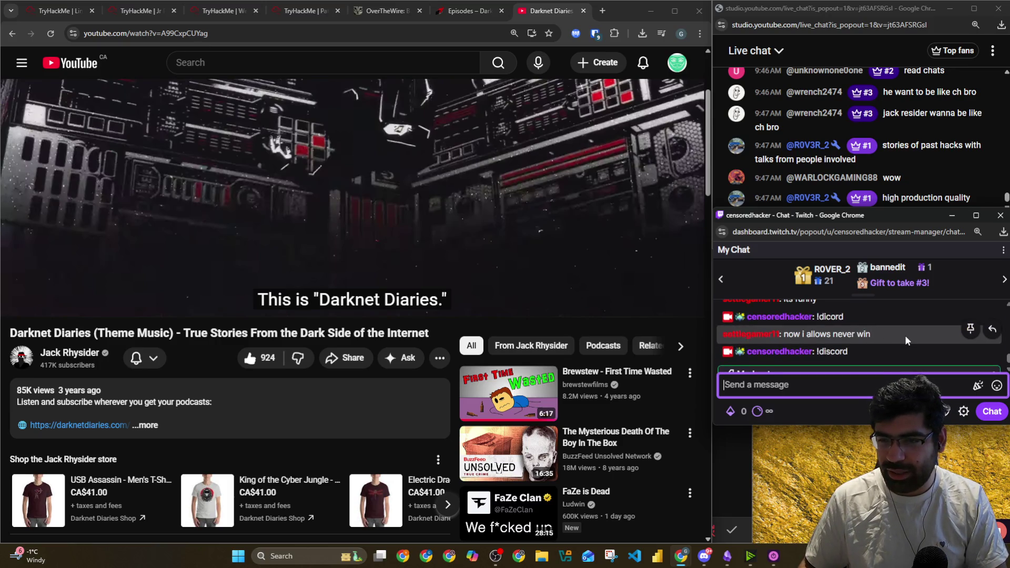
{"action": "scroll", "coordinate": [906, 340], "scroll_direction": "down", "scroll_amount": 2}
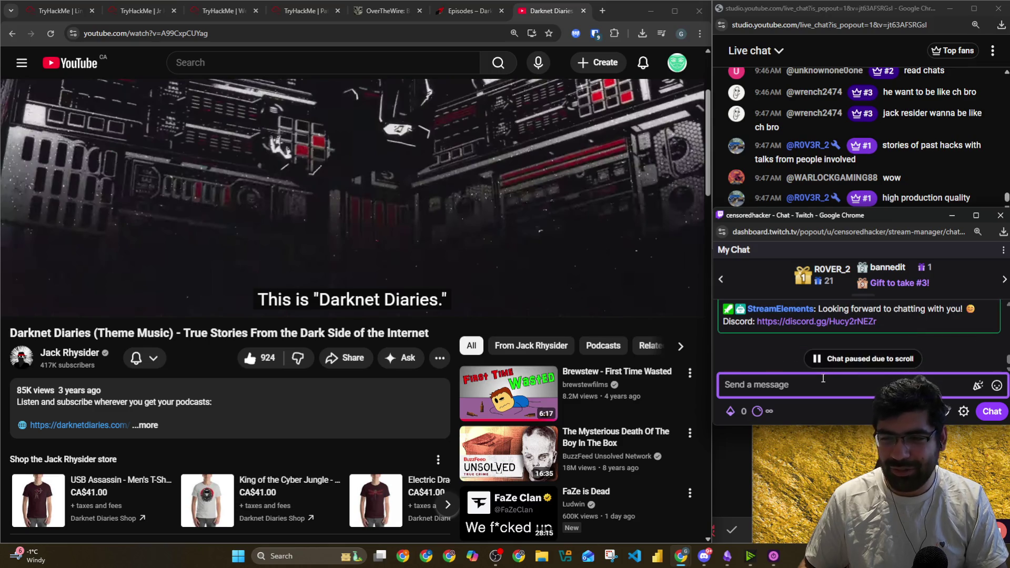
{"action": "left_click", "coordinate": [838, 361]}
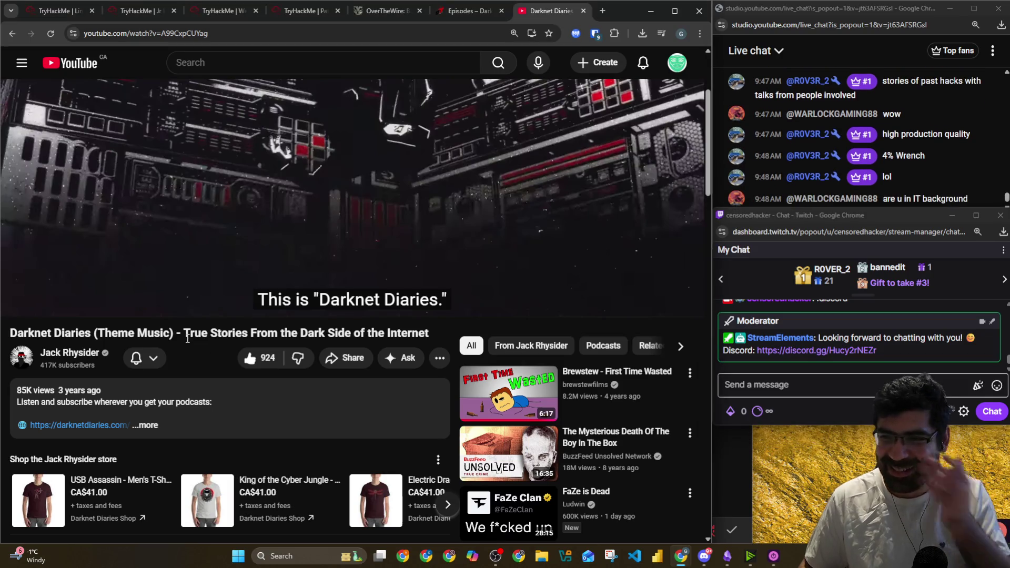
{"action": "left_click", "coordinate": [924, 8]}
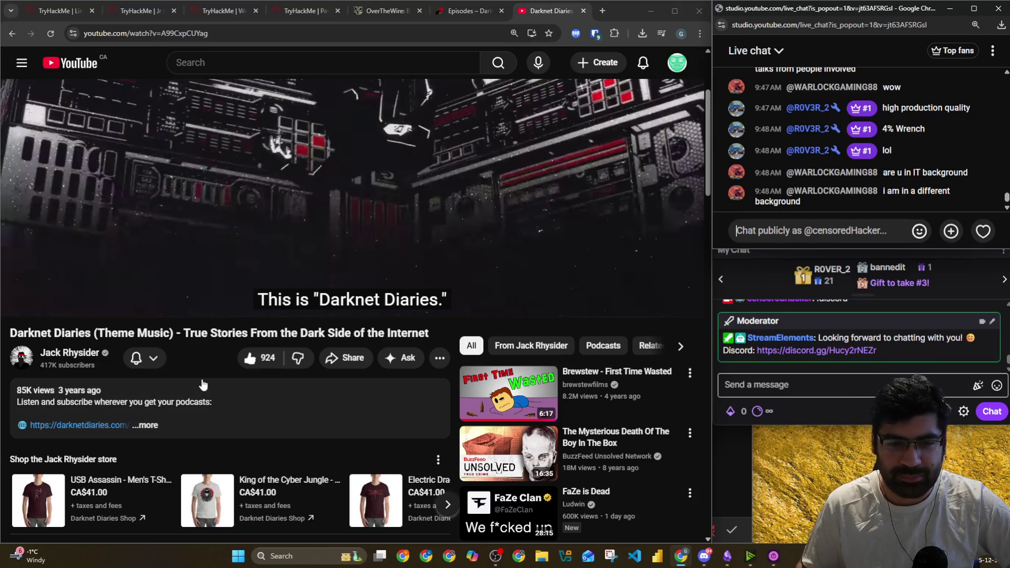
{"action": "scroll", "coordinate": [28, 74], "scroll_direction": "down", "scroll_amount": 1}
{"action": "left_click", "coordinate": [70, 299]}
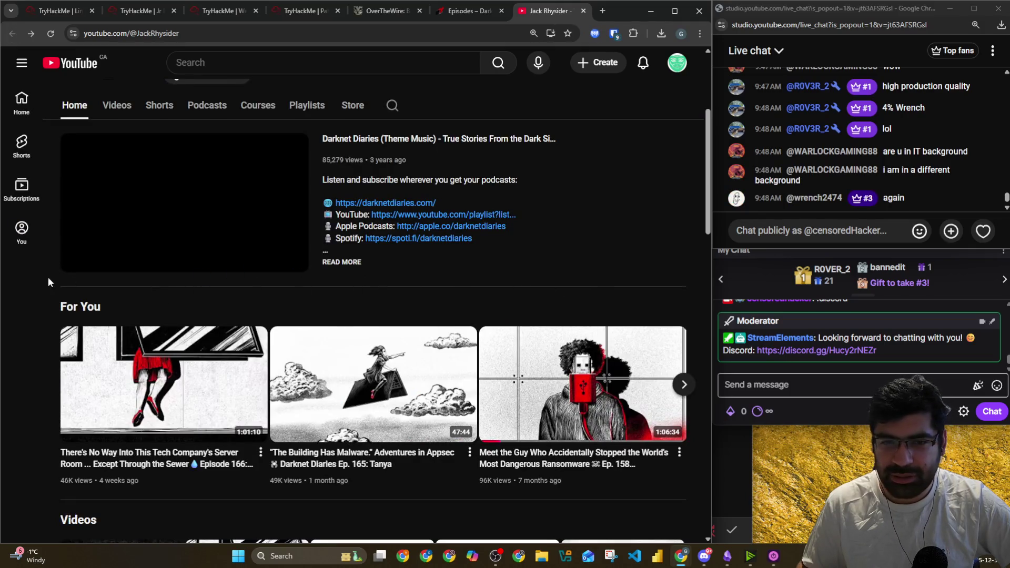
{"action": "scroll", "coordinate": [12, 321], "scroll_direction": "down", "scroll_amount": 6}
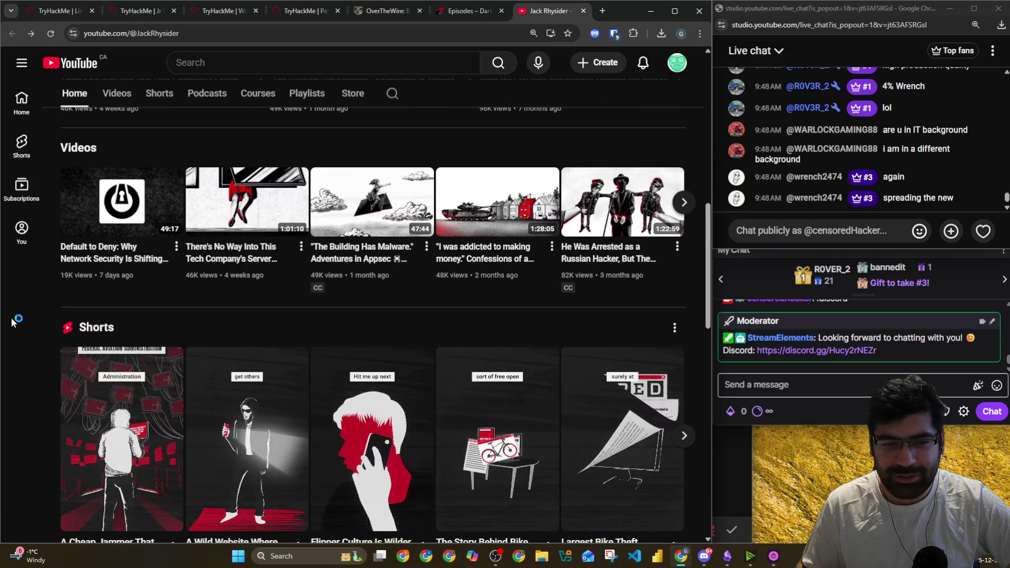
{"action": "scroll", "coordinate": [11, 318], "scroll_direction": "down", "scroll_amount": 4}
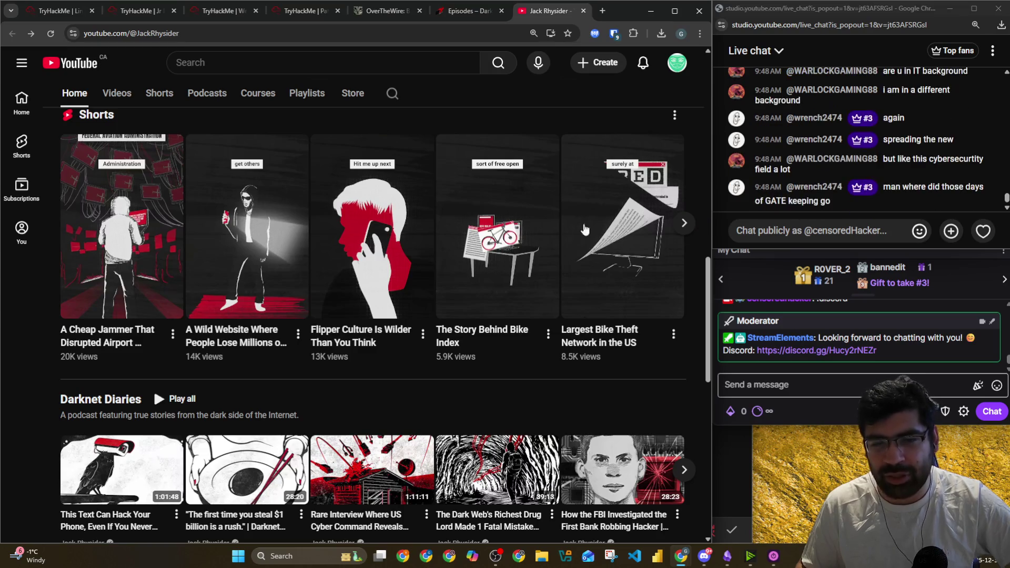
{"action": "left_click", "coordinate": [685, 224]}
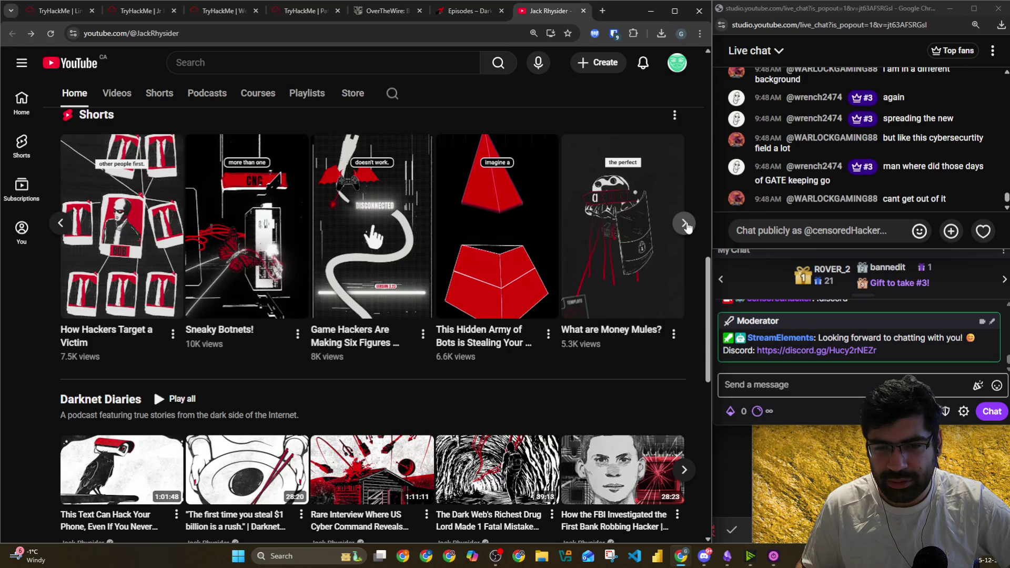
{"action": "left_click", "coordinate": [686, 225]}
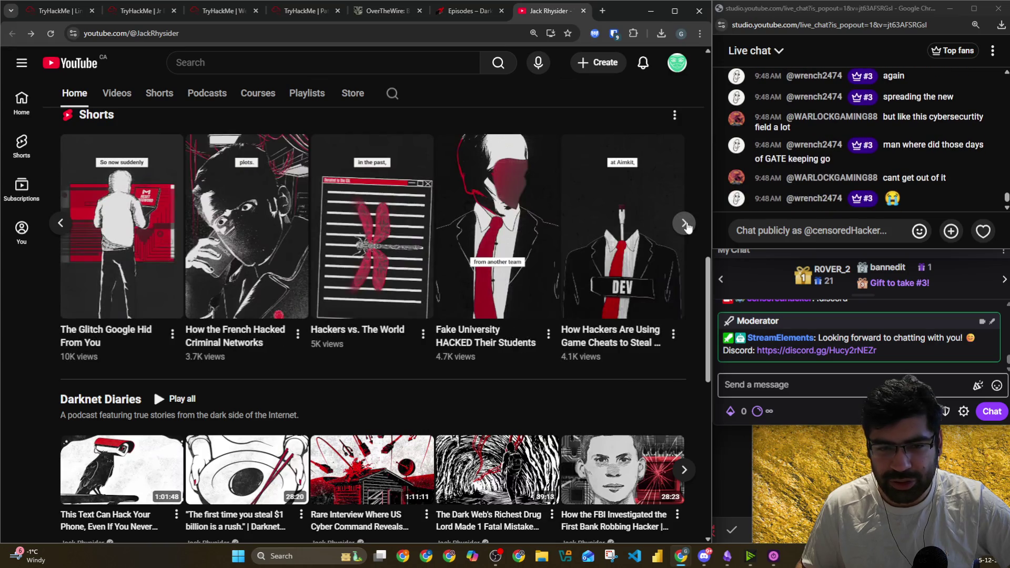
{"action": "left_click", "coordinate": [686, 224]}
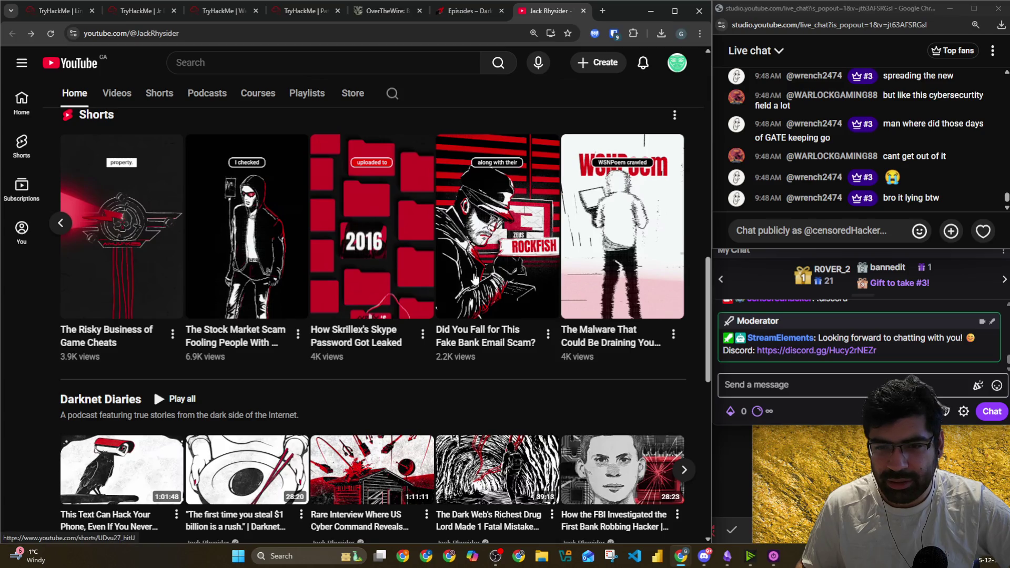
{"action": "left_click", "coordinate": [606, 279]}
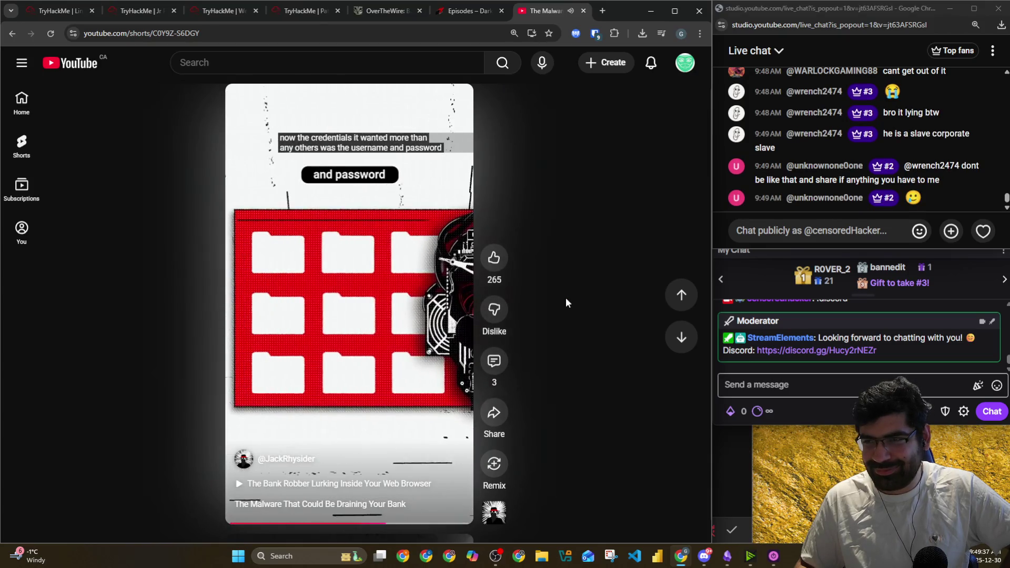
Watch the malware Short, pause it, and return to the YouTube home feed
{"action": "scroll", "coordinate": [856, 181], "scroll_direction": "up", "scroll_amount": 5}
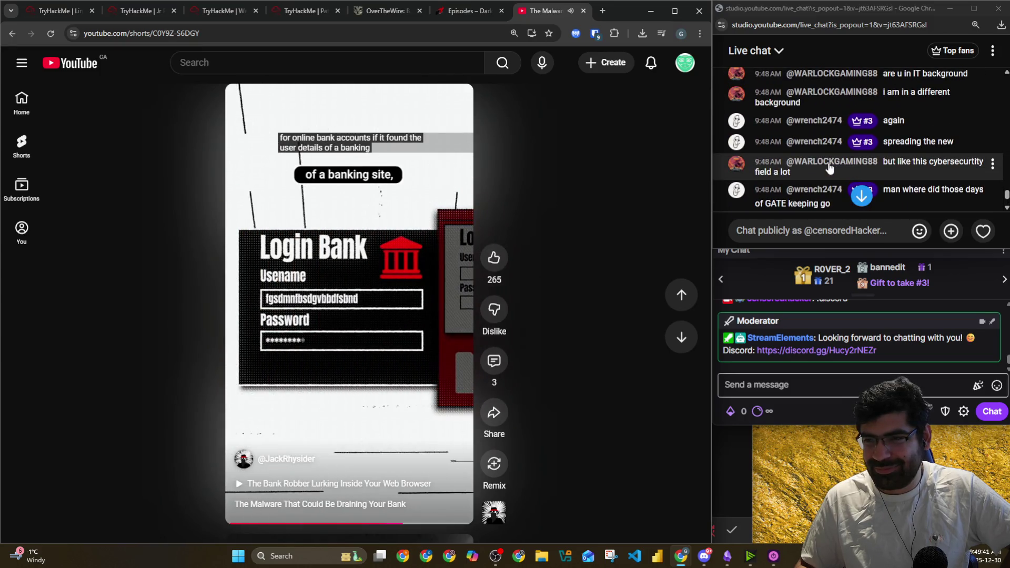
{"action": "scroll", "coordinate": [831, 168], "scroll_direction": "up", "scroll_amount": 1}
{"action": "scroll", "coordinate": [830, 167], "scroll_direction": "down", "scroll_amount": 1}
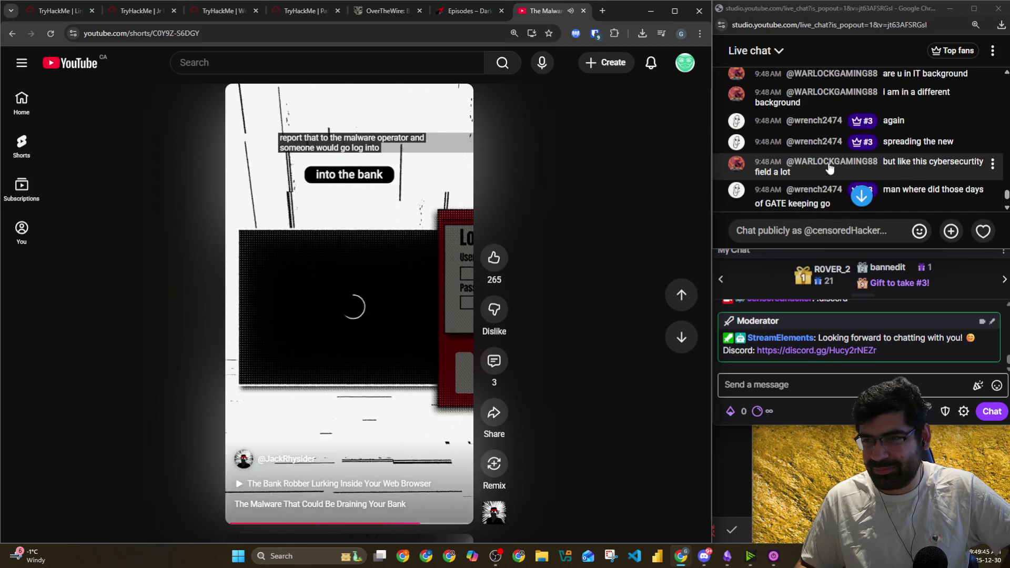
{"action": "scroll", "coordinate": [890, 166], "scroll_direction": "down", "scroll_amount": 1}
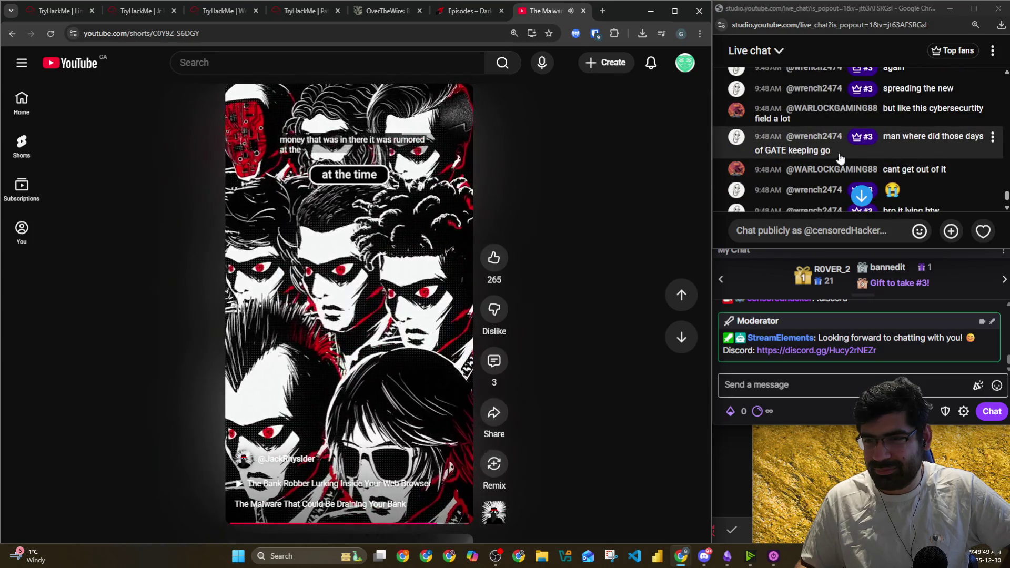
{"action": "scroll", "coordinate": [940, 134], "scroll_direction": "down", "scroll_amount": 1}
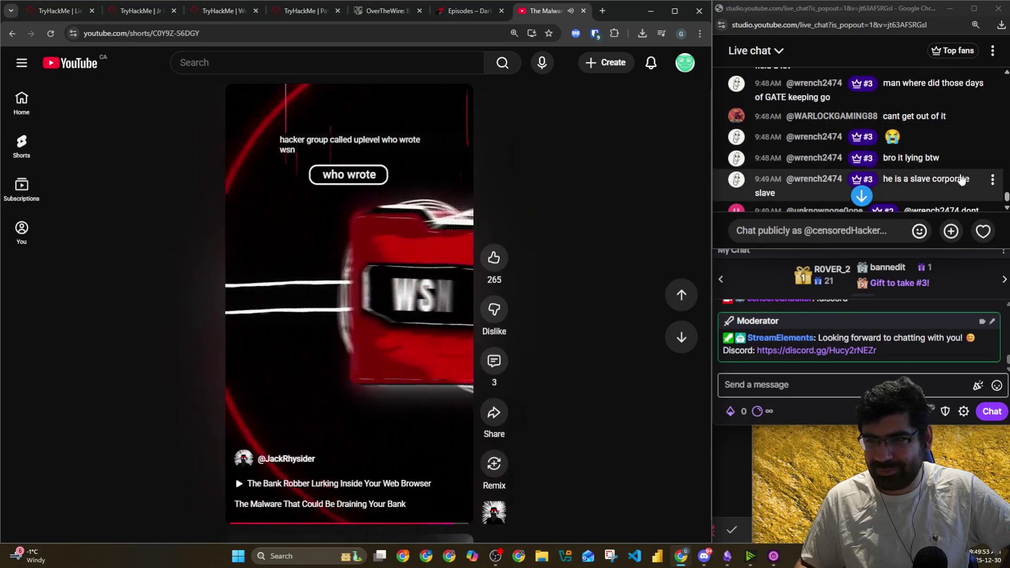
{"action": "scroll", "coordinate": [925, 166], "scroll_direction": "down", "scroll_amount": 1}
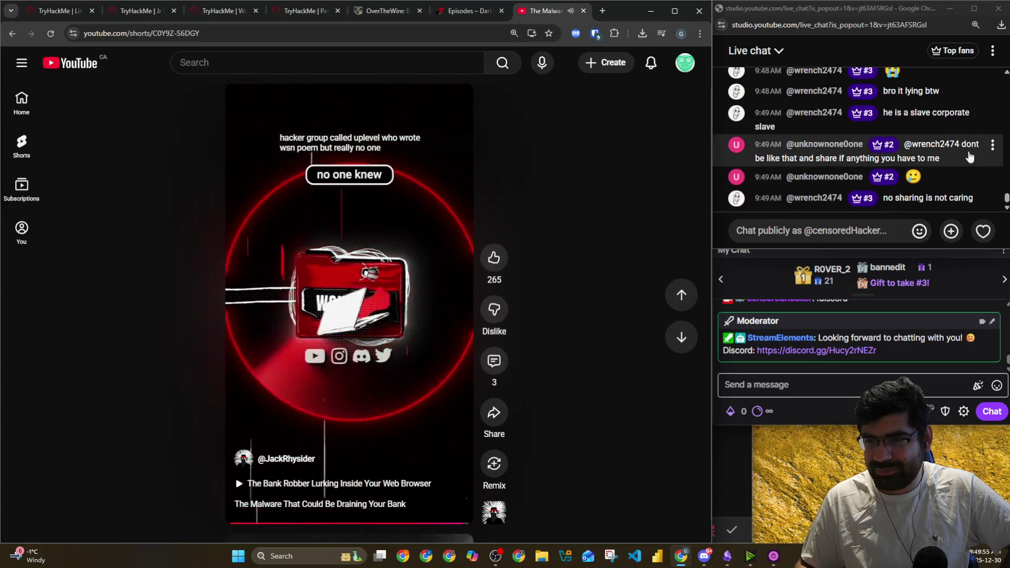
{"action": "left_click", "coordinate": [416, 236]}
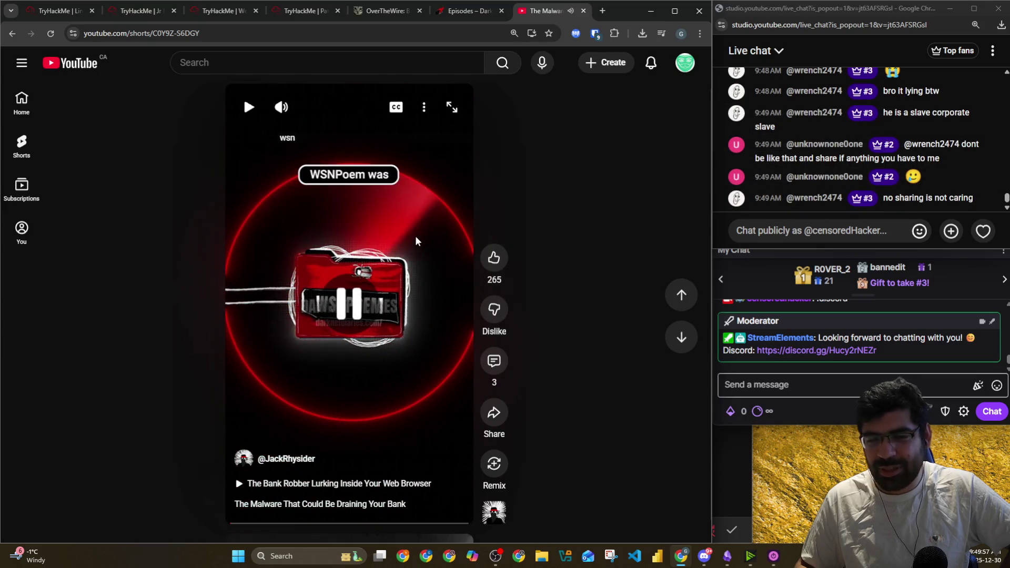
{"action": "left_click", "coordinate": [25, 121]}
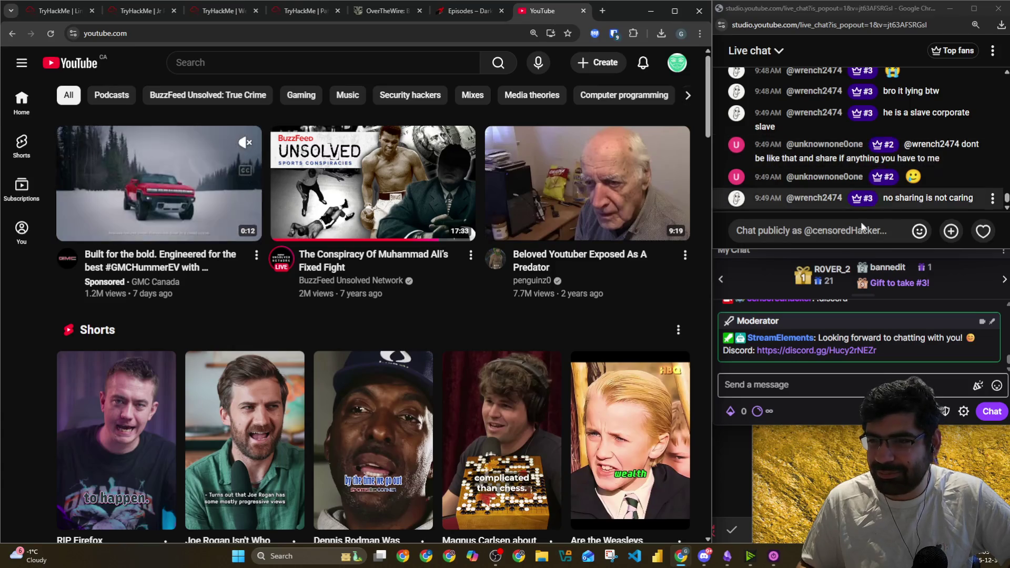
{"action": "left_click", "coordinate": [816, 231]}
{"action": "left_click", "coordinate": [11, 36]}
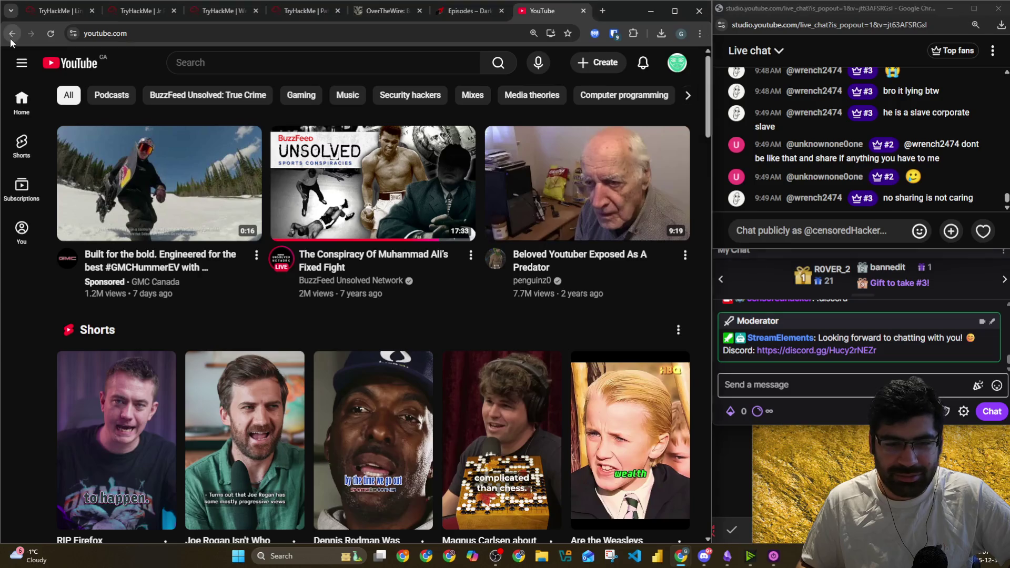
{"action": "left_click", "coordinate": [15, 33]}
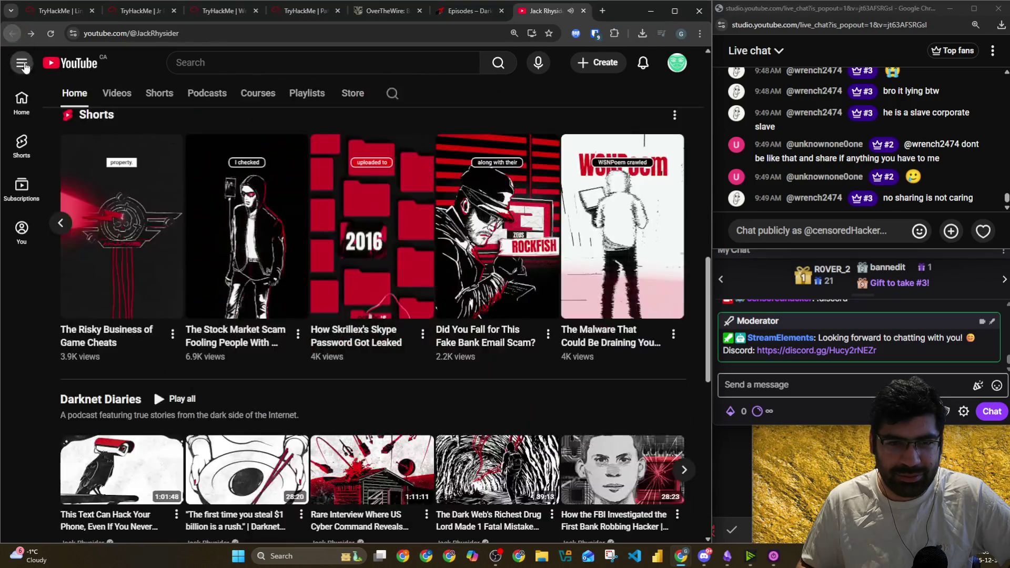
{"action": "scroll", "coordinate": [66, 287], "scroll_direction": "down", "scroll_amount": 5}
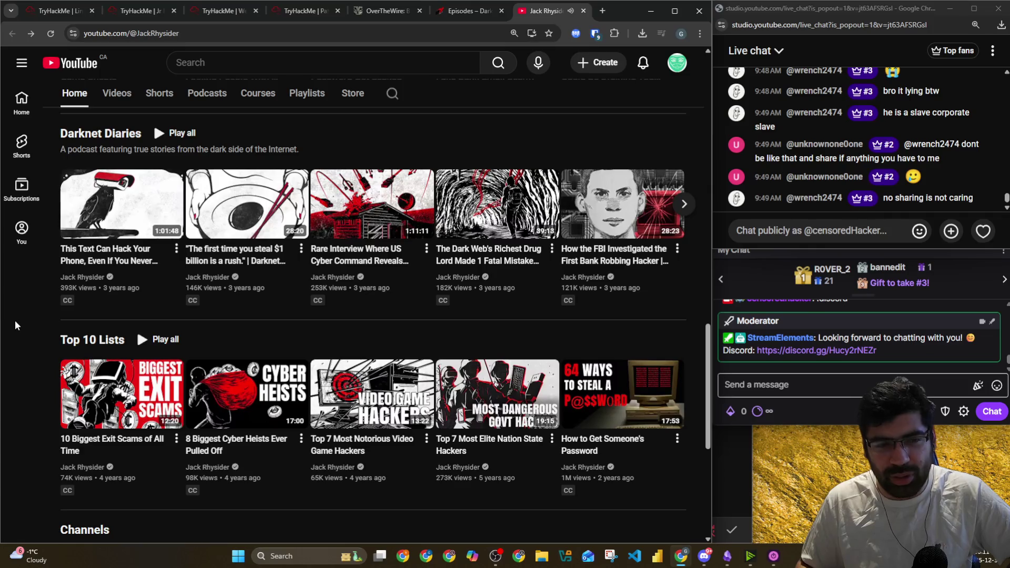
{"action": "scroll", "coordinate": [22, 320], "scroll_direction": "down", "scroll_amount": 4}
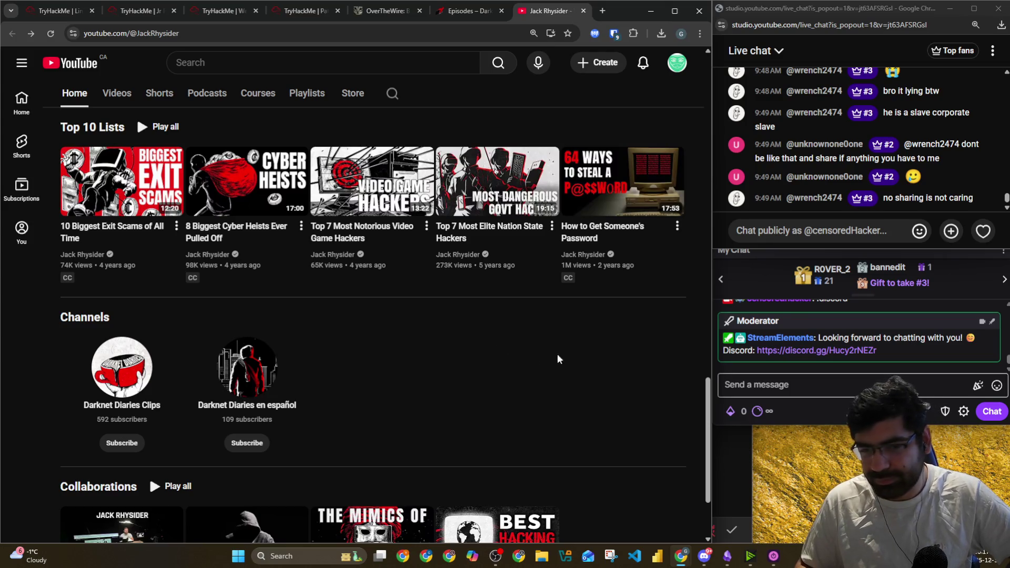
{"action": "scroll", "coordinate": [559, 359], "scroll_direction": "down", "scroll_amount": 2}
{"action": "left_click", "coordinate": [325, 68]}
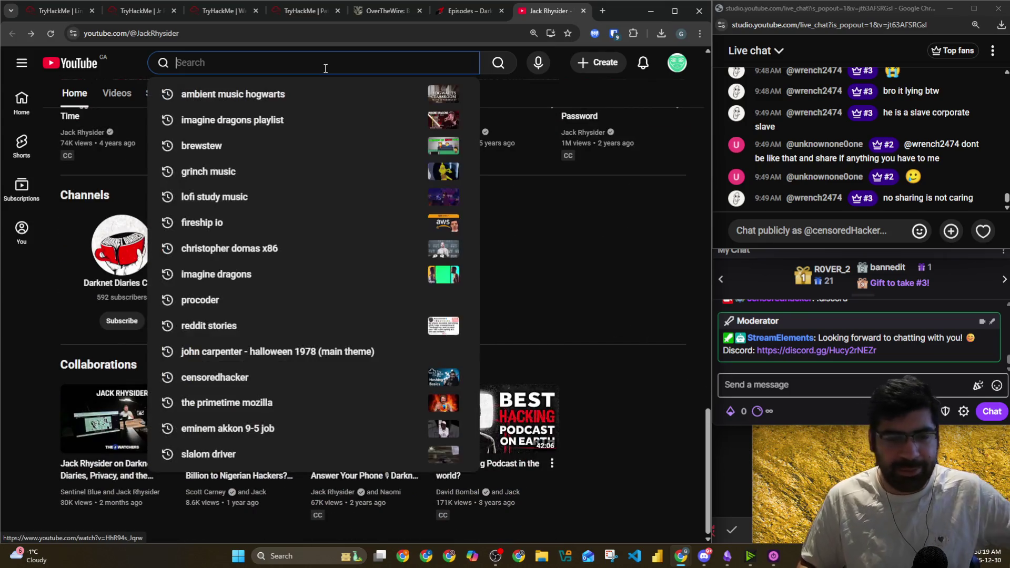
Search YouTube for 'cybernews' and scroll through the results
{"action": "type", "text": "cybernews"}
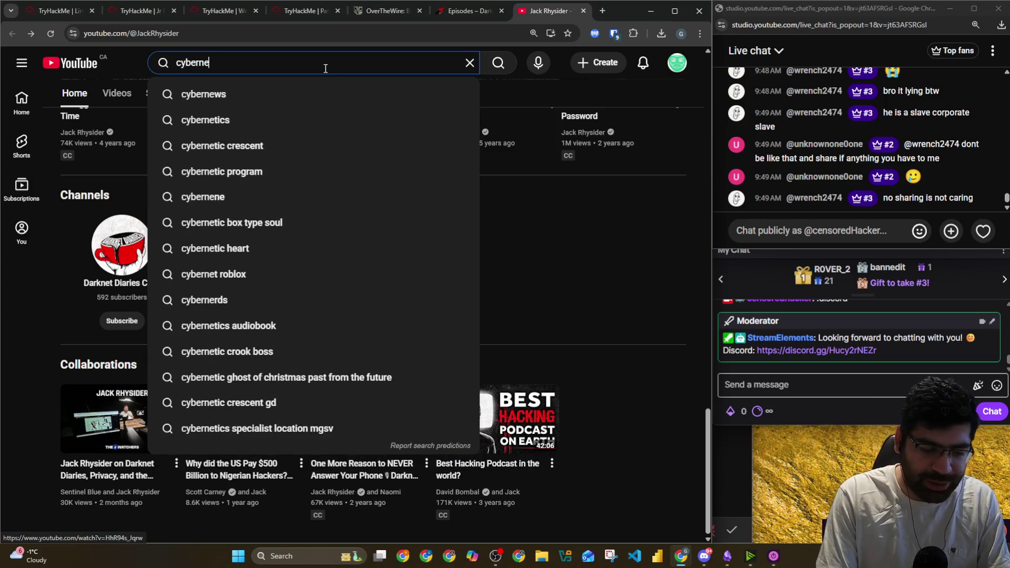
{"action": "key", "text": "Return"}
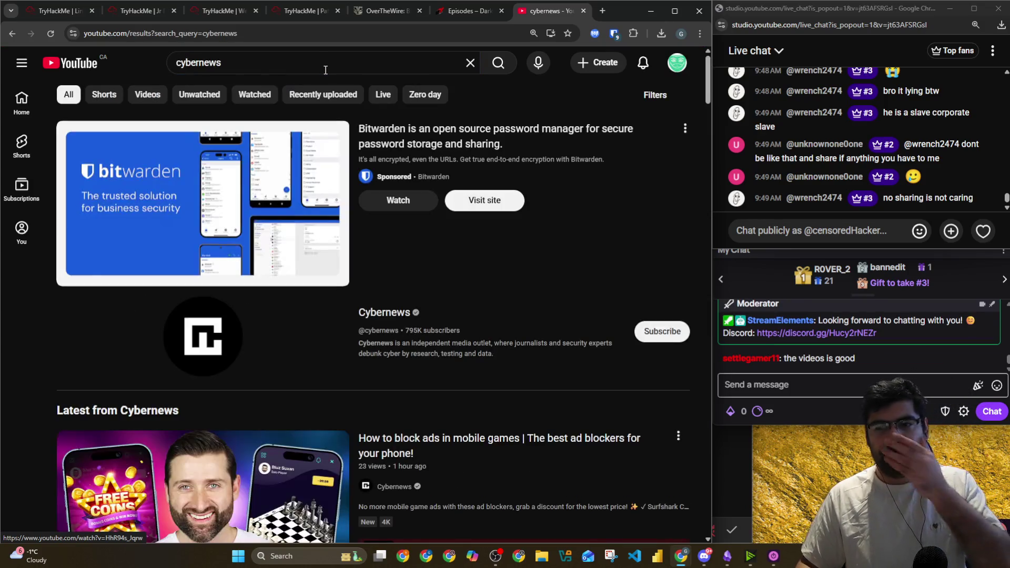
{"action": "scroll", "coordinate": [71, 263], "scroll_direction": "down", "scroll_amount": 3}
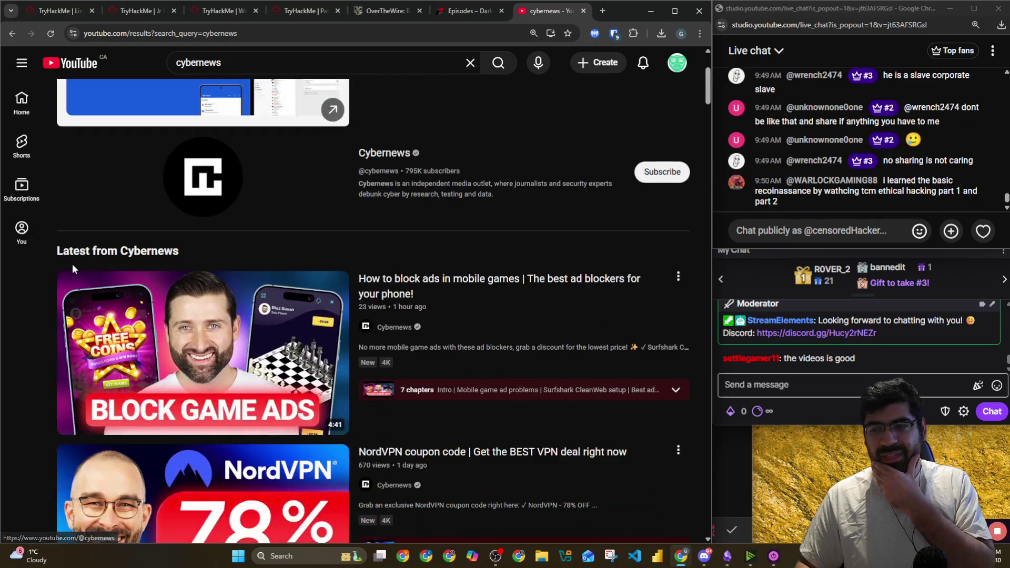
{"action": "scroll", "coordinate": [66, 270], "scroll_direction": "down", "scroll_amount": 3}
{"action": "scroll", "coordinate": [10, 327], "scroll_direction": "down", "scroll_amount": 7}
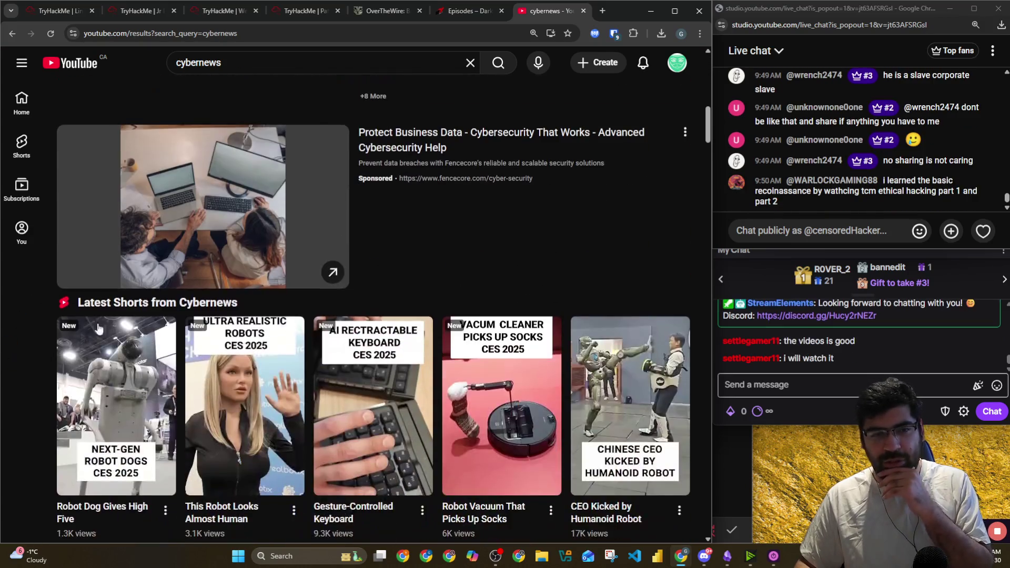
Refine the search to the 'cyber news stuxnet' suggestion and run it
{"action": "left_click", "coordinate": [258, 63]}
{"action": "type", "text": "st"}
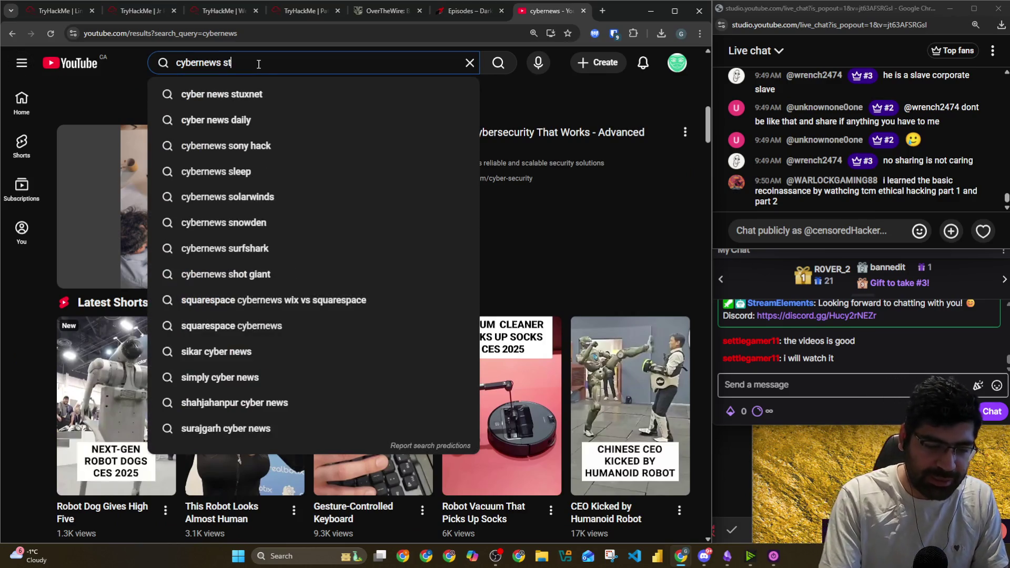
{"action": "key", "text": "Down"}
{"action": "key", "text": "Down"}
{"action": "key", "text": "Return"}
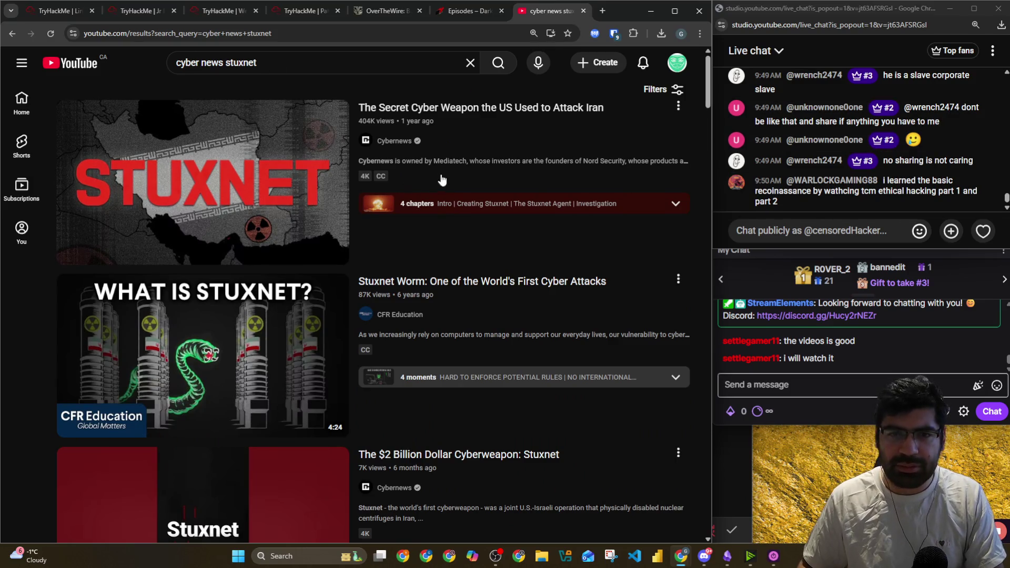
{"action": "mouse_move", "coordinate": [442, 139]}
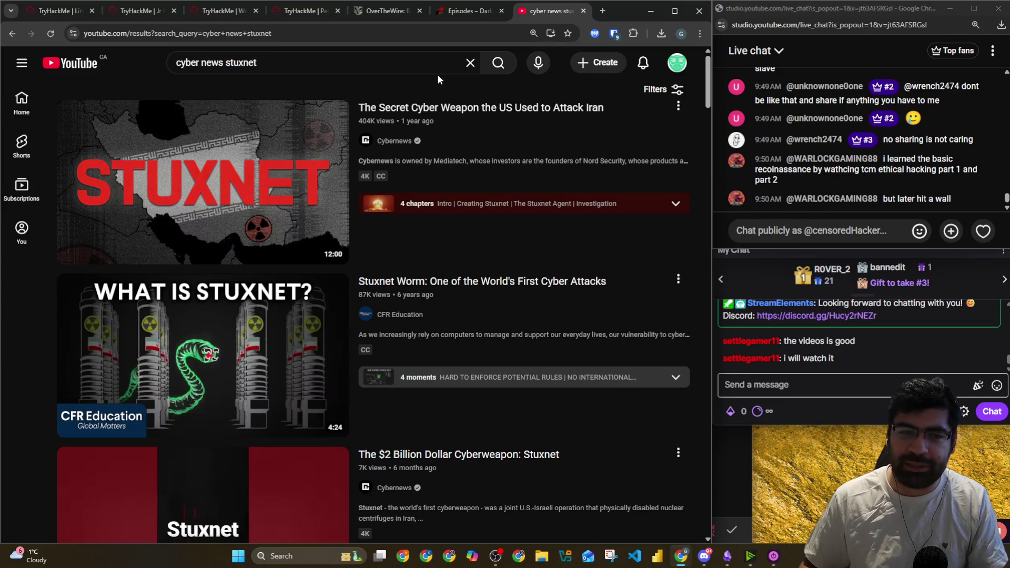
{"action": "key", "text": "alt+Tab"}
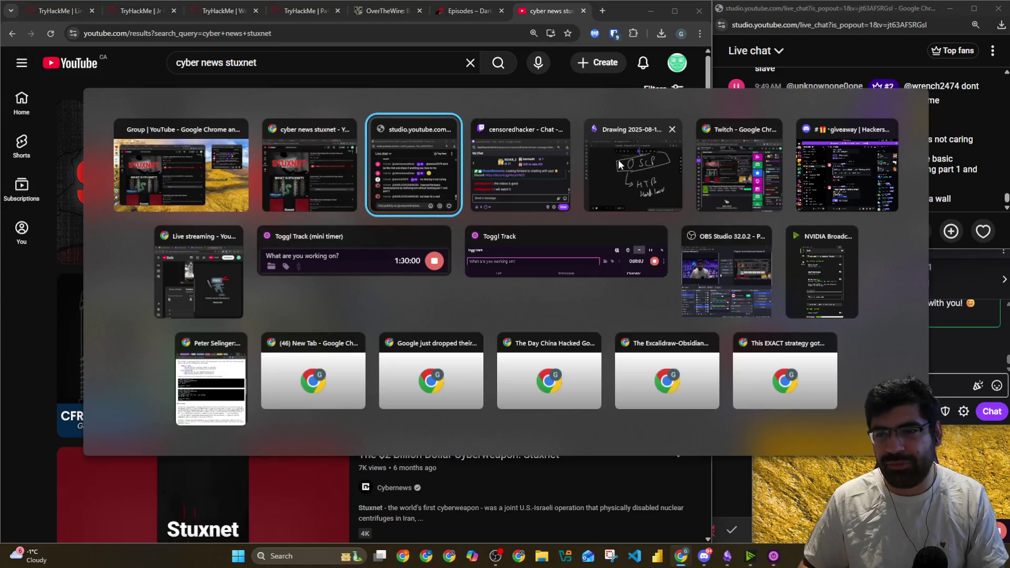
Handwrite 'Dream Team' on the Excalidraw canvas with an upward arrow to its right
{"action": "left_click", "coordinate": [618, 160]}
{"action": "scroll", "coordinate": [405, 202], "scroll_direction": "down", "scroll_amount": 10}
{"action": "mouse_move", "coordinate": [185, 216]}
{"action": "left_mouse_down"}
{"action": "mouse_move", "coordinate": [175, 232]}
{"action": "mouse_move", "coordinate": [212, 262]}
{"action": "mouse_move", "coordinate": [282, 227]}
{"action": "mouse_move", "coordinate": [308, 247]}
{"action": "mouse_move", "coordinate": [330, 246]}
{"action": "left_mouse_up"}
{"action": "left_click_drag", "start_coordinate": [364, 213], "coordinate": [397, 212]}
{"action": "left_click_drag", "start_coordinate": [388, 214], "coordinate": [388, 253]}
{"action": "left_click_drag", "start_coordinate": [412, 243], "coordinate": [504, 245]}
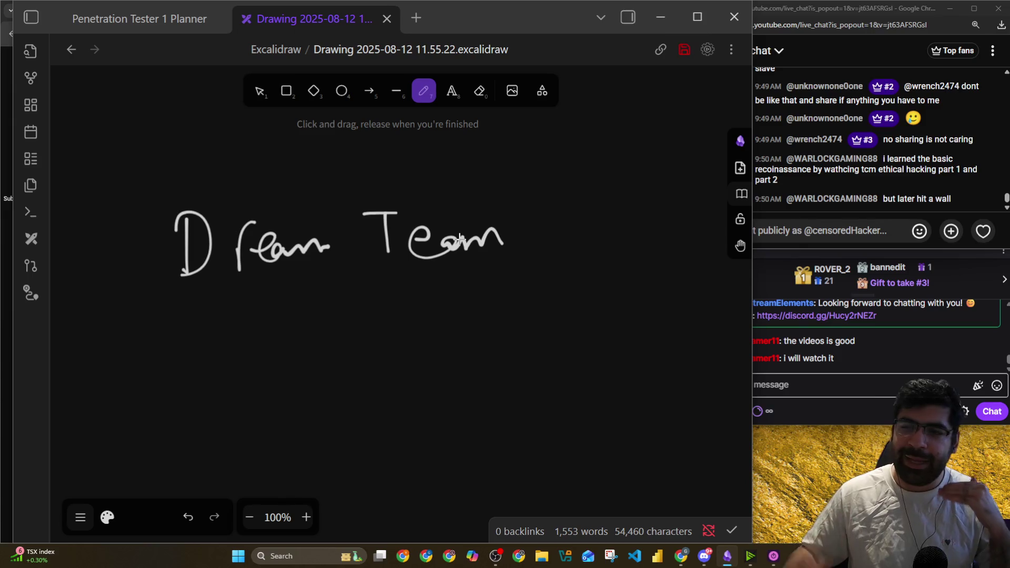
{"action": "scroll", "coordinate": [439, 334], "scroll_direction": "down", "scroll_amount": 1}
{"action": "mouse_move", "coordinate": [574, 360]}
{"action": "left_mouse_down"}
{"action": "mouse_move", "coordinate": [549, 209]}
{"action": "mouse_move", "coordinate": [585, 194]}
{"action": "left_mouse_up"}
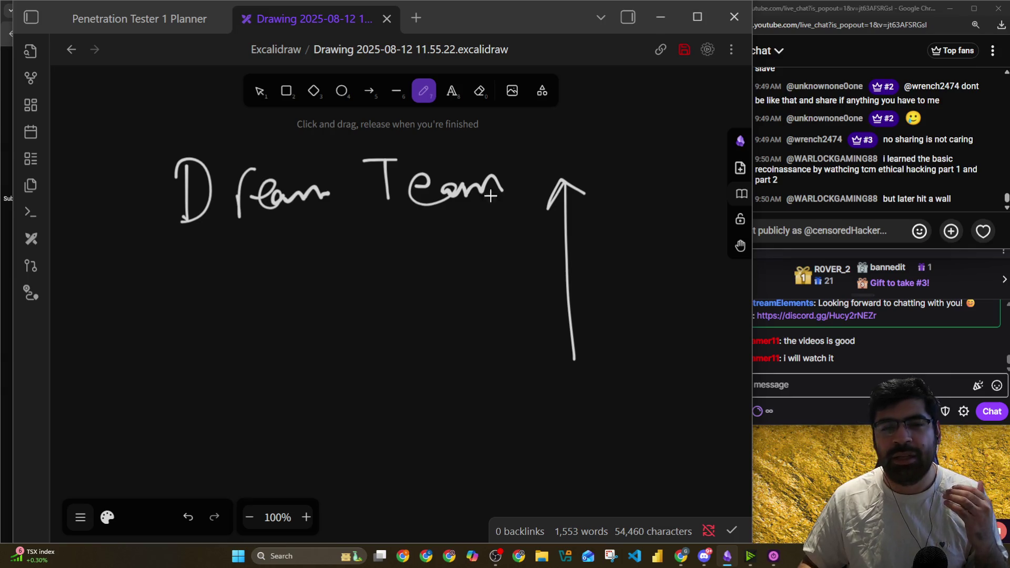
Handwrite 'Stuxnet' with an upward arrow beside it
{"action": "scroll", "coordinate": [439, 194], "scroll_direction": "down", "scroll_amount": 3}
{"action": "mouse_move", "coordinate": [217, 244]}
{"action": "left_mouse_down"}
{"action": "mouse_move", "coordinate": [184, 296]}
{"action": "mouse_move", "coordinate": [333, 287]}
{"action": "mouse_move", "coordinate": [405, 266]}
{"action": "mouse_move", "coordinate": [421, 279]}
{"action": "left_mouse_up"}
{"action": "mouse_move", "coordinate": [432, 217]}
{"action": "left_mouse_down"}
{"action": "mouse_move", "coordinate": [435, 279]}
{"action": "mouse_move", "coordinate": [455, 248]}
{"action": "left_mouse_up"}
{"action": "mouse_move", "coordinate": [502, 287]}
{"action": "left_mouse_down"}
{"action": "mouse_move", "coordinate": [479, 179]}
{"action": "mouse_move", "coordinate": [520, 184]}
{"action": "left_mouse_up"}
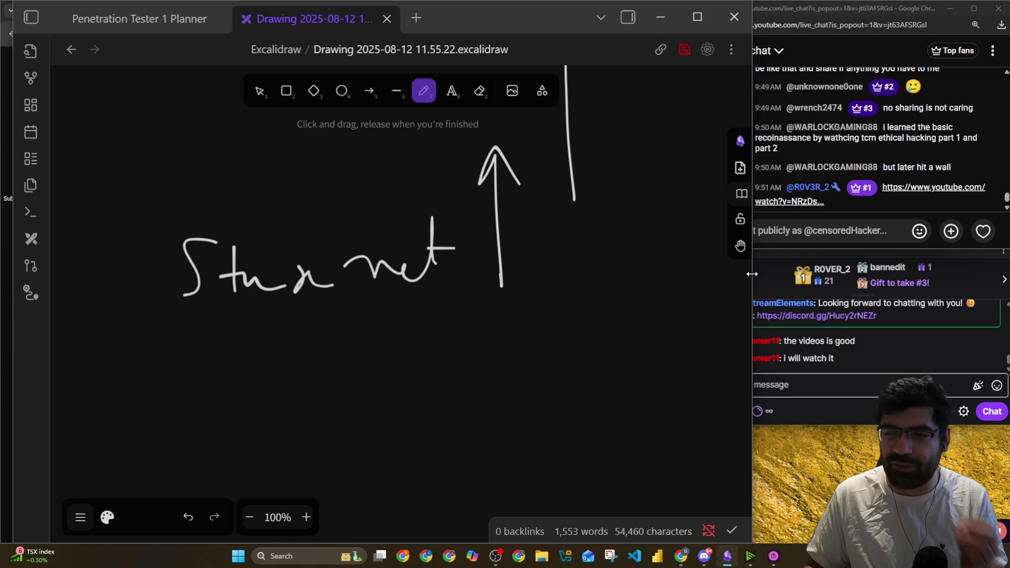
Narrow the Obsidian window to widen the chat and adjust the canvas zoom
{"action": "left_click_drag", "start_coordinate": [753, 262], "coordinate": [719, 262]}
{"action": "scroll", "coordinate": [530, 242], "scroll_direction": "down", "scroll_amount": 7}
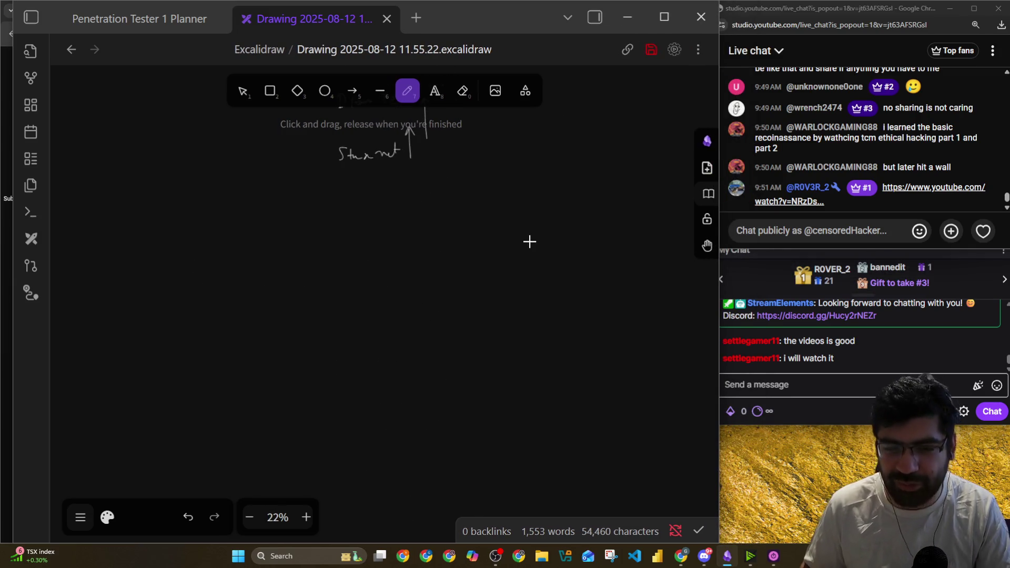
{"action": "scroll", "coordinate": [403, 241], "scroll_direction": "up", "scroll_amount": 5, "text": "ctrl"}
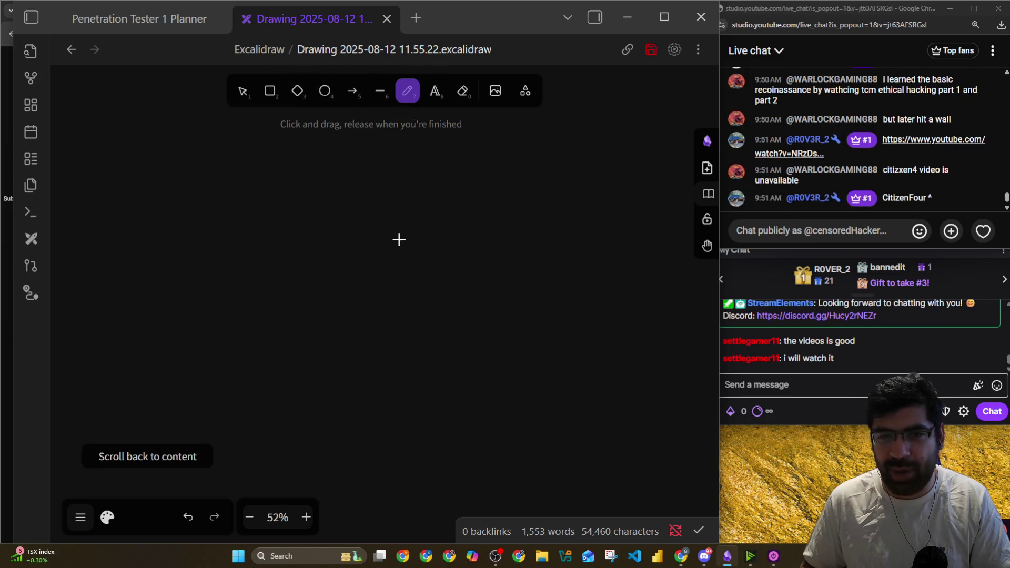
{"action": "scroll", "coordinate": [399, 242], "scroll_direction": "down", "scroll_amount": 1, "text": "ctrl"}
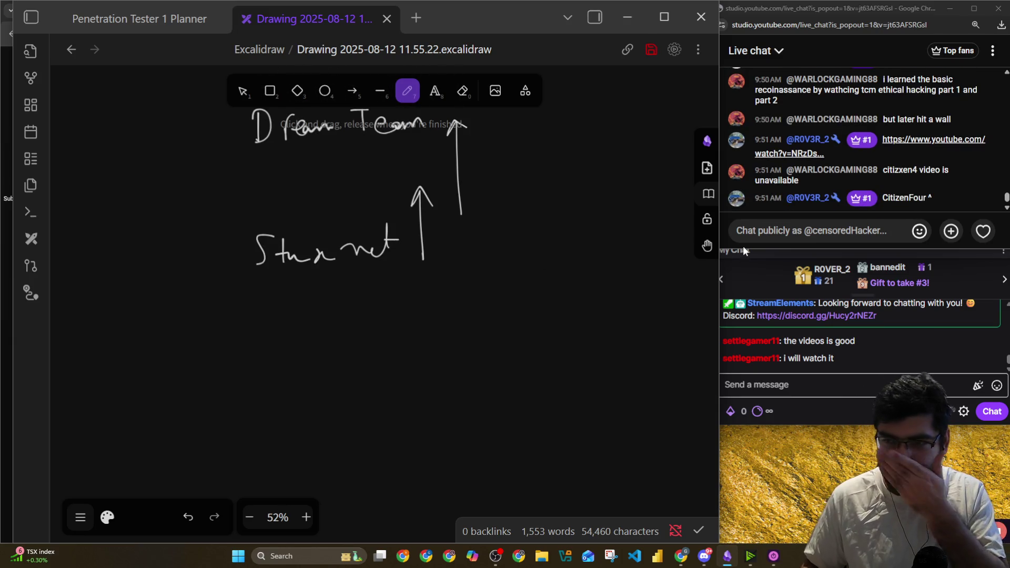
{"action": "key", "text": "alt+Tab"}
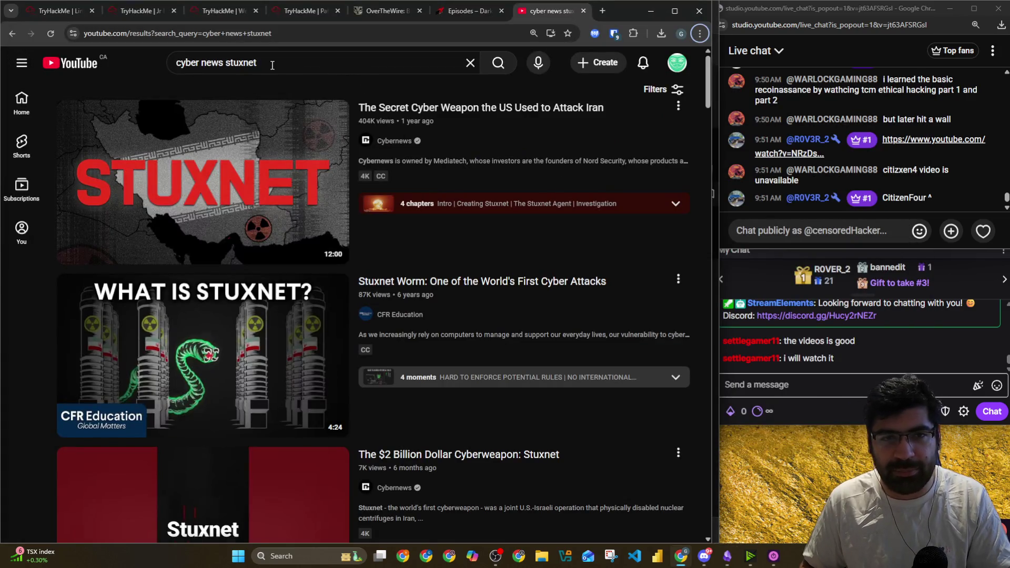
Type 'citizenfour sno' in YouTube search and run the 'citizenfour snowden' suggestion
{"action": "left_click", "coordinate": [272, 66]}
{"action": "type", "text": "cit"}
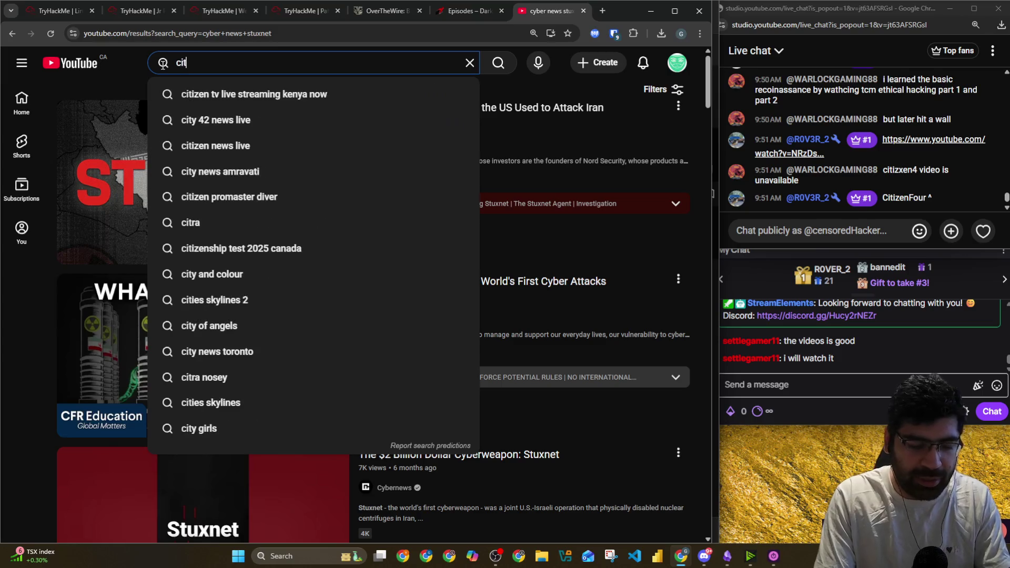
{"action": "type", "text": "izenfour"}
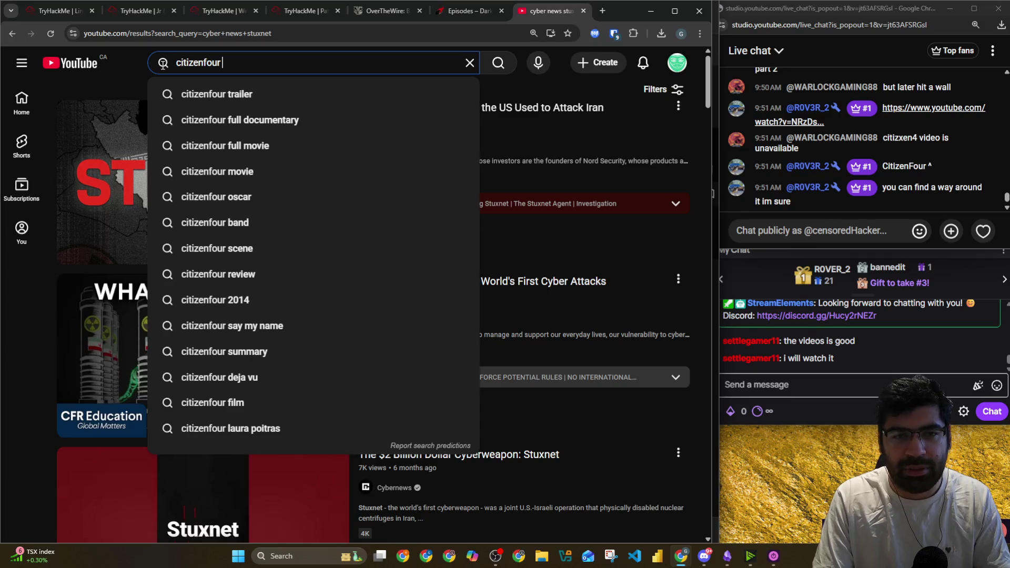
{"action": "type", "text": " sn"}
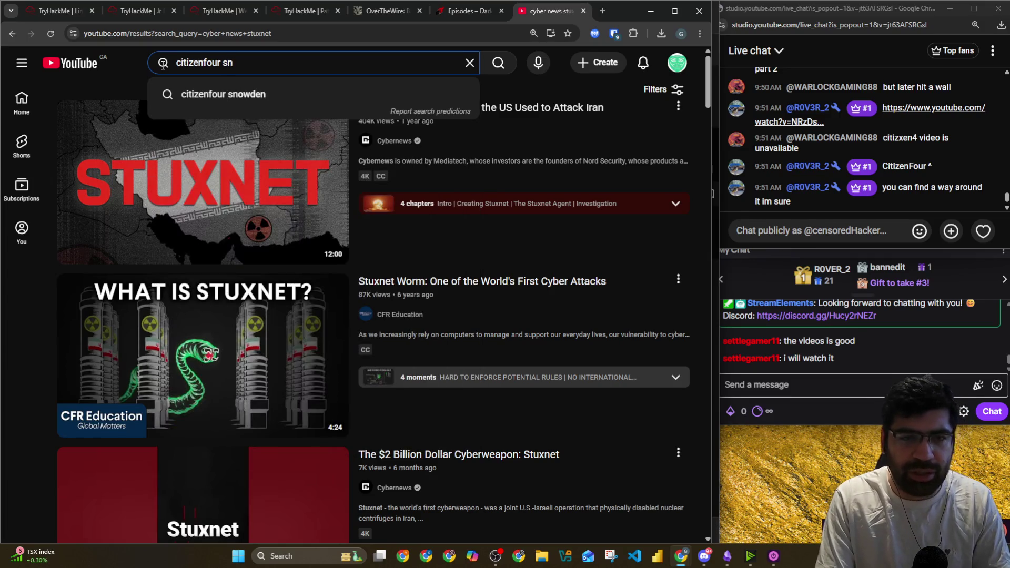
{"action": "type", "text": "o"}
{"action": "key", "text": "Down"}
{"action": "key", "text": "Return"}
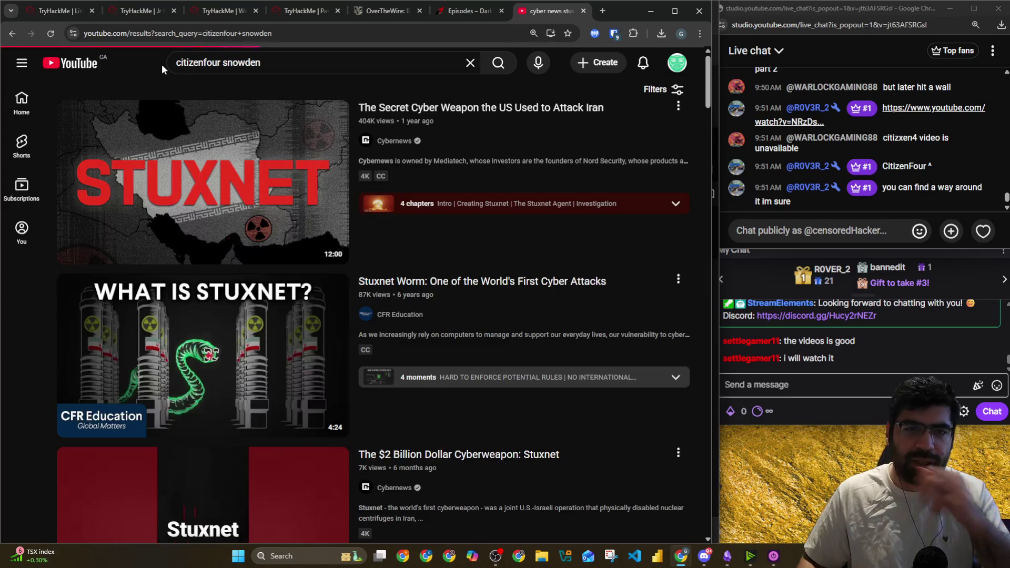
{"action": "scroll", "coordinate": [573, 230], "scroll_direction": "down", "scroll_amount": 1}
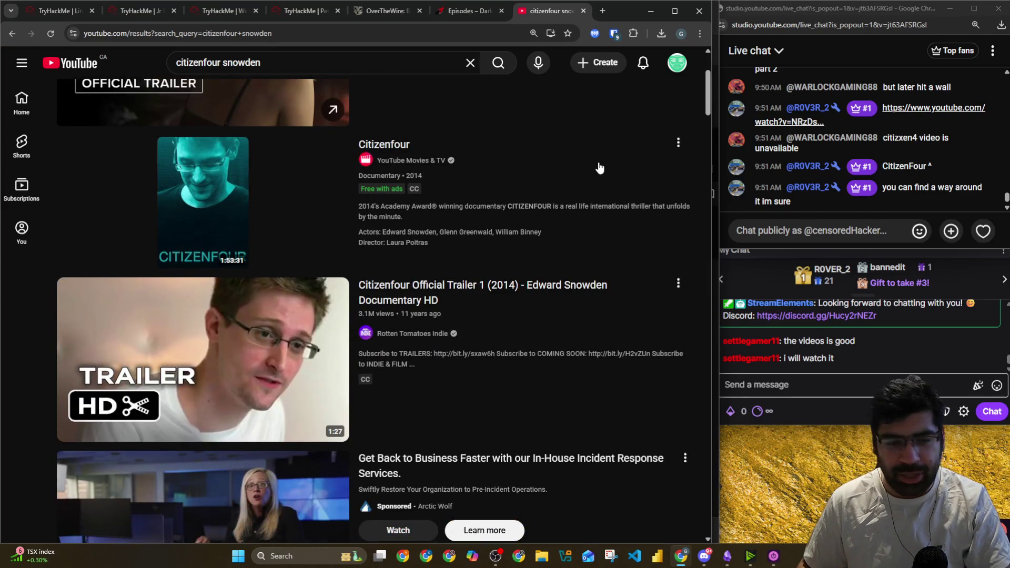
{"action": "scroll", "coordinate": [514, 149], "scroll_direction": "up", "scroll_amount": 3}
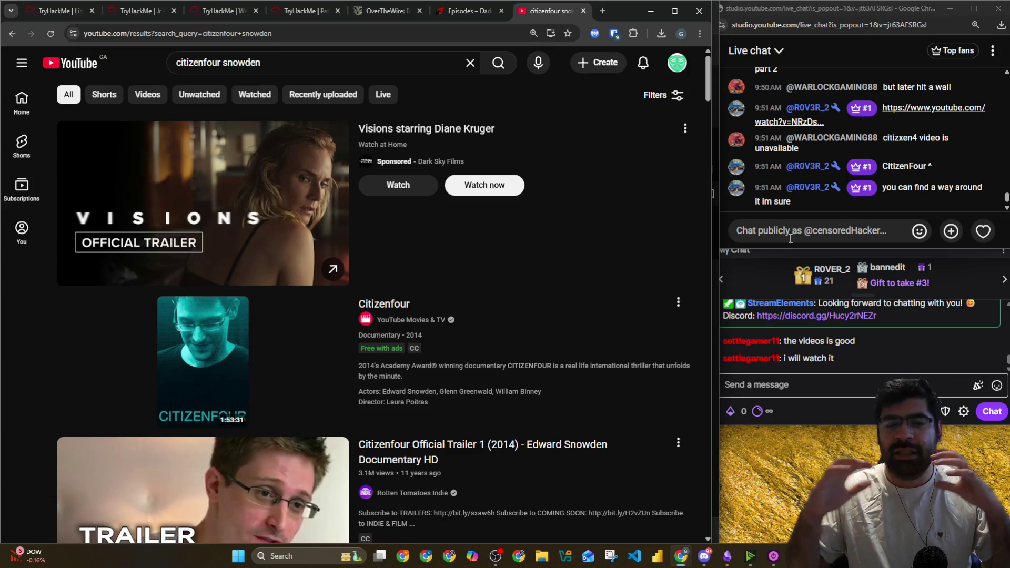
Close the search results, open the Citizenfour link from live chat, and block the pre-roll ad
{"action": "left_click", "coordinate": [584, 11]}
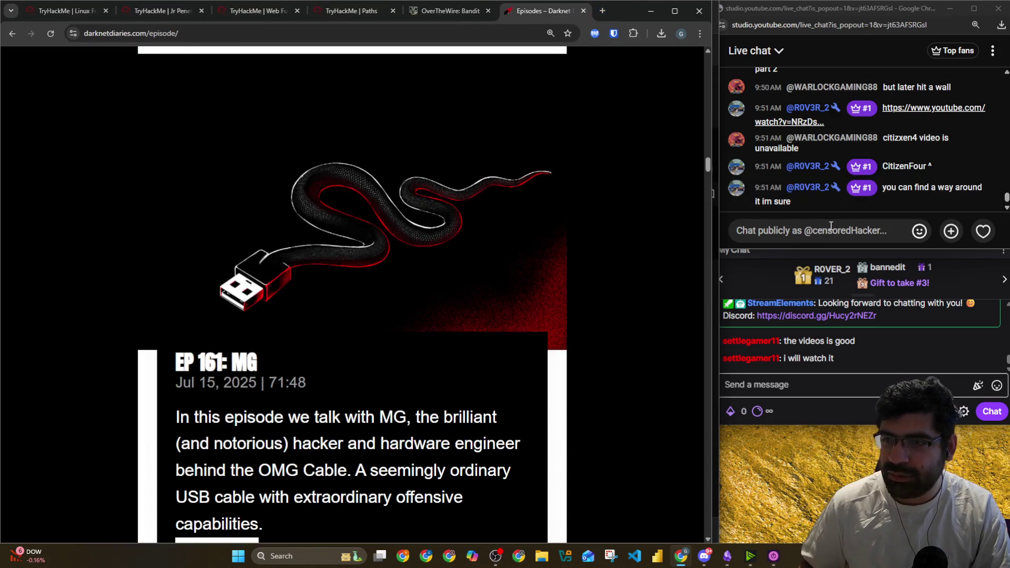
{"action": "left_click", "coordinate": [871, 225]}
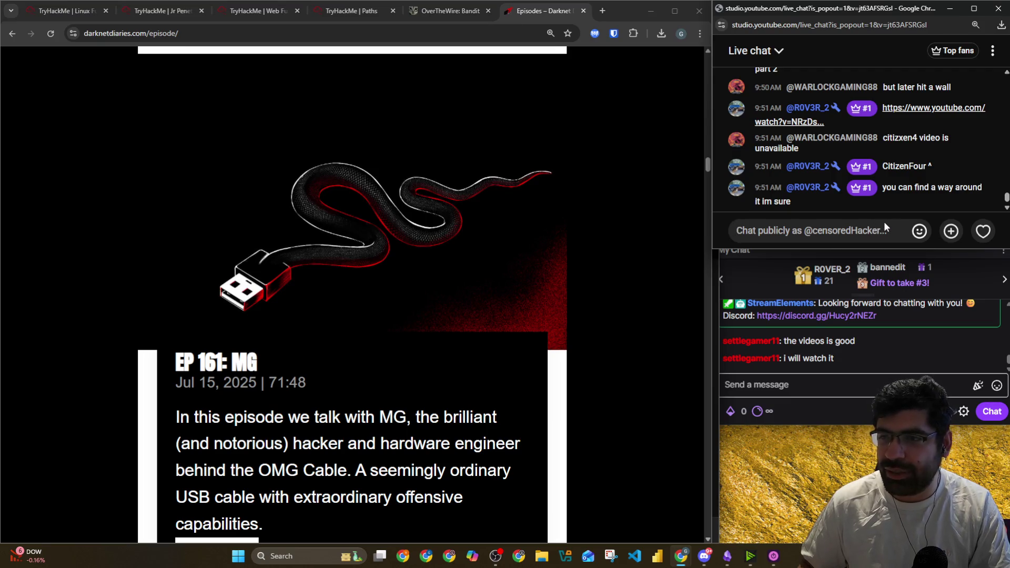
{"action": "scroll", "coordinate": [929, 153], "scroll_direction": "up", "scroll_amount": 1}
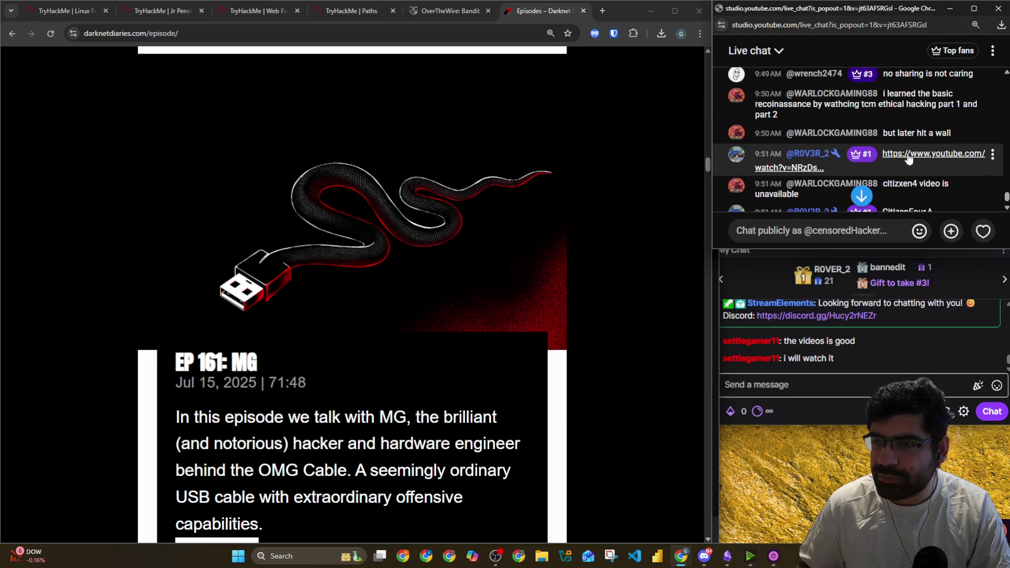
{"action": "left_click", "coordinate": [909, 158]}
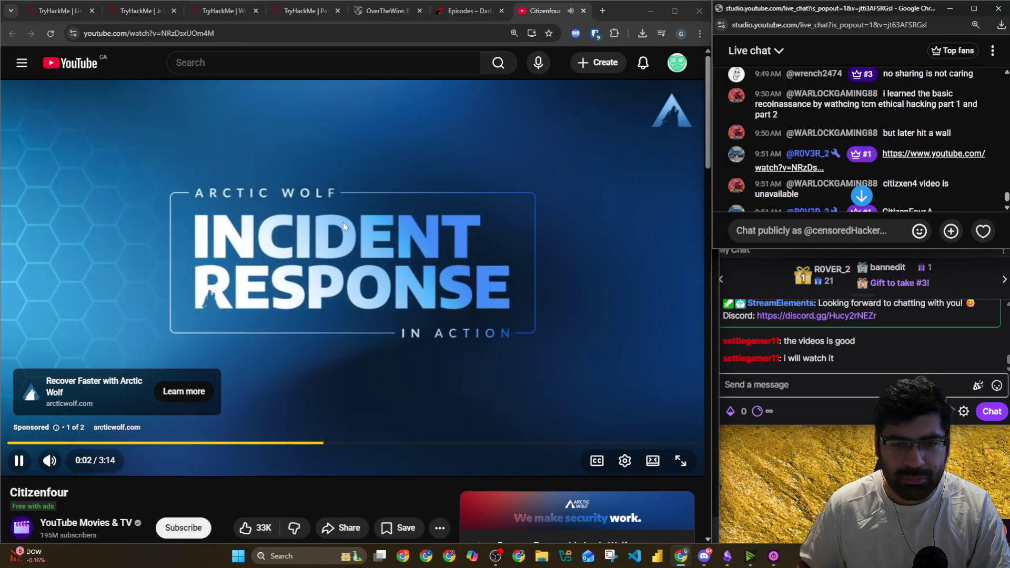
{"action": "left_click", "coordinate": [55, 427]}
{"action": "left_click", "coordinate": [432, 141]}
{"action": "left_click", "coordinate": [518, 330]}
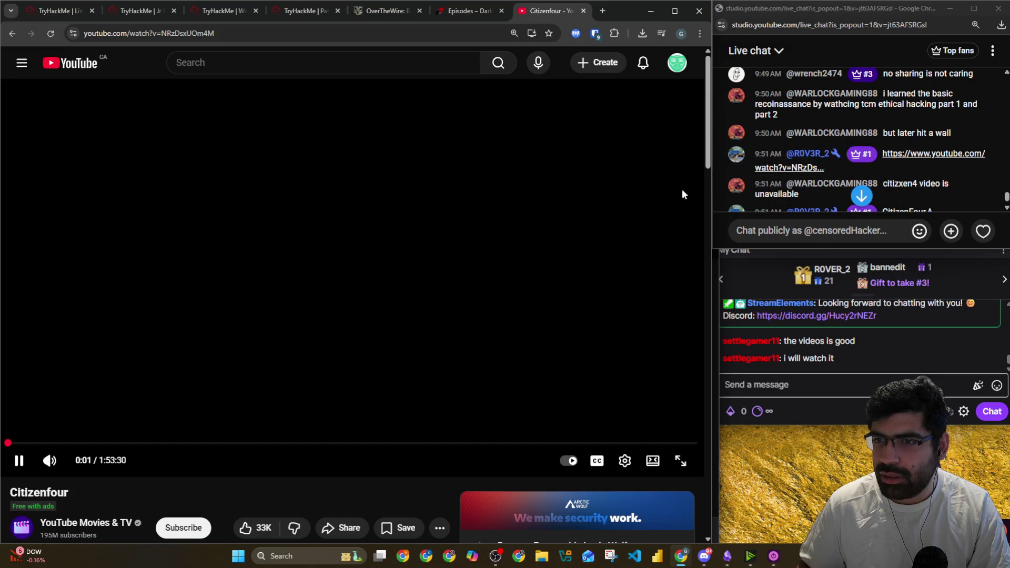
Highlight the 'part 1 and part 2' and location-limited messages in the live chat
{"action": "scroll", "coordinate": [926, 147], "scroll_direction": "up", "scroll_amount": 1}
{"action": "left_click_drag", "start_coordinate": [931, 160], "coordinate": [990, 161]}
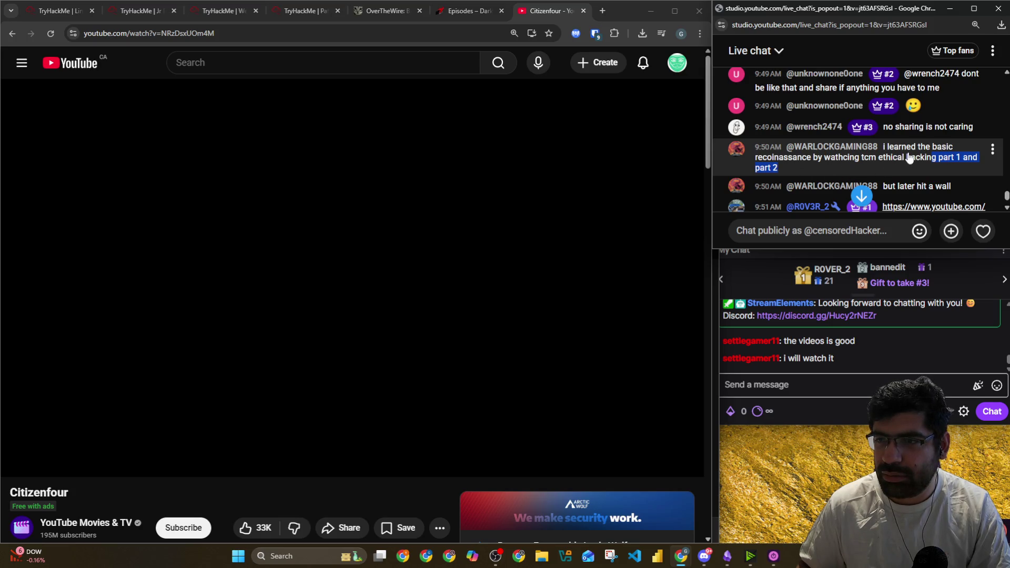
{"action": "scroll", "coordinate": [910, 158], "scroll_direction": "down", "scroll_amount": 1}
{"action": "scroll", "coordinate": [905, 196], "scroll_direction": "down", "scroll_amount": 2}
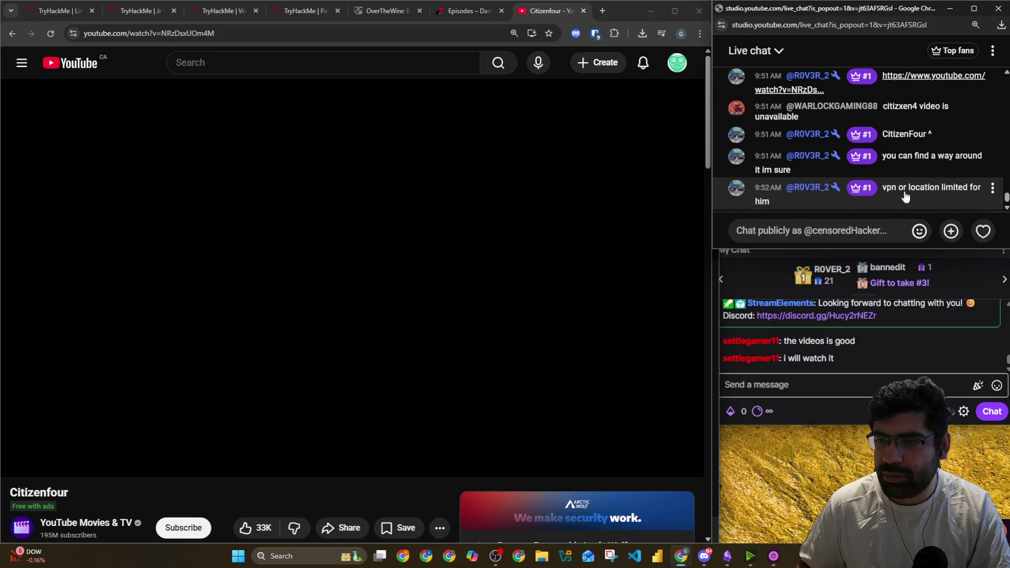
{"action": "left_click_drag", "start_coordinate": [891, 188], "coordinate": [970, 188]}
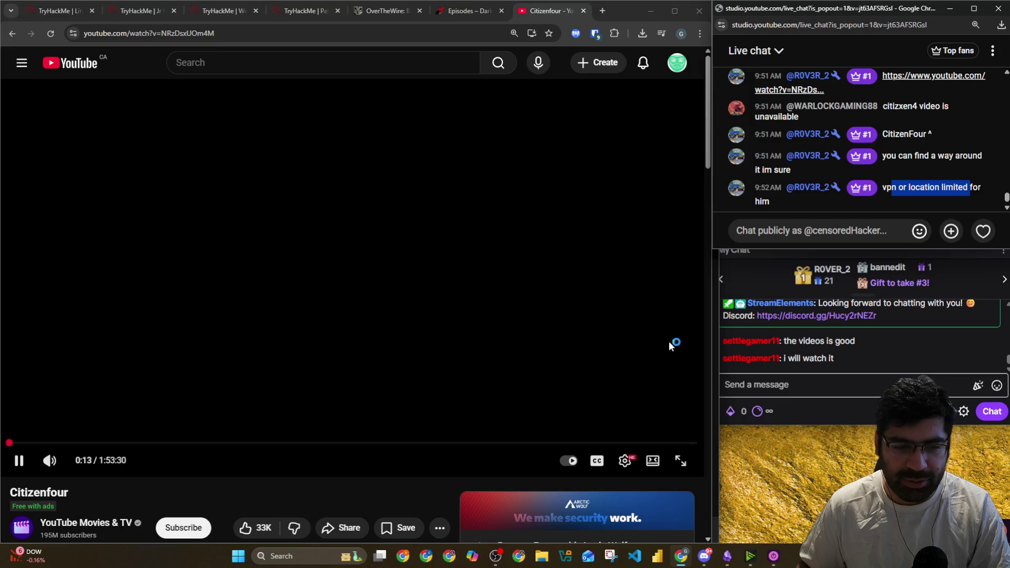
Pause Citizenfour at 0:15 and select the video page's address
{"action": "left_click", "coordinate": [604, 334]}
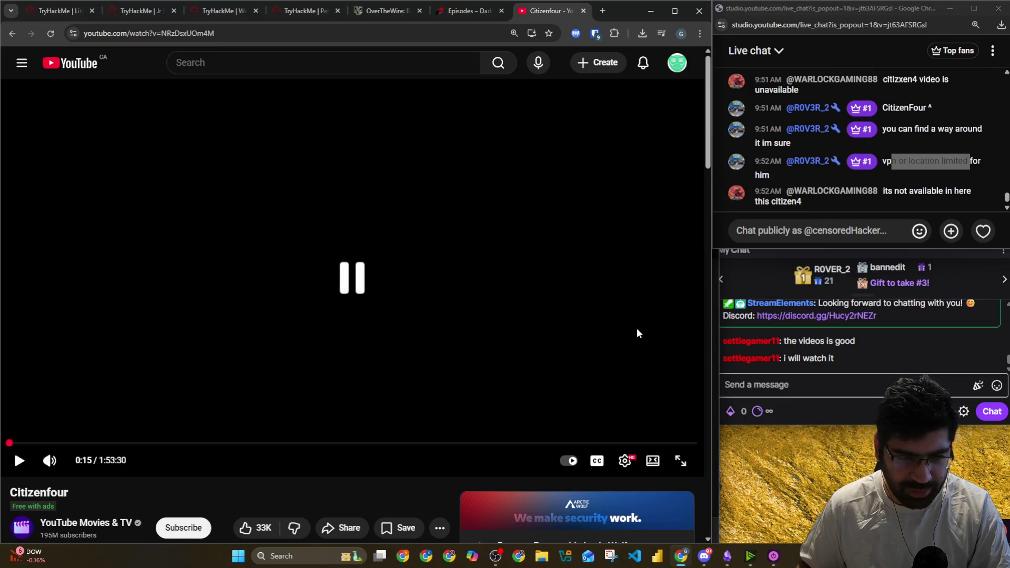
{"action": "scroll", "coordinate": [228, 300], "scroll_direction": "down", "scroll_amount": 4}
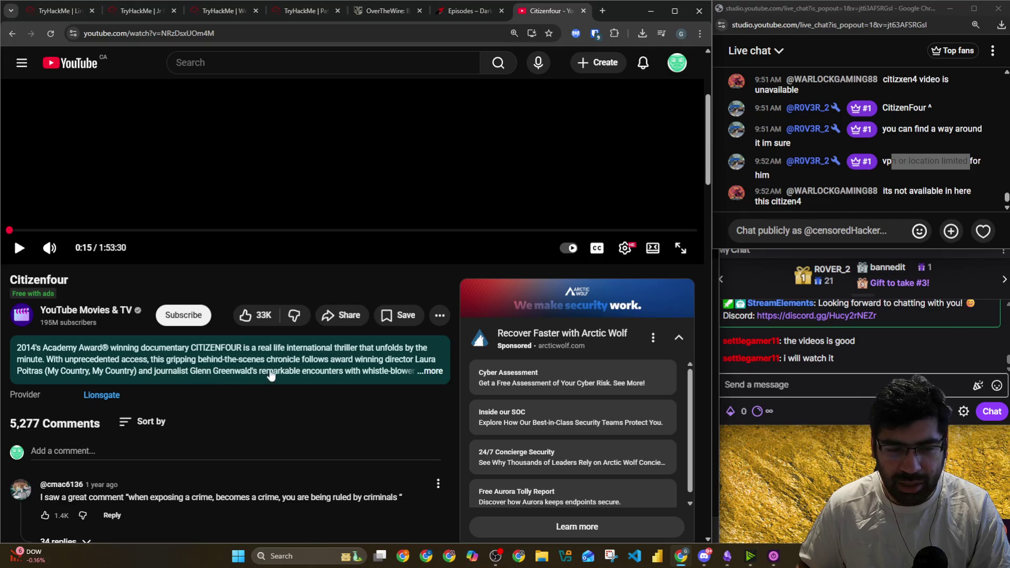
{"action": "scroll", "coordinate": [377, 368], "scroll_direction": "down", "scroll_amount": 10}
{"action": "scroll", "coordinate": [440, 370], "scroll_direction": "down", "scroll_amount": 5}
{"action": "scroll", "coordinate": [434, 364], "scroll_direction": "up", "scroll_amount": 20}
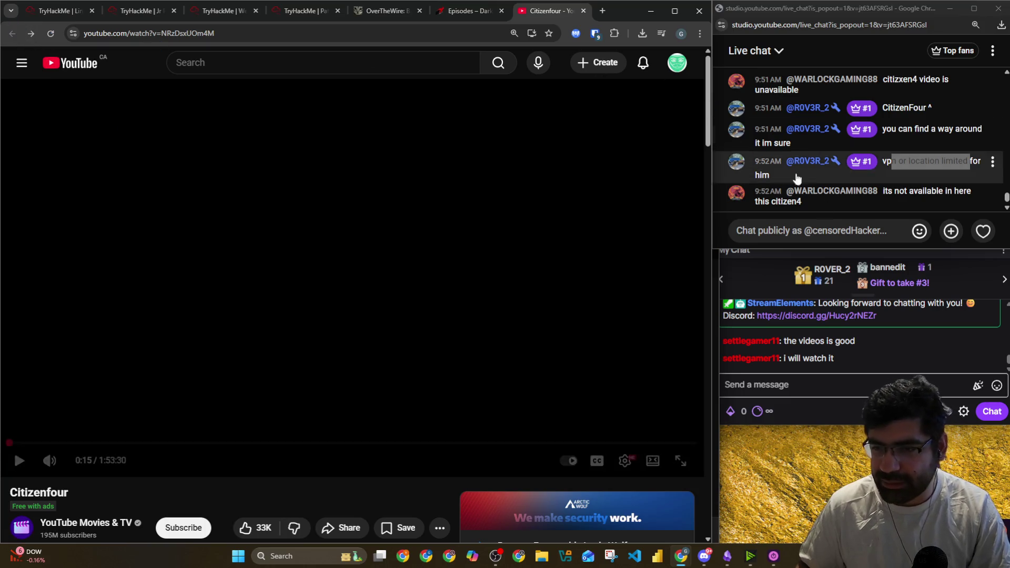
{"action": "left_click", "coordinate": [224, 33]}
Copy the Citizenfour video URL and post it in Twitch chat
{"action": "right_click", "coordinate": [224, 33]}
{"action": "left_click", "coordinate": [253, 119]}
{"action": "right_click", "coordinate": [791, 381]}
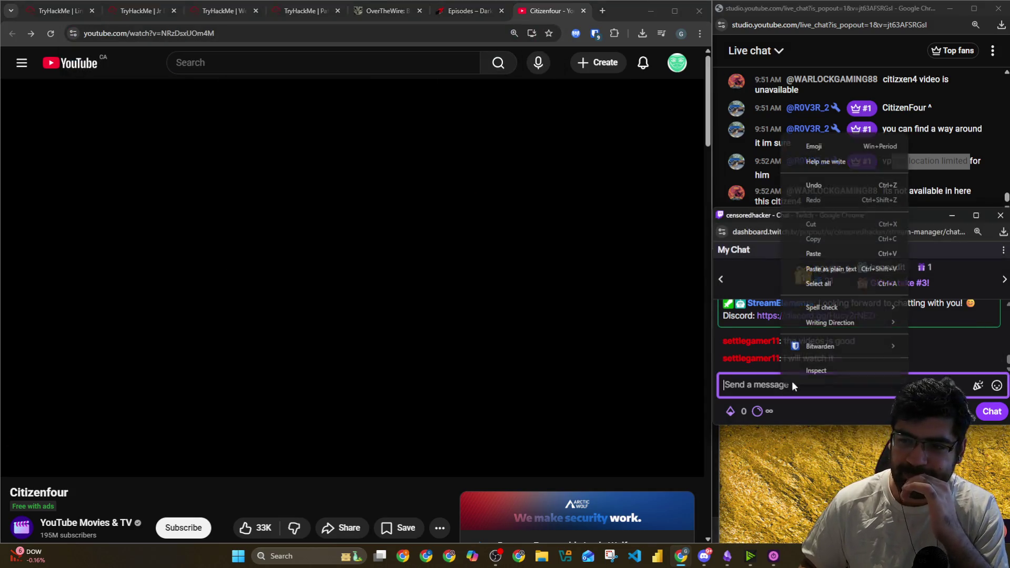
{"action": "left_click", "coordinate": [822, 259]}
{"action": "left_click", "coordinate": [991, 407]}
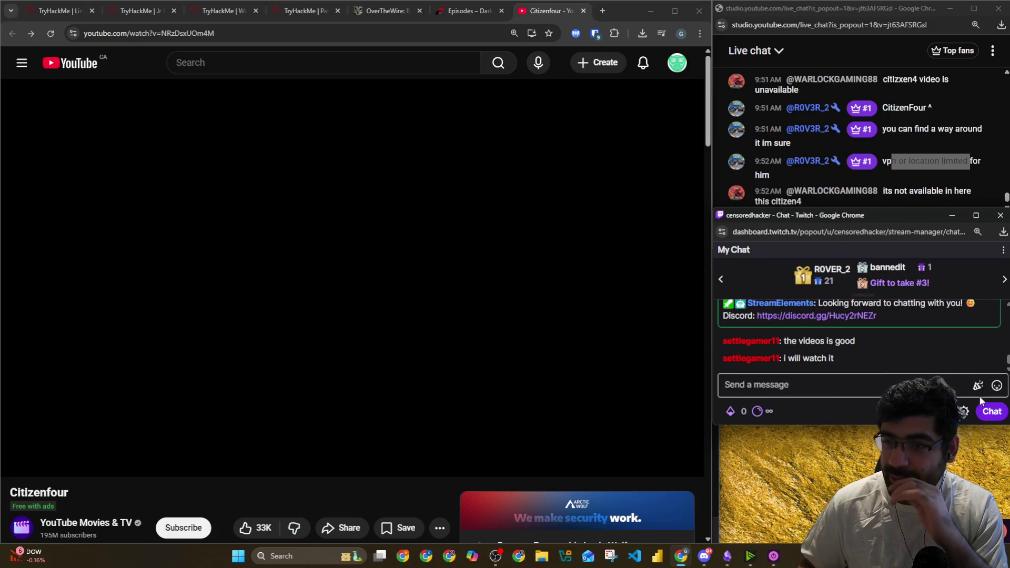
{"action": "left_click", "coordinate": [831, 12]}
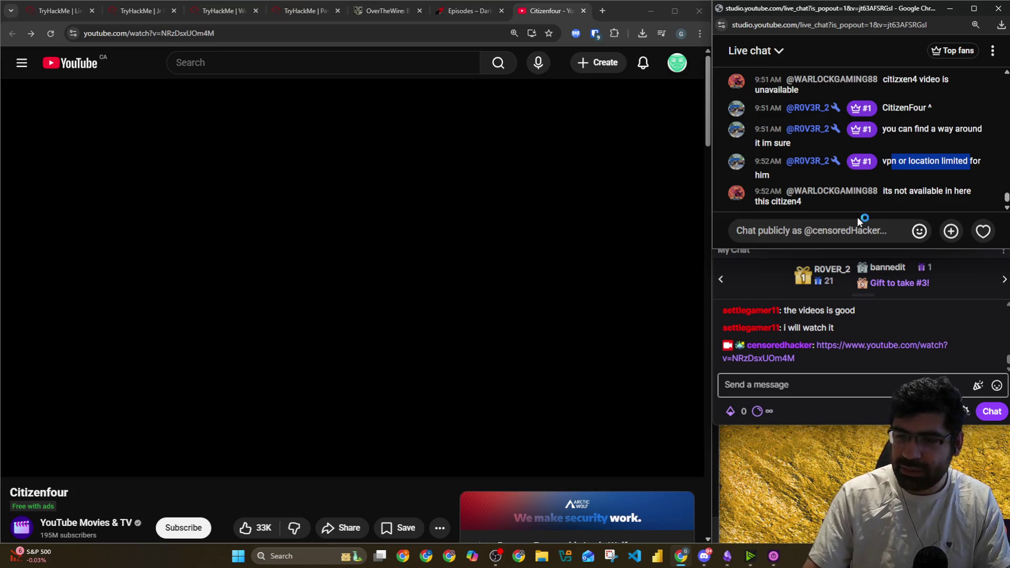
Send !discord in Twitch chat and select StreamElements' Discord invite reply
{"action": "mouse_move", "coordinate": [671, 199]}
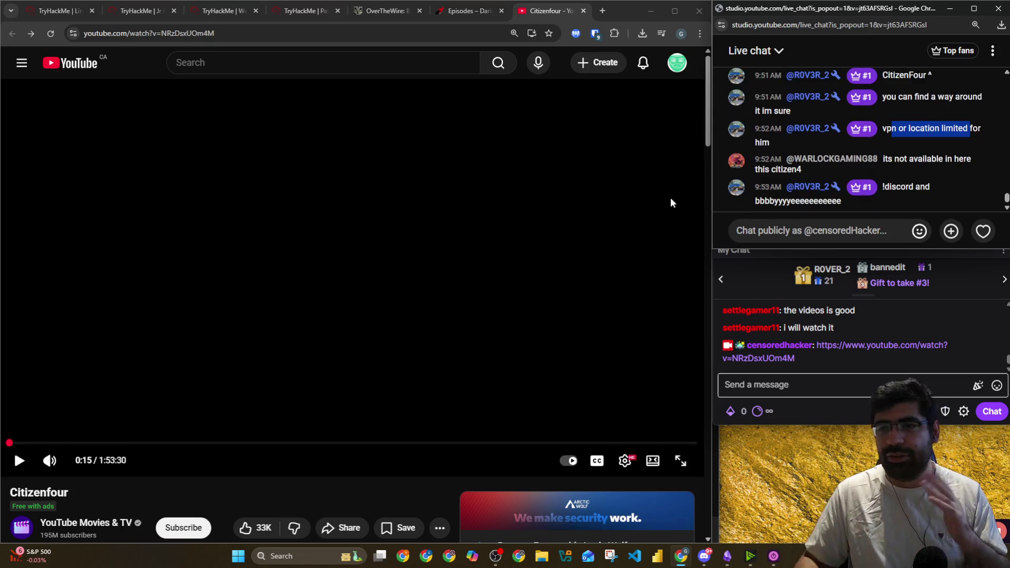
{"action": "left_click", "coordinate": [787, 220]}
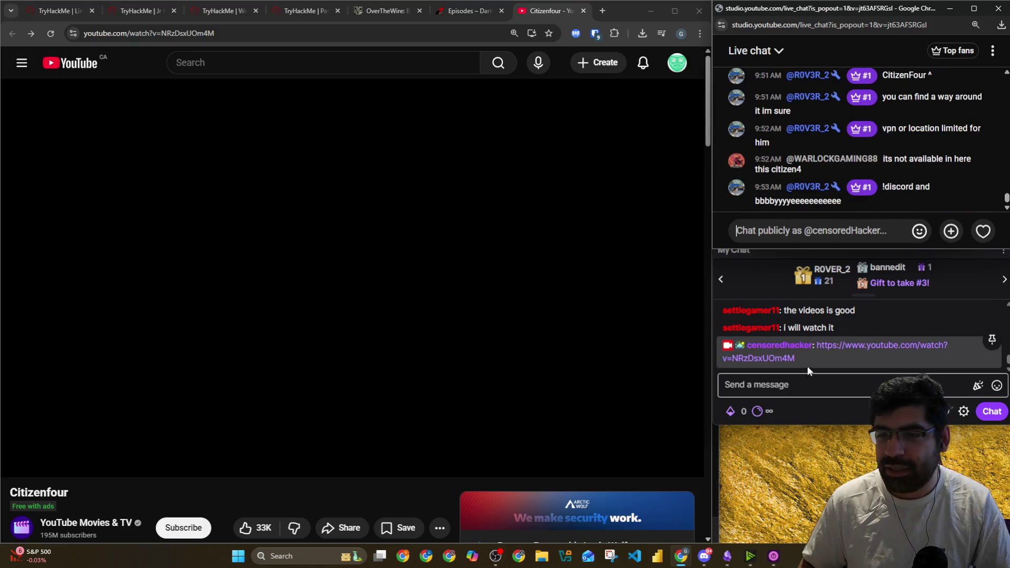
{"action": "left_click", "coordinate": [785, 383]}
{"action": "type", "text": "!discord"}
{"action": "key", "text": "Return"}
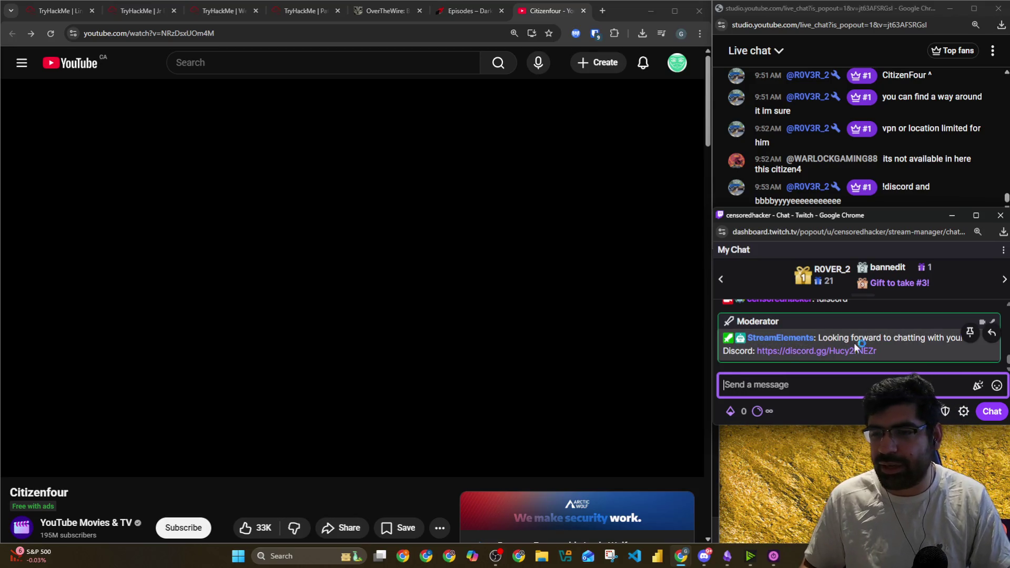
{"action": "left_click_drag", "start_coordinate": [886, 349], "coordinate": [819, 337]}
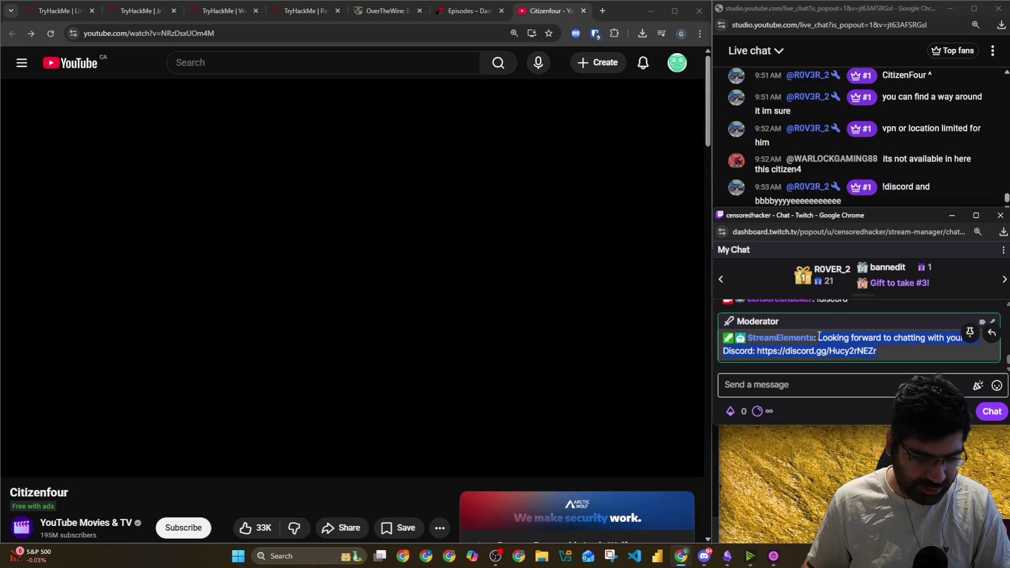
Paste the Discord invite into YouTube live chat and send it
{"action": "left_click", "coordinate": [837, 141]}
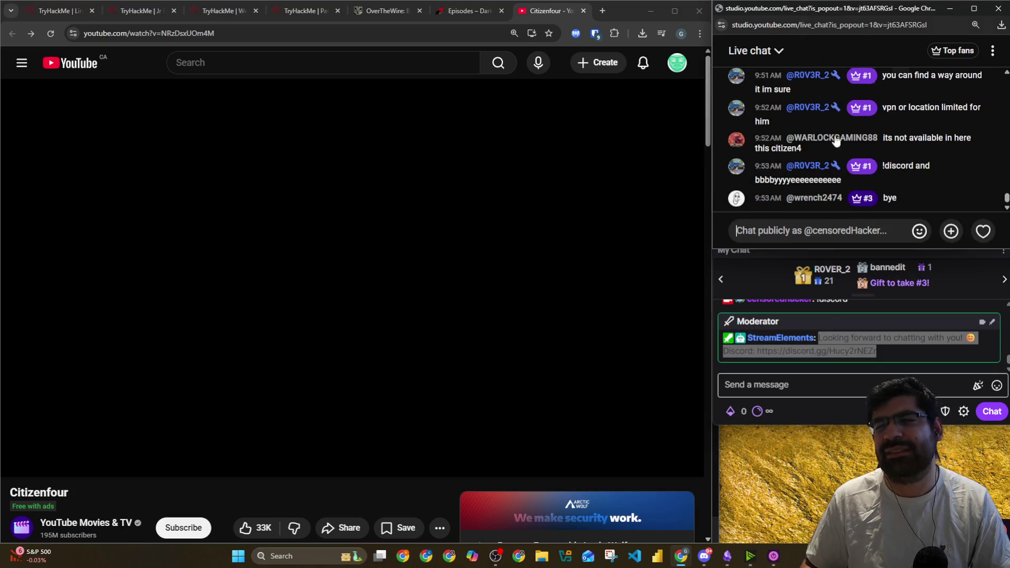
{"action": "left_click", "coordinate": [837, 231]}
{"action": "key", "text": "ctrl+v"}
{"action": "left_click", "coordinate": [982, 231]}
{"action": "scroll", "coordinate": [868, 152], "scroll_direction": "up", "scroll_amount": 4}
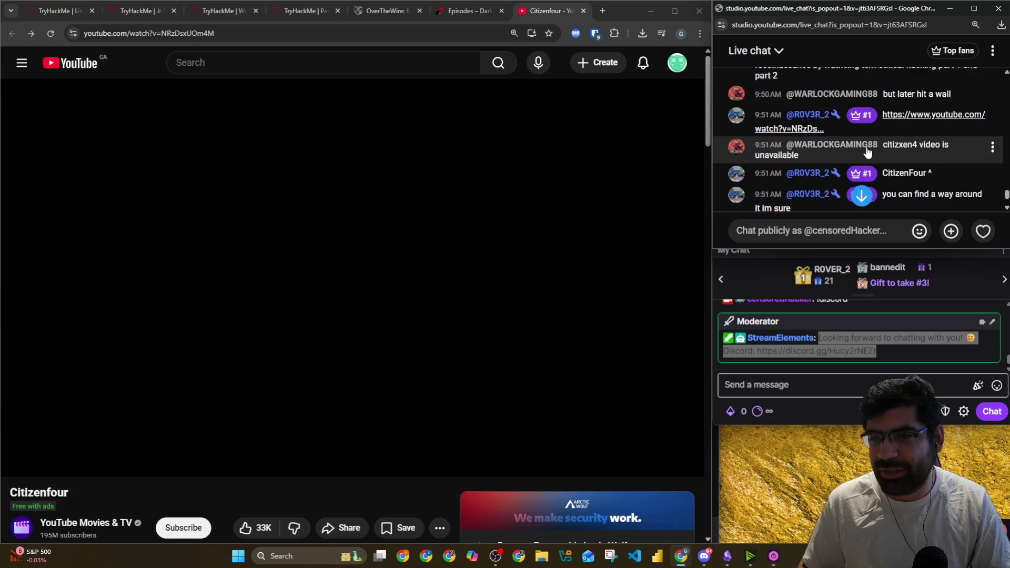
{"action": "scroll", "coordinate": [868, 151], "scroll_direction": "up", "scroll_amount": 1}
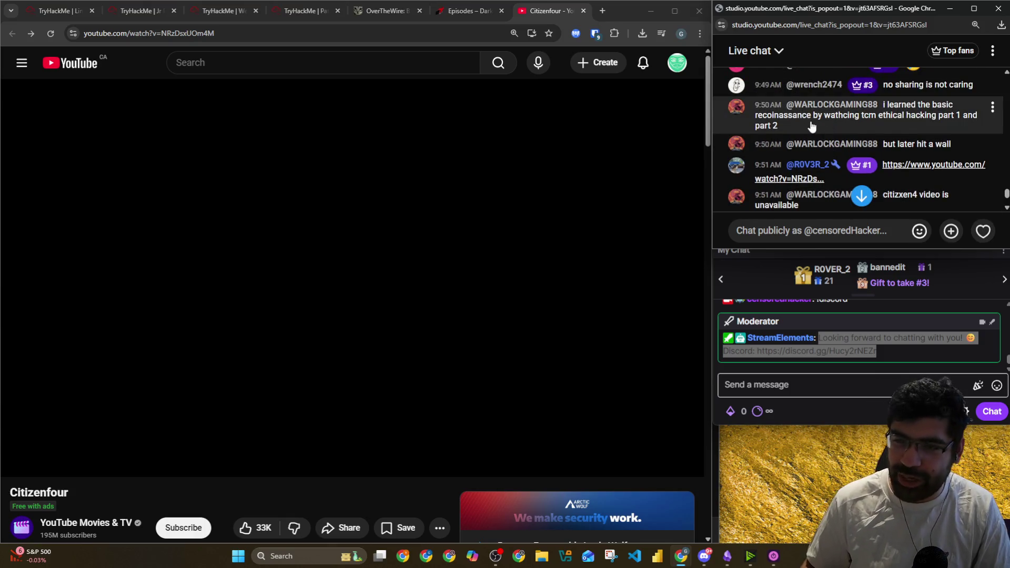
Go from TryHackMe's Linux Fundamentals page back to the module list and show the Cyber Security Learning Roadmap
{"action": "left_click", "coordinate": [52, 11]}
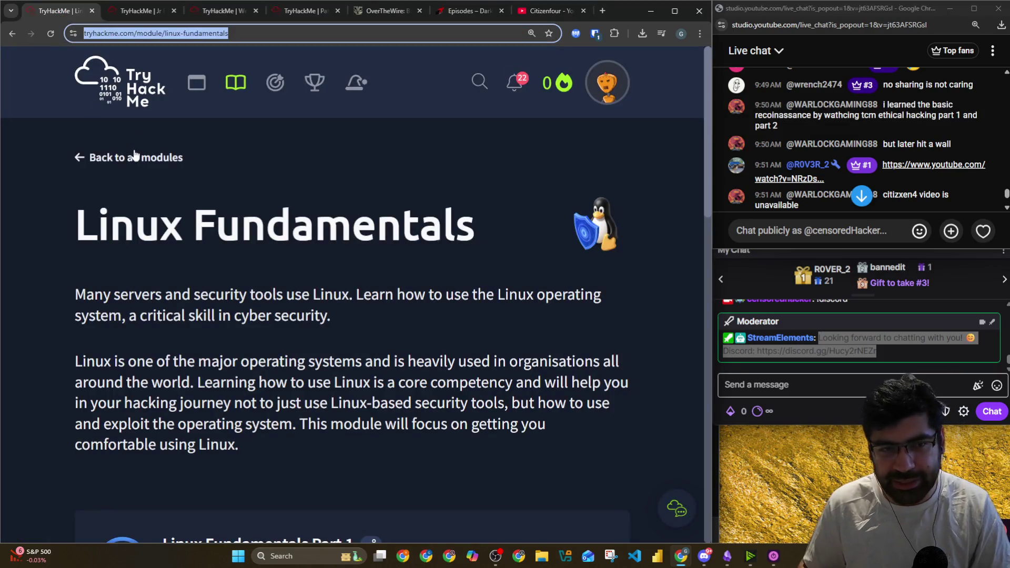
{"action": "left_click", "coordinate": [134, 156]}
{"action": "scroll", "coordinate": [141, 119], "scroll_direction": "up", "scroll_amount": 5}
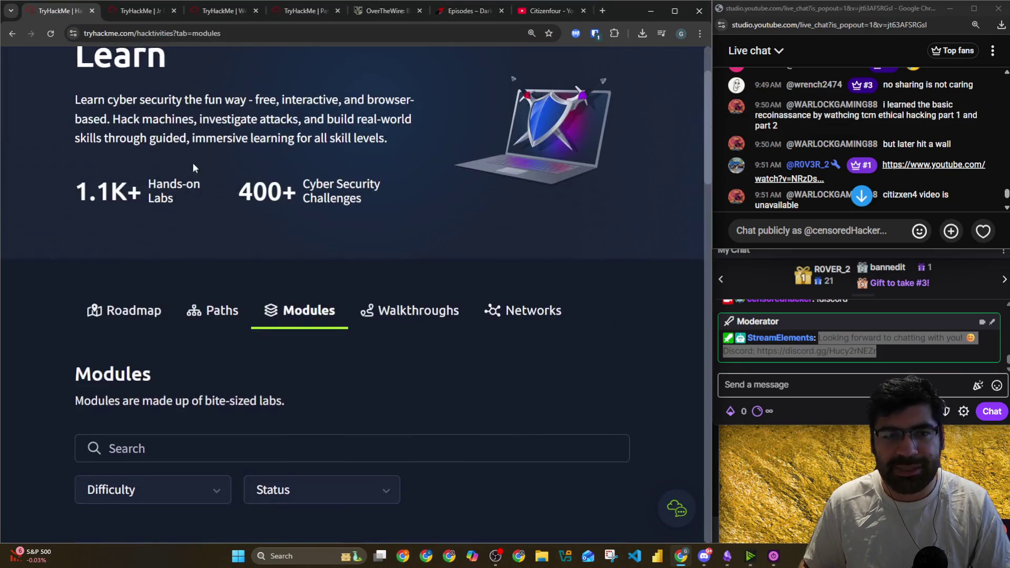
{"action": "left_click", "coordinate": [110, 316]}
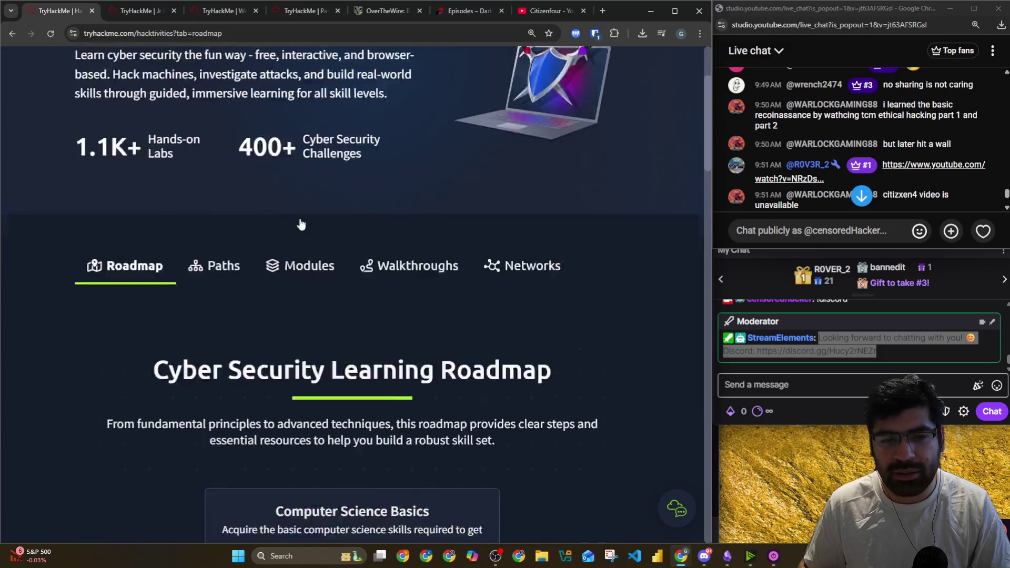
{"action": "scroll", "coordinate": [301, 225], "scroll_direction": "down", "scroll_amount": 3}
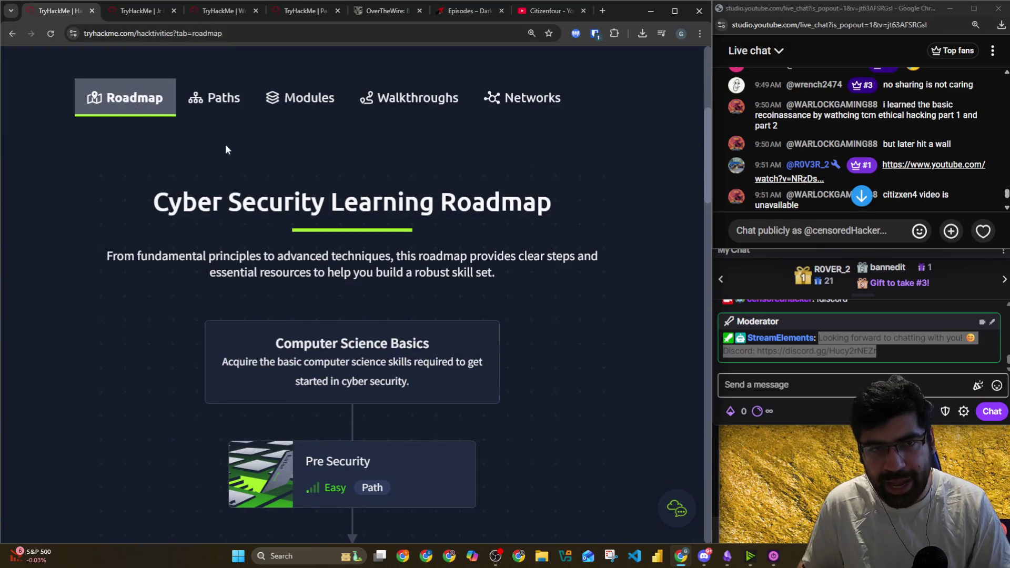
{"action": "scroll", "coordinate": [420, 192], "scroll_direction": "down", "scroll_amount": 5}
{"action": "scroll", "coordinate": [354, 201], "scroll_direction": "down", "scroll_amount": 4}
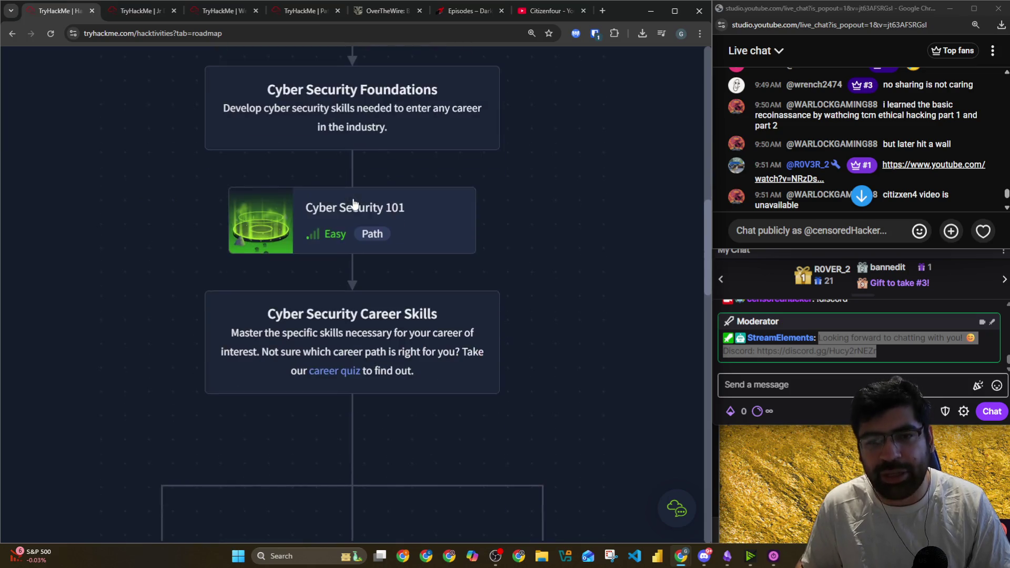
Open the Cyber Security 101 path overview and scroll through its sections
{"action": "left_click", "coordinate": [354, 203]}
{"action": "scroll", "coordinate": [434, 253], "scroll_direction": "down", "scroll_amount": 5}
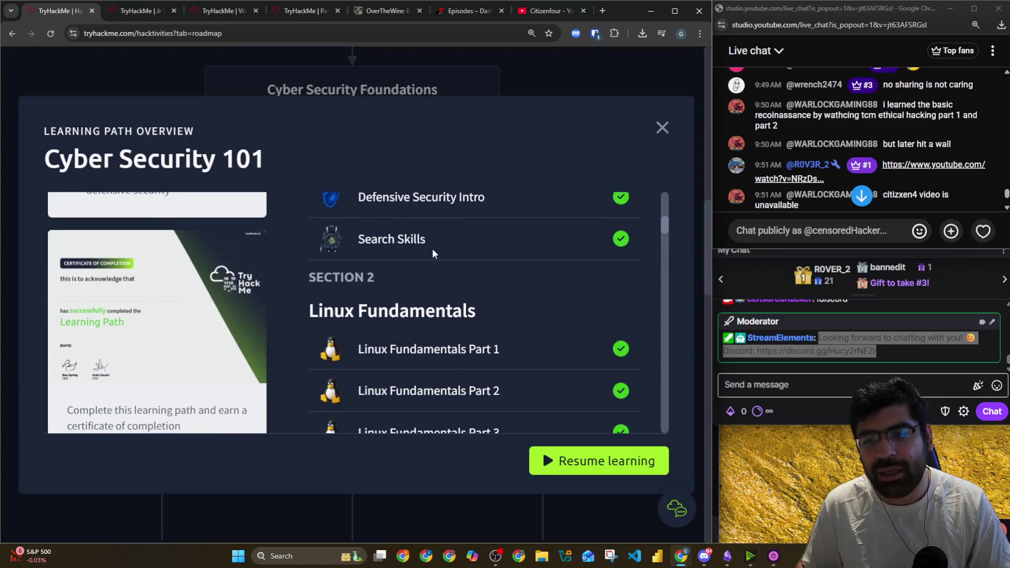
{"action": "scroll", "coordinate": [449, 288], "scroll_direction": "down", "scroll_amount": 7}
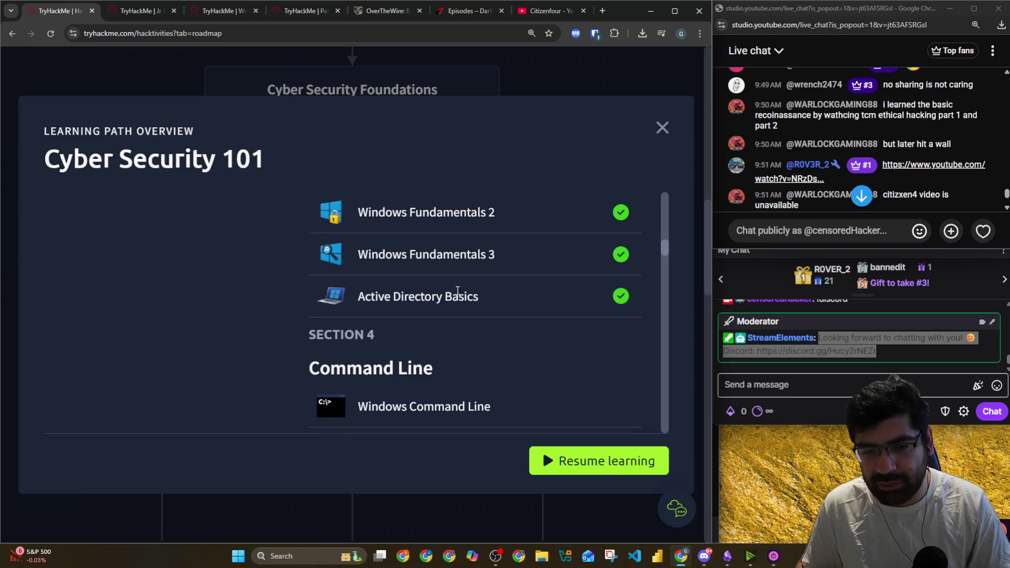
{"action": "scroll", "coordinate": [457, 291], "scroll_direction": "down", "scroll_amount": 4}
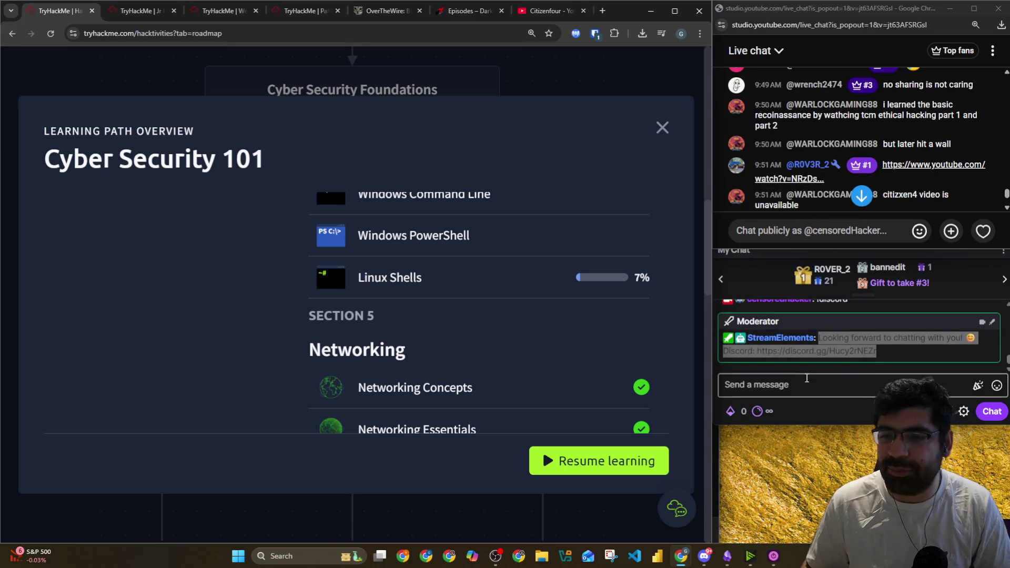
Read through the Twitch chat, then jump to the newest YouTube live chat messages
{"action": "left_click", "coordinate": [753, 384]}
{"action": "scroll", "coordinate": [535, 283], "scroll_direction": "down", "scroll_amount": 4}
{"action": "scroll", "coordinate": [534, 283], "scroll_direction": "down", "scroll_amount": 8}
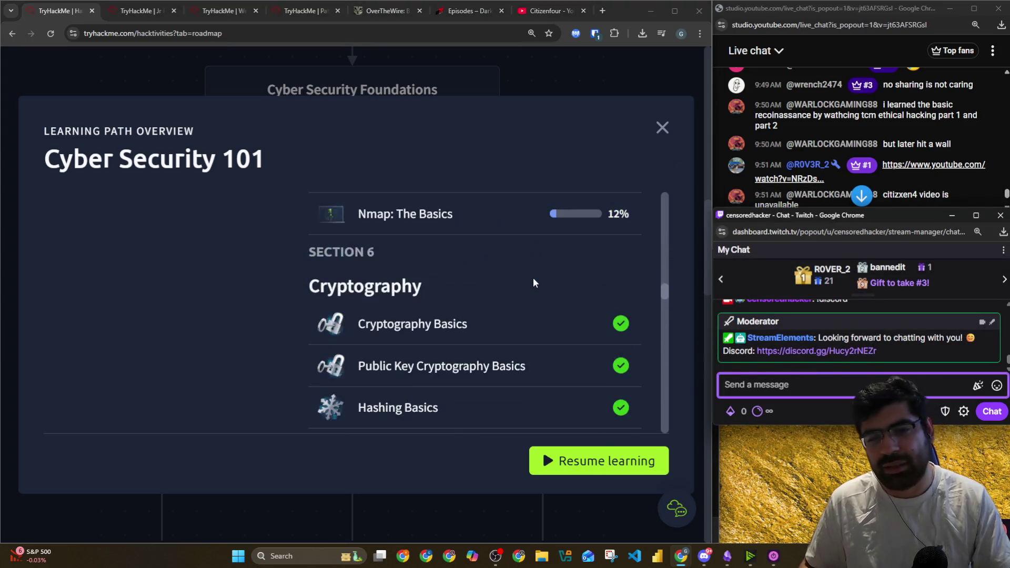
{"action": "scroll", "coordinate": [533, 283], "scroll_direction": "down", "scroll_amount": 6}
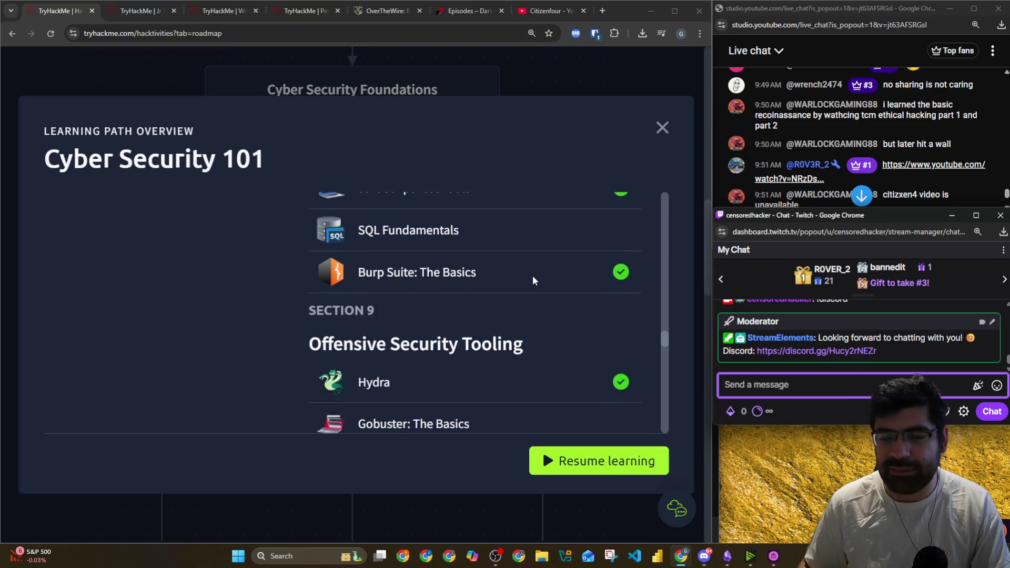
{"action": "scroll", "coordinate": [542, 258], "scroll_direction": "down", "scroll_amount": 3}
{"action": "left_click", "coordinate": [767, 209]}
{"action": "left_click", "coordinate": [864, 197]}
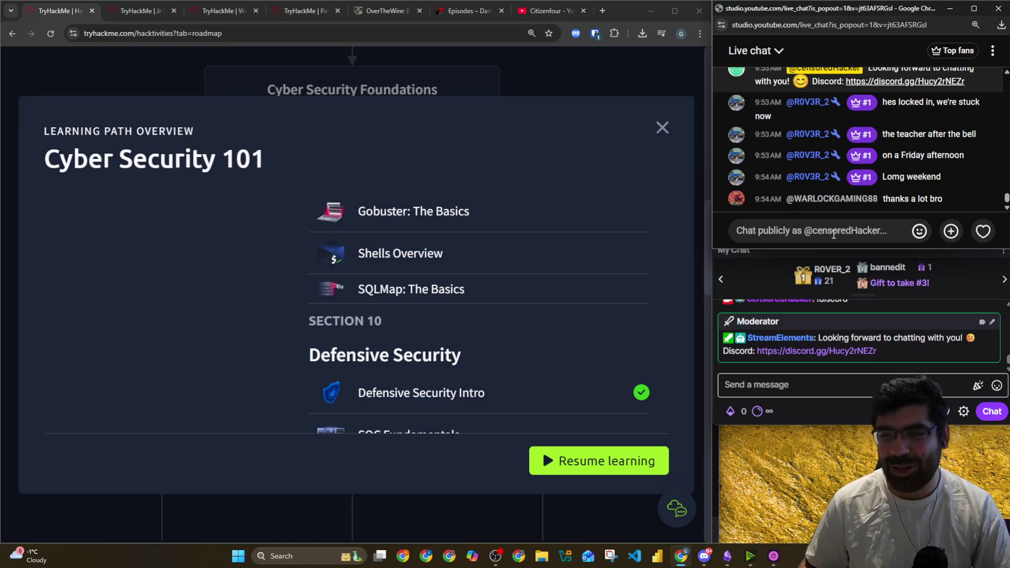
Close the Cyber Security 101 overview and switch the OBS stream to the full-screen webcam scene
{"action": "left_click", "coordinate": [666, 128]}
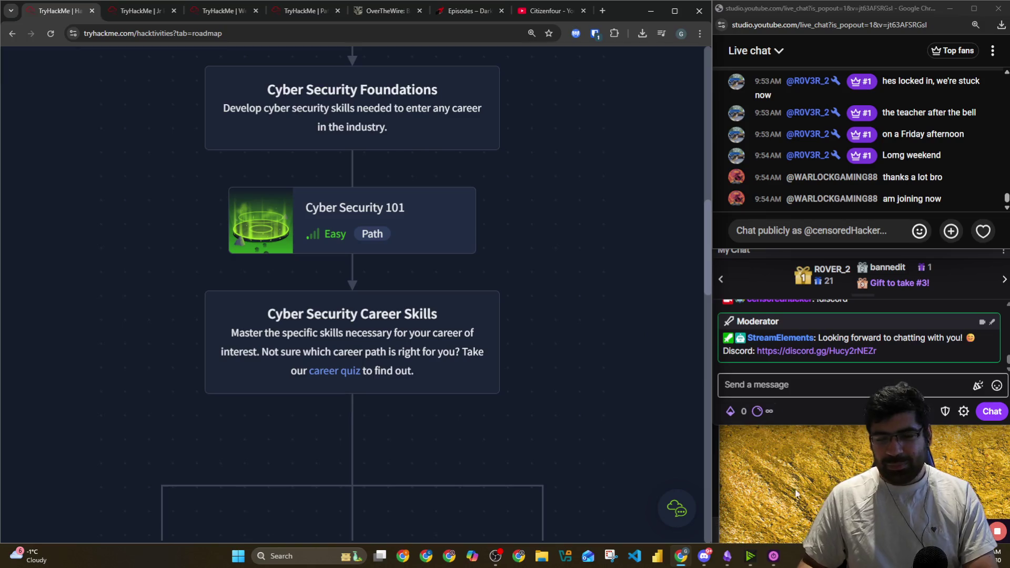
{"action": "left_click", "coordinate": [496, 553]}
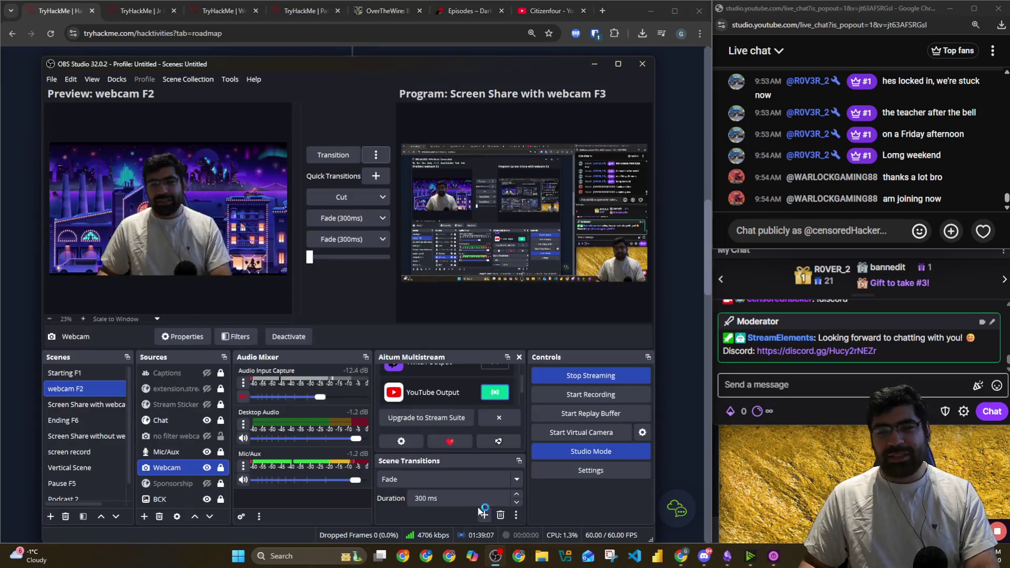
{"action": "left_click", "coordinate": [323, 159]}
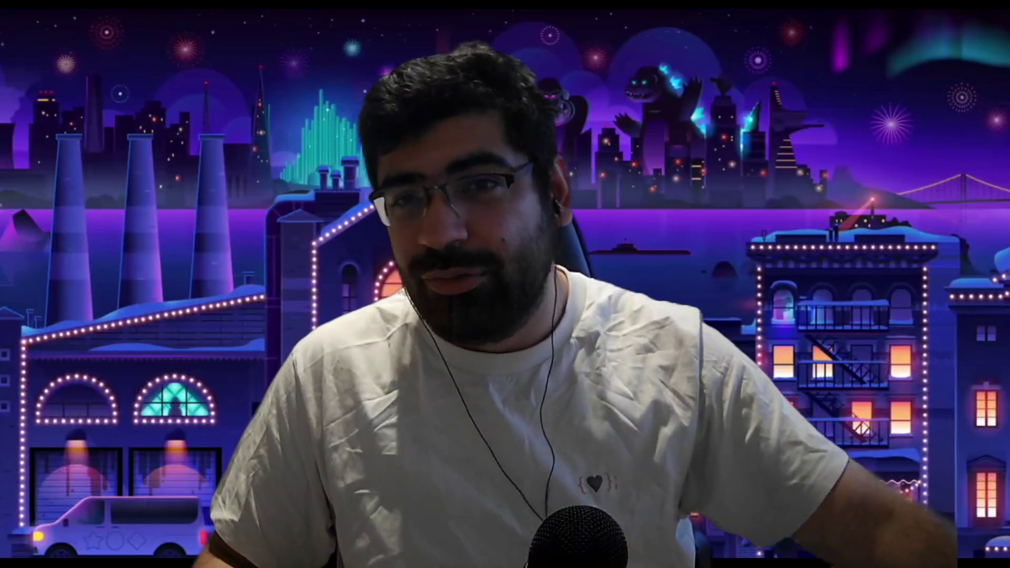